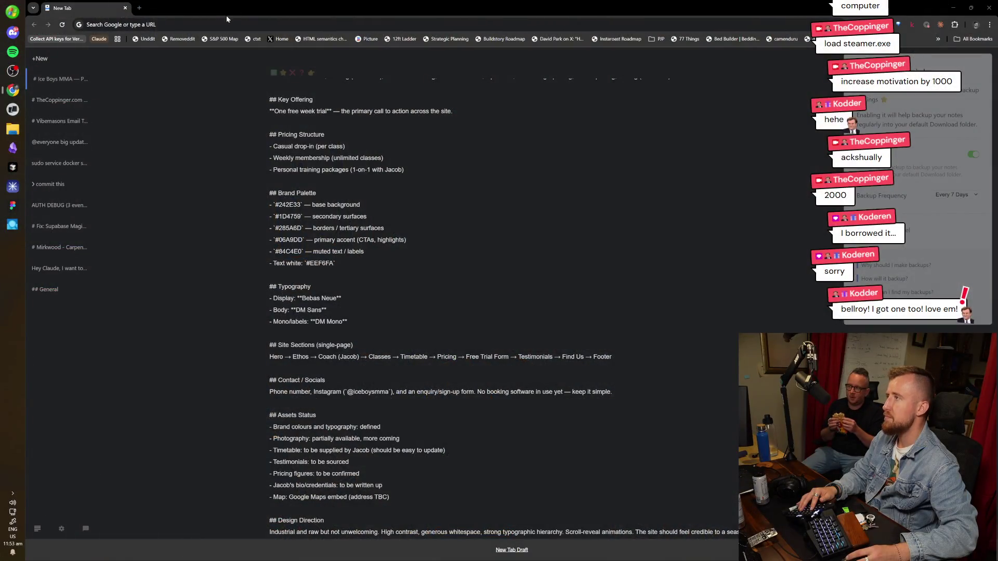
Step: Load twitter.com and open the Clerk lead's profile from an X search
key("ctrl+l")
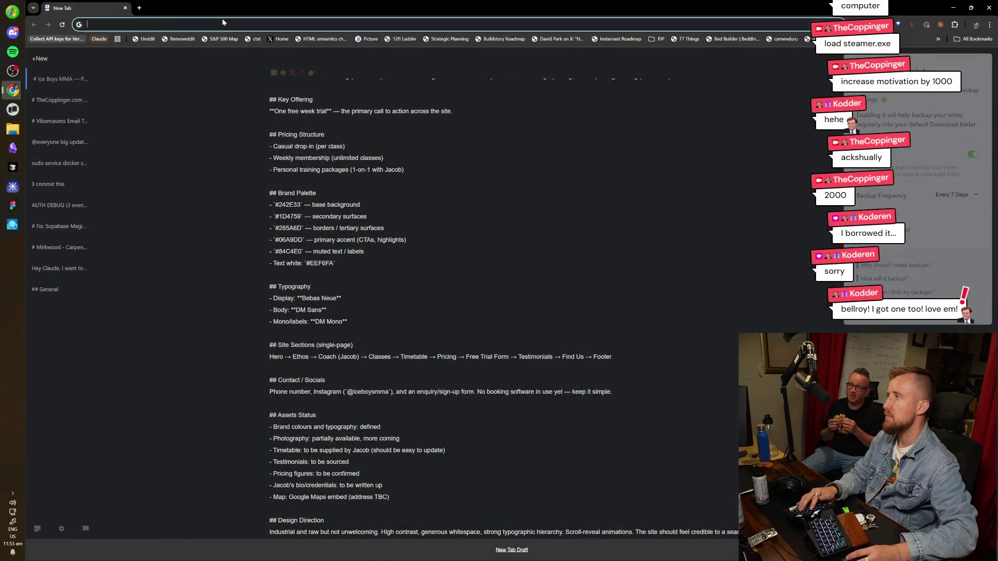
type("twitter.com")
key("Return")
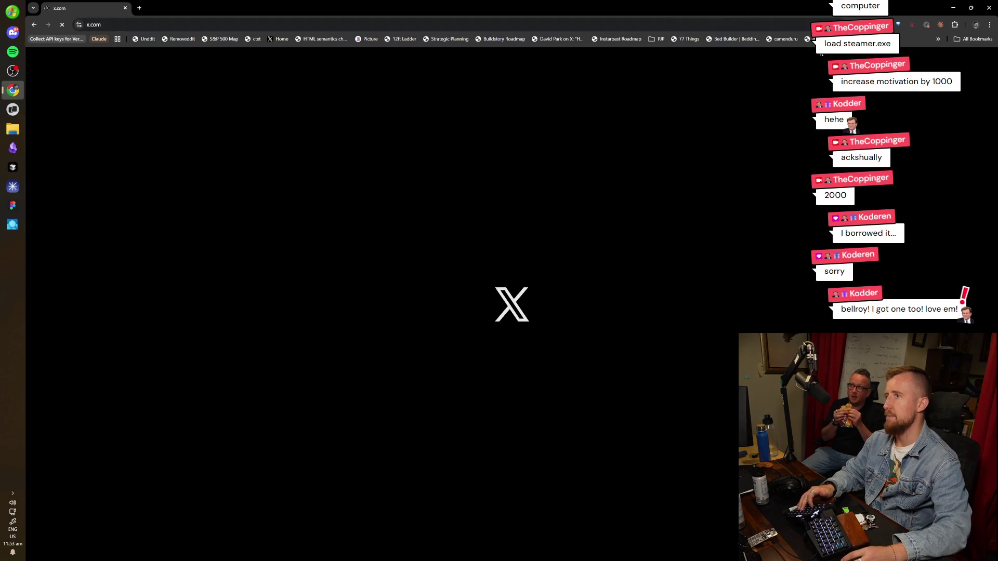
left_click(697, 63)
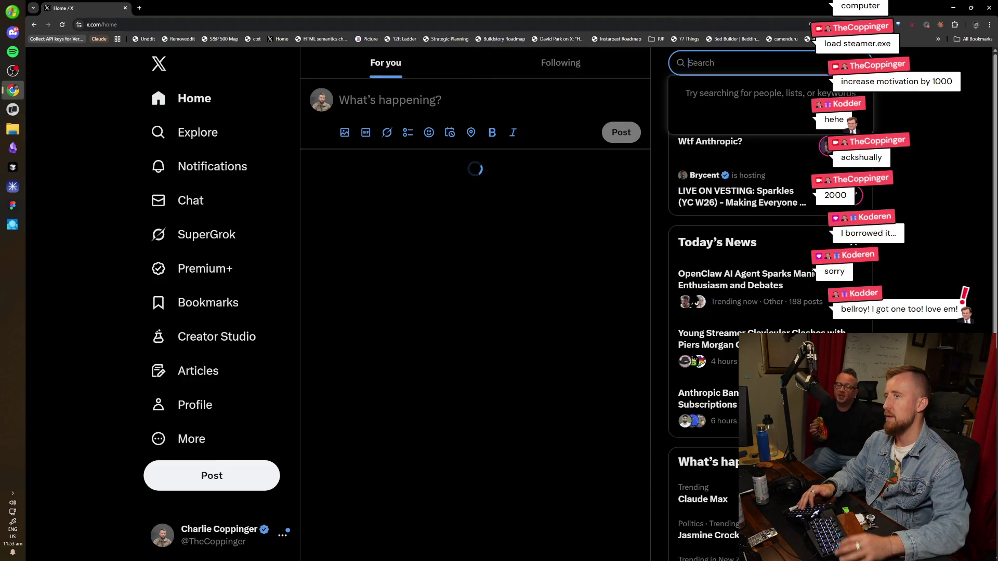
type("colin")
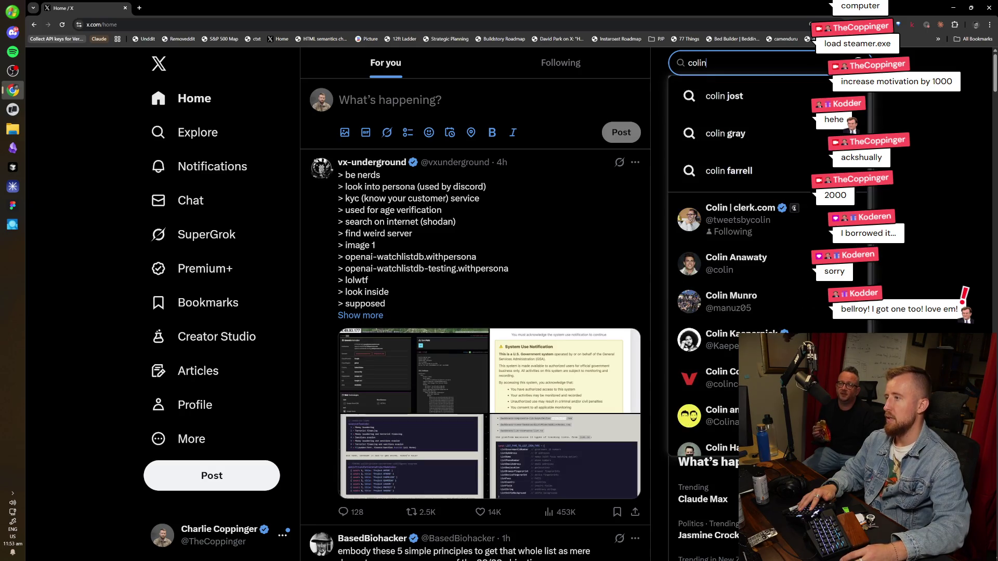
left_click(738, 219)
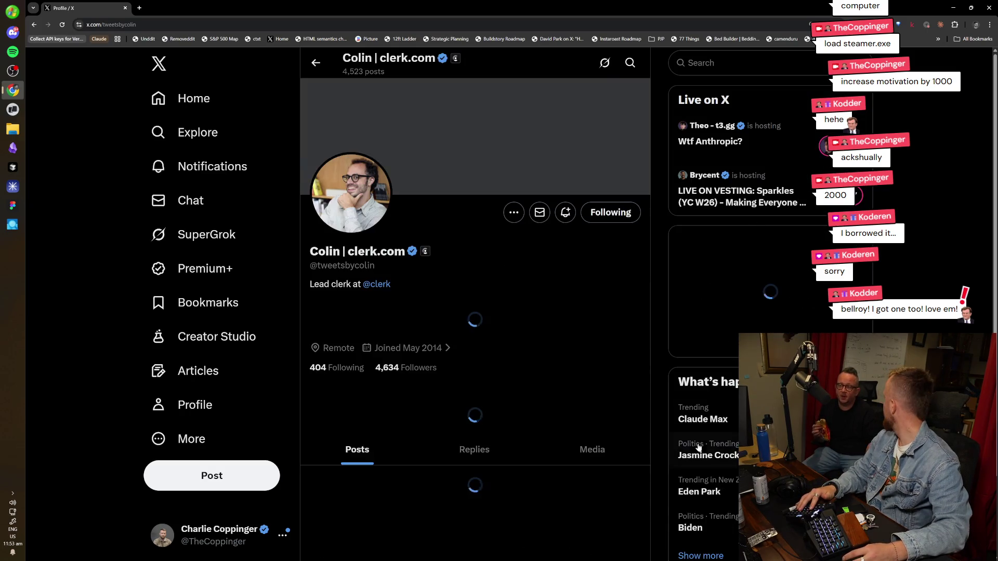
Step: Scroll the profile timeline and open the 10,000-paying-customers growth chart post
scroll(494, 351, "down", 10)
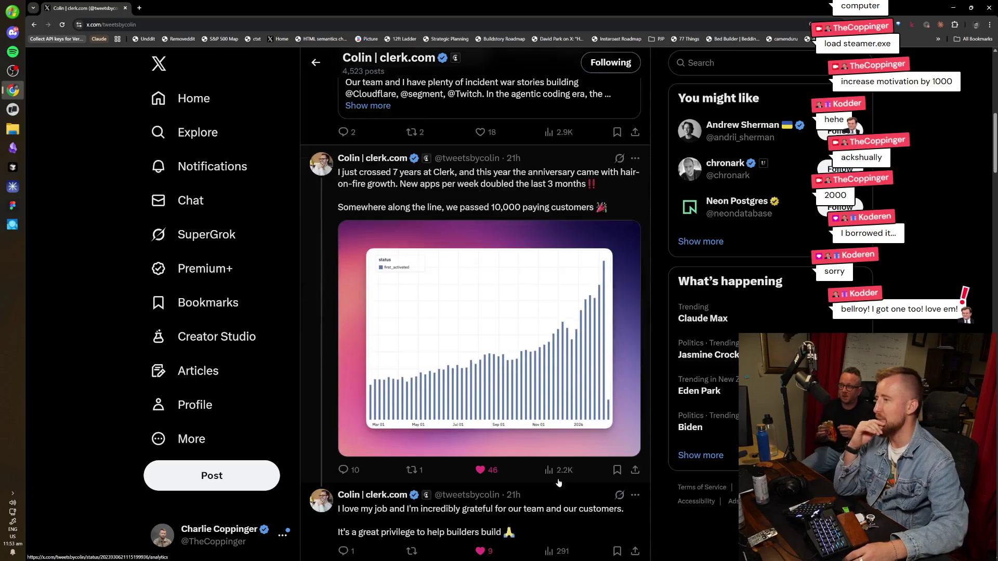
scroll(546, 476, "up", 3)
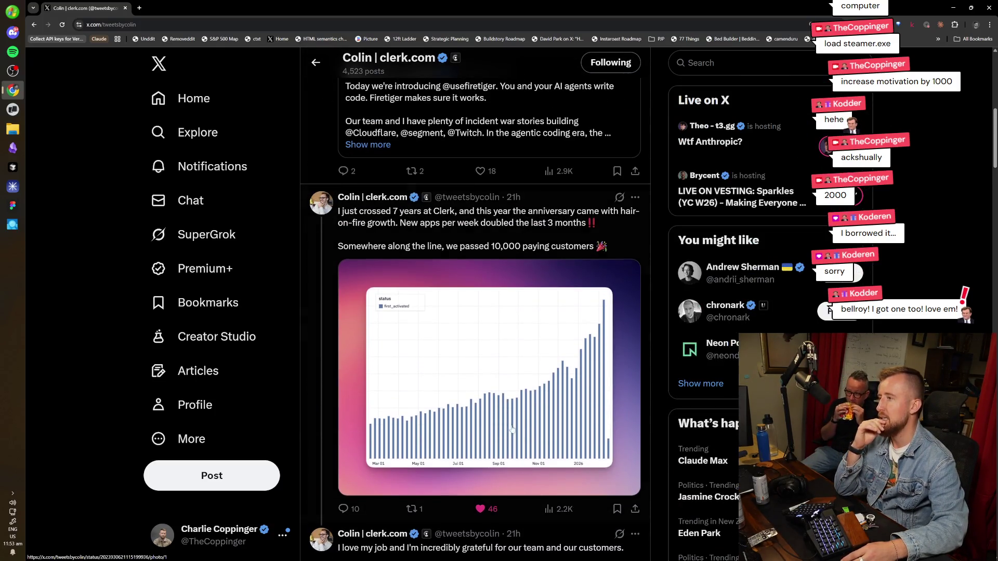
scroll(487, 478, "down", 1)
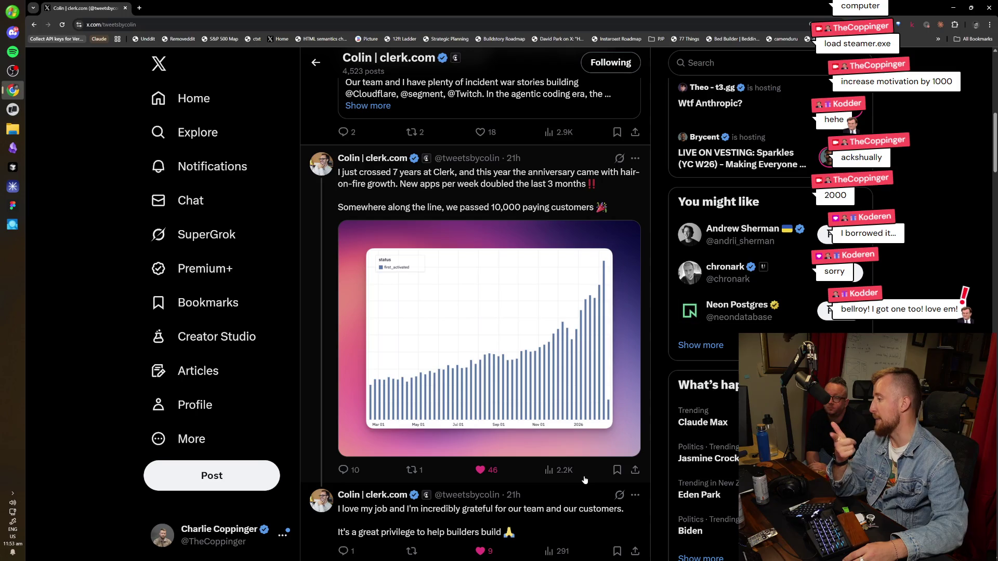
scroll(585, 488, "up", 10)
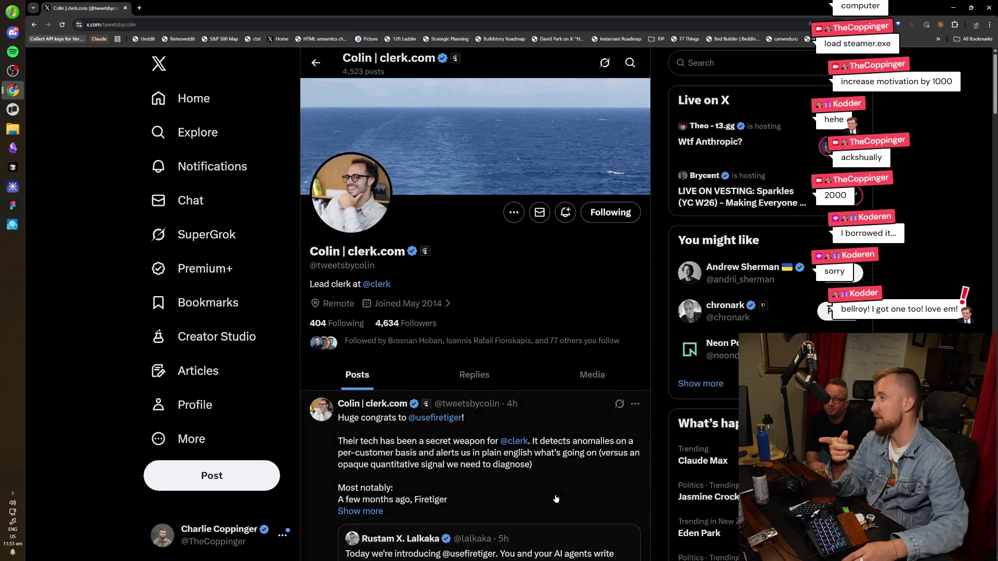
scroll(555, 499, "down", 10)
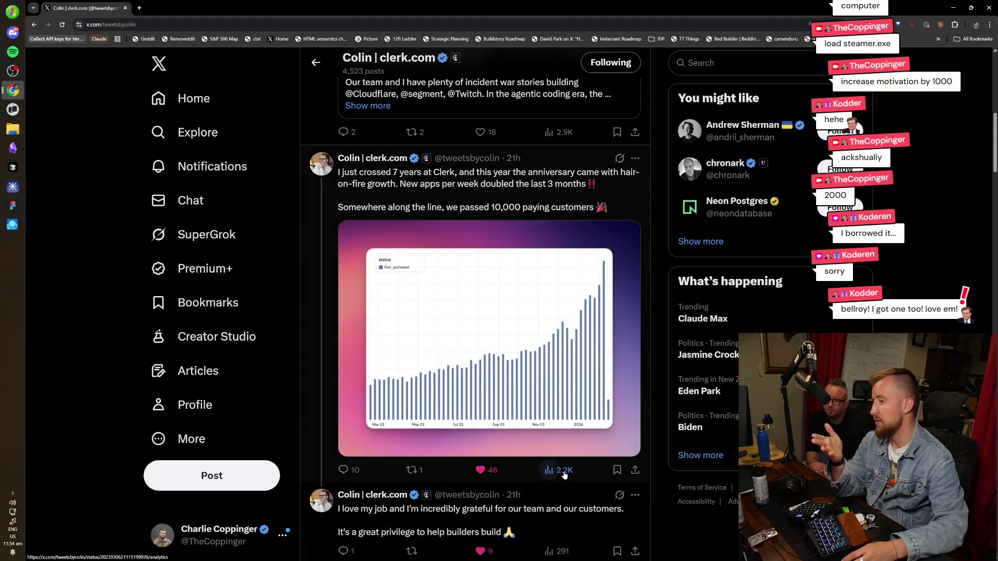
left_click(505, 201)
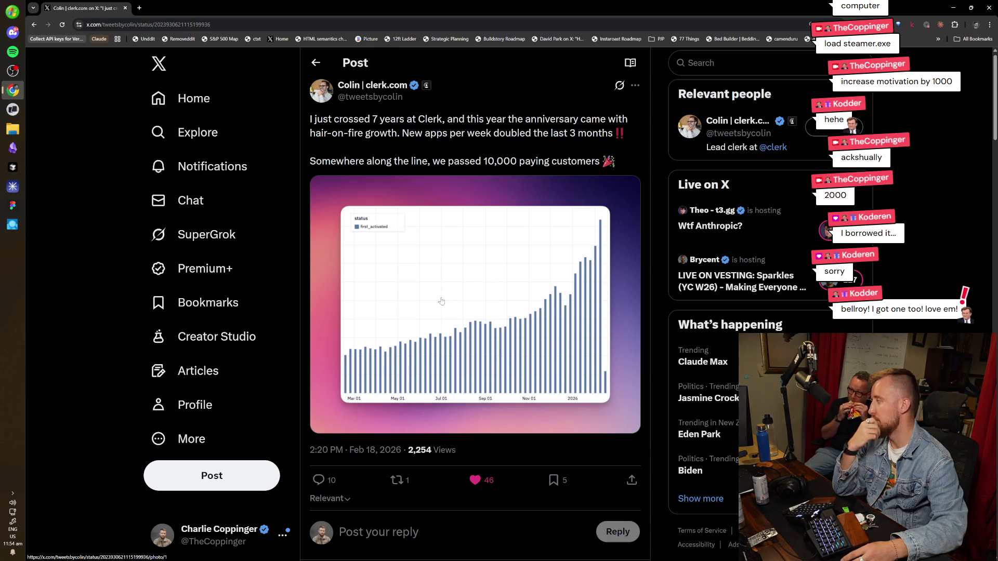
Step: Highlight the line about apps per week doubling and read the post's replies
left_click_drag(408, 133, 488, 156)
left_click(489, 156)
left_click_drag(445, 130, 568, 134)
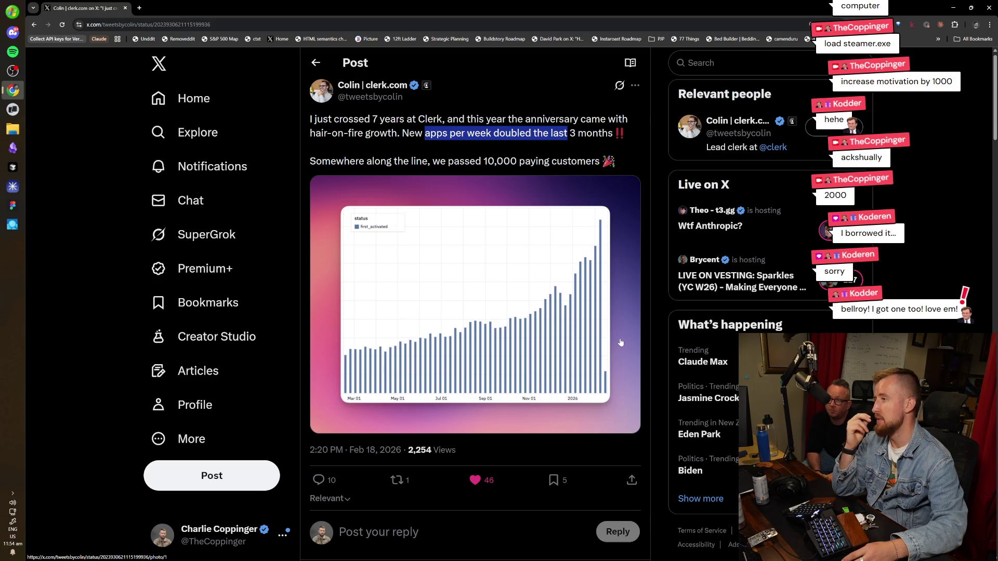
scroll(622, 341, "down", 4)
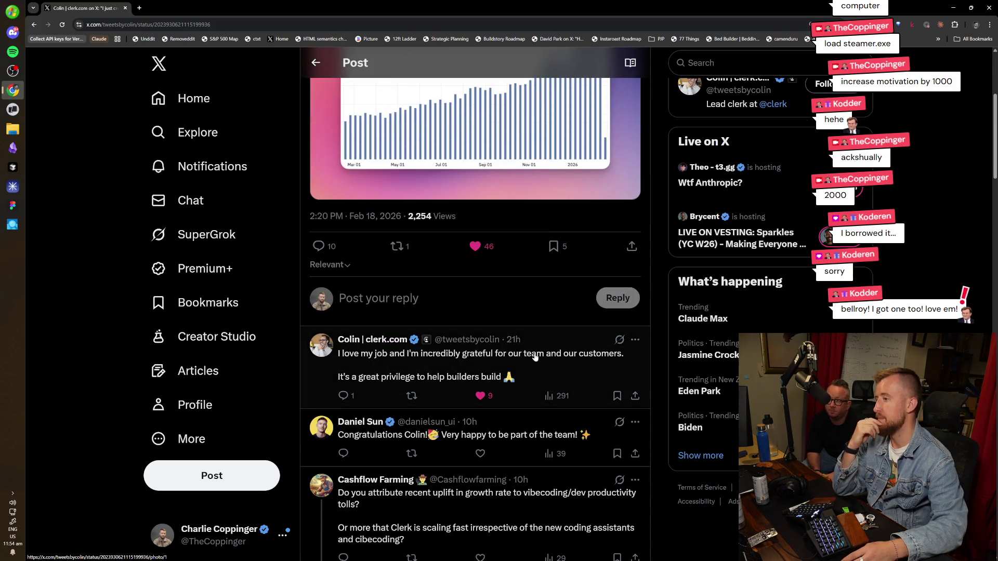
scroll(485, 336, "down", 3)
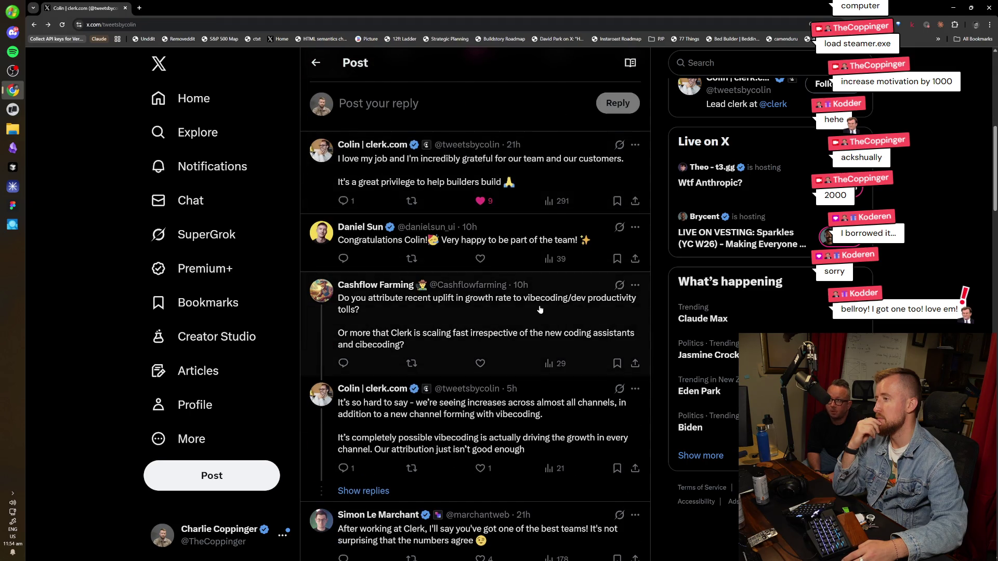
Step: Back on the profile, browse older posts and read the Feb 10 OAuth servers post
key("alt+Left")
scroll(531, 323, "down", 15)
scroll(525, 348, "down", 10)
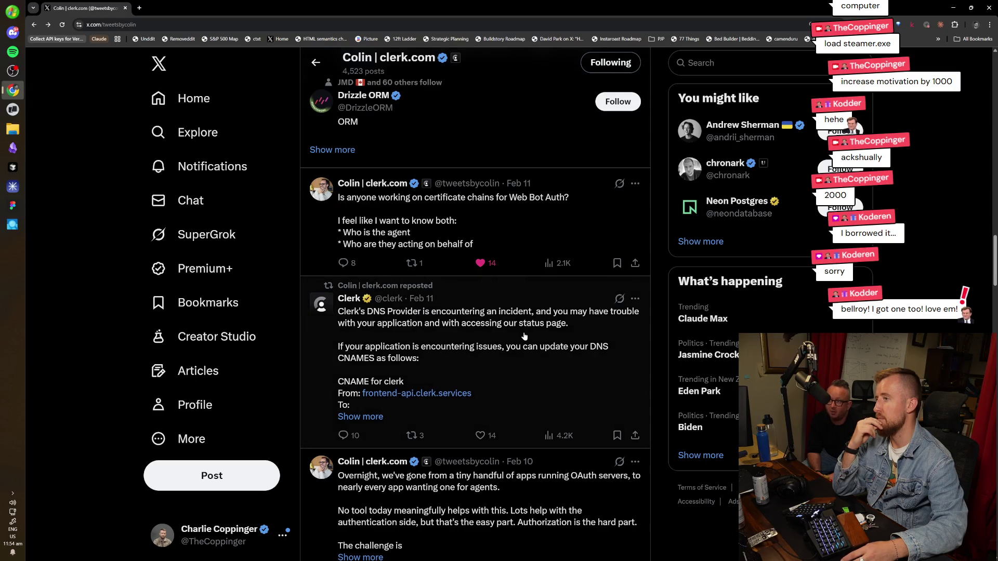
scroll(524, 331, "down", 5)
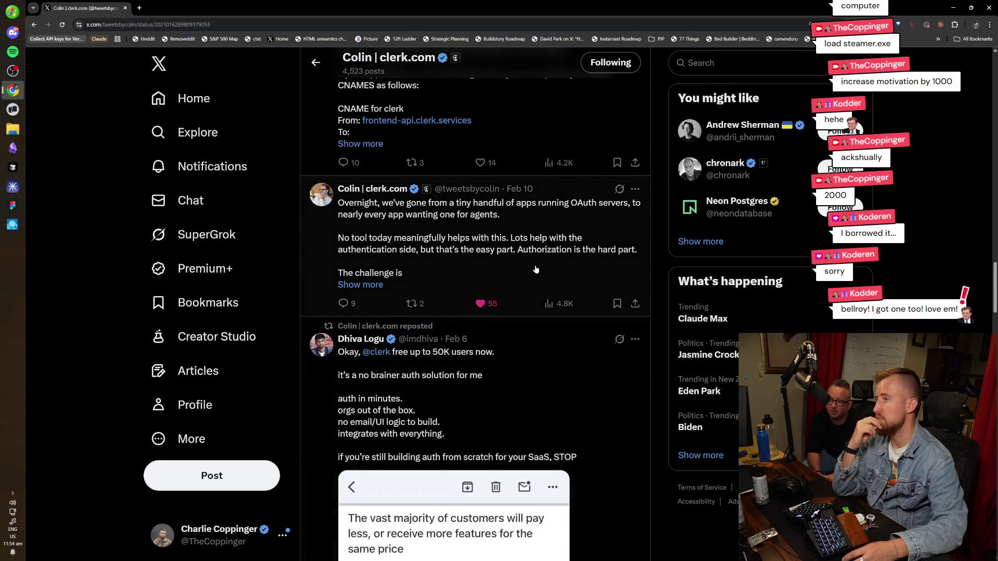
left_click(536, 270)
scroll(540, 319, "down", 18)
scroll(538, 325, "down", 2)
Step: Return to the profile timeline, scroll further, and open a new browser tab
key("alt+Left")
scroll(520, 333, "down", 15)
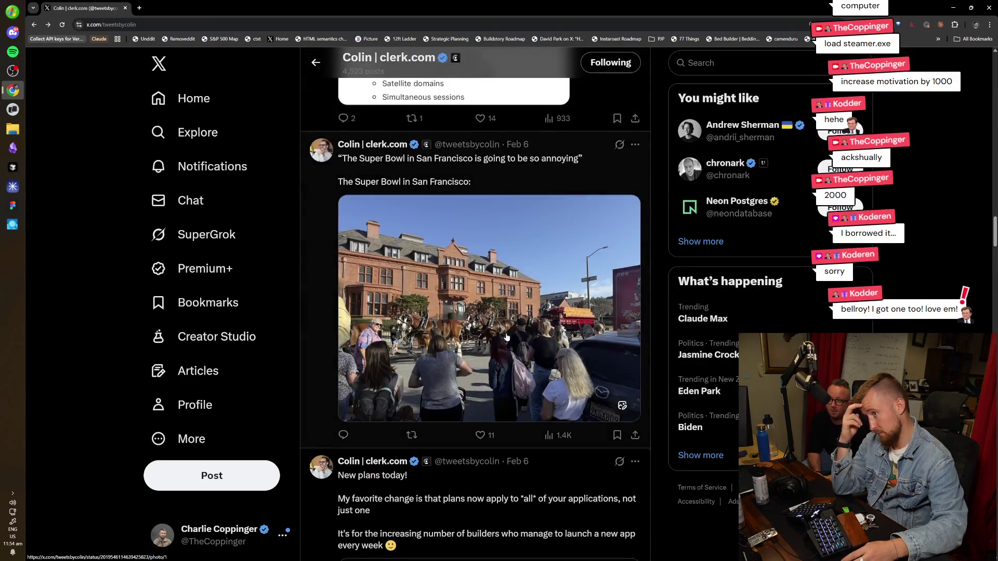
scroll(507, 337, "down", 15)
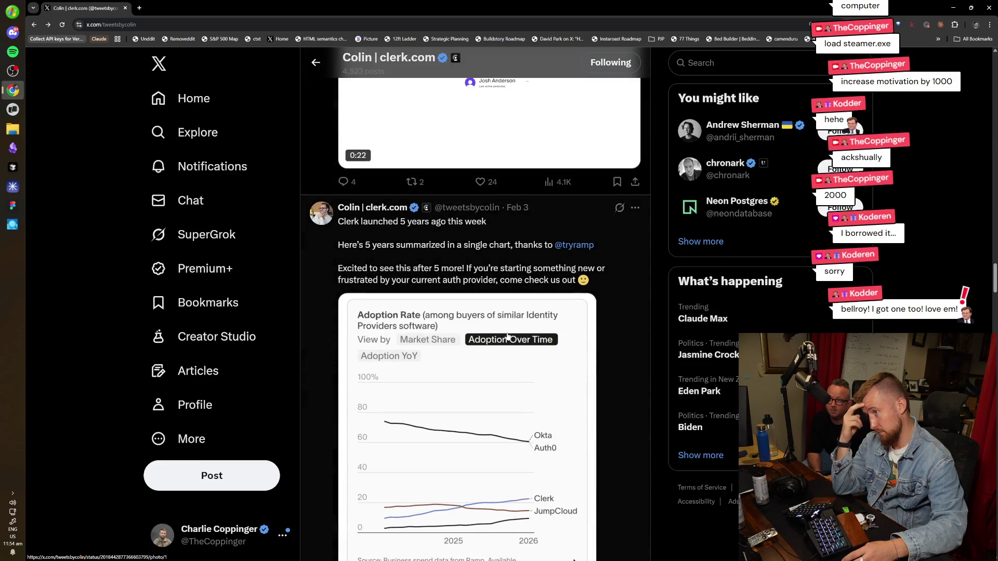
key("ctrl+t")
Step: Load clerk.com and sign in to the Clerk dashboard using GitHub
type("cler")
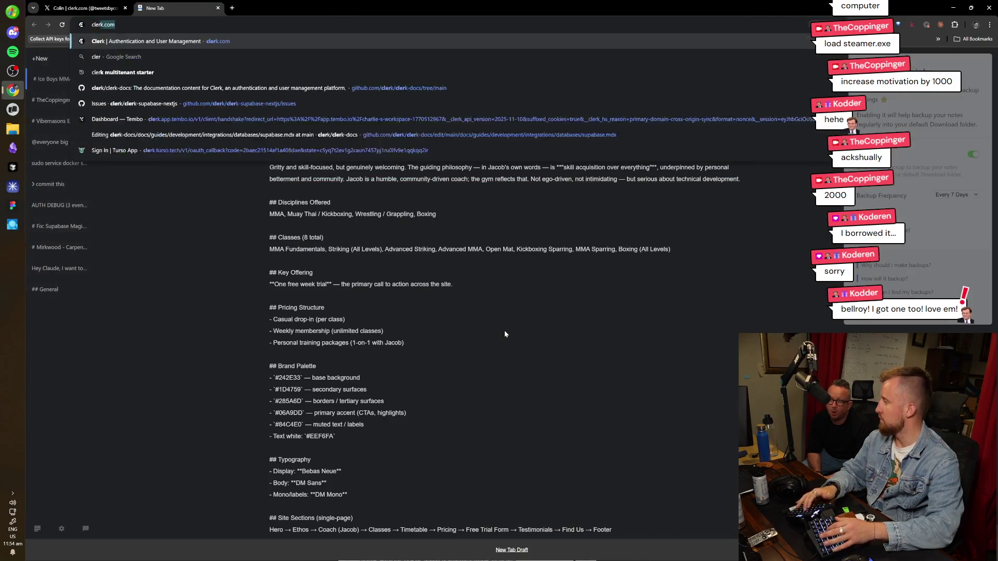
key("Return")
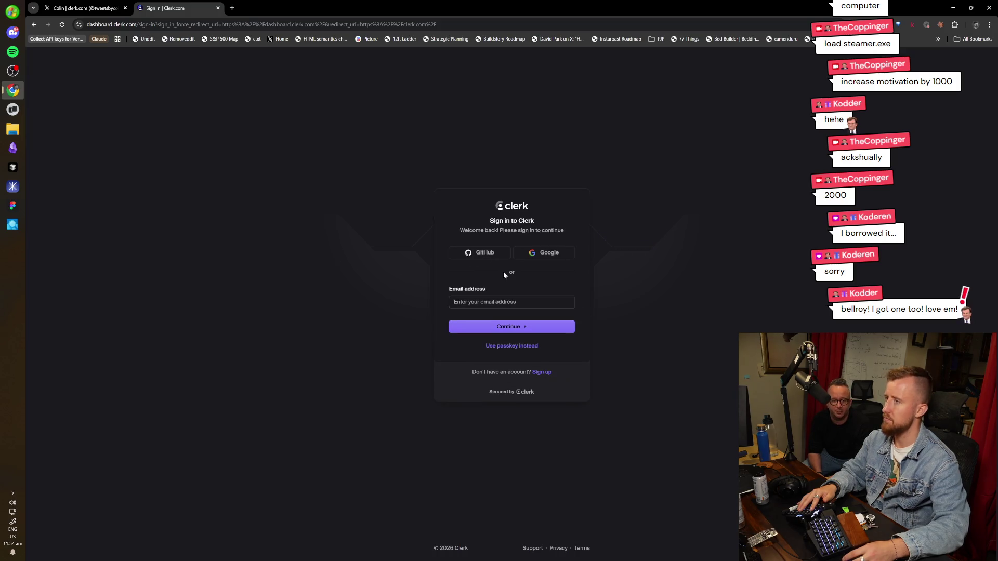
left_click(484, 253)
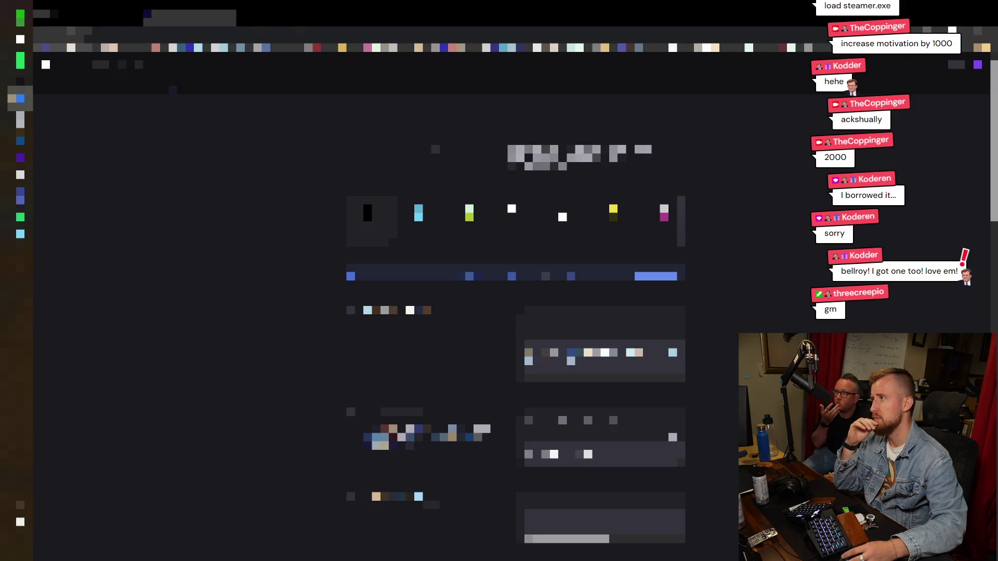
Step: Scroll the Clerk dashboard, dismiss the open dialog, and close the tab
scroll(515, 312, "down", 5)
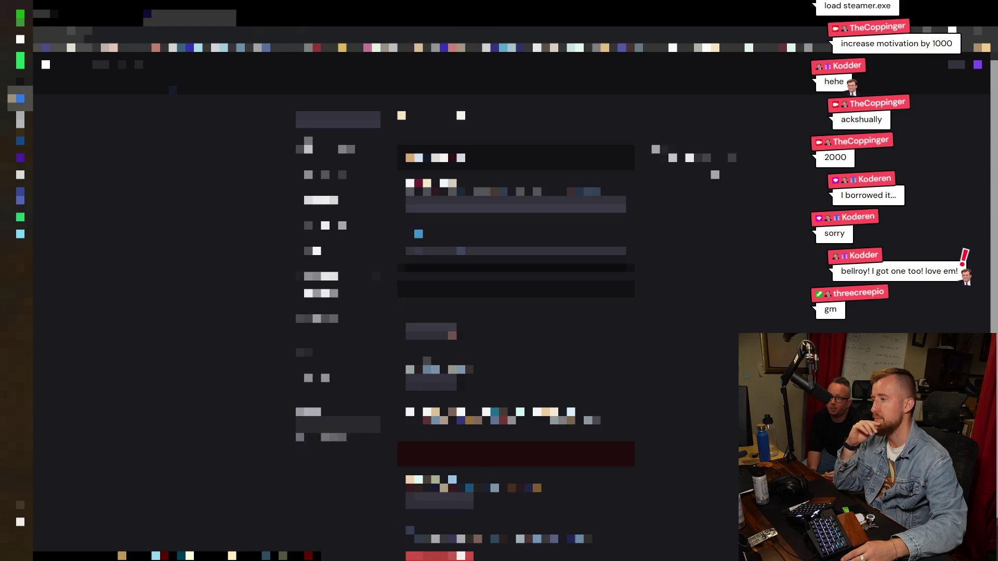
scroll(515, 312, "down", 1)
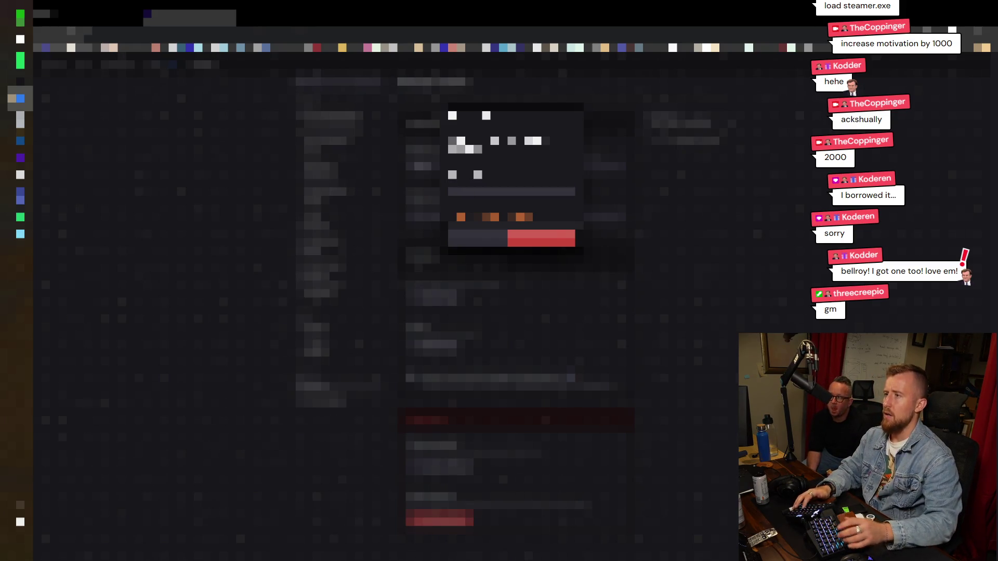
key("Return")
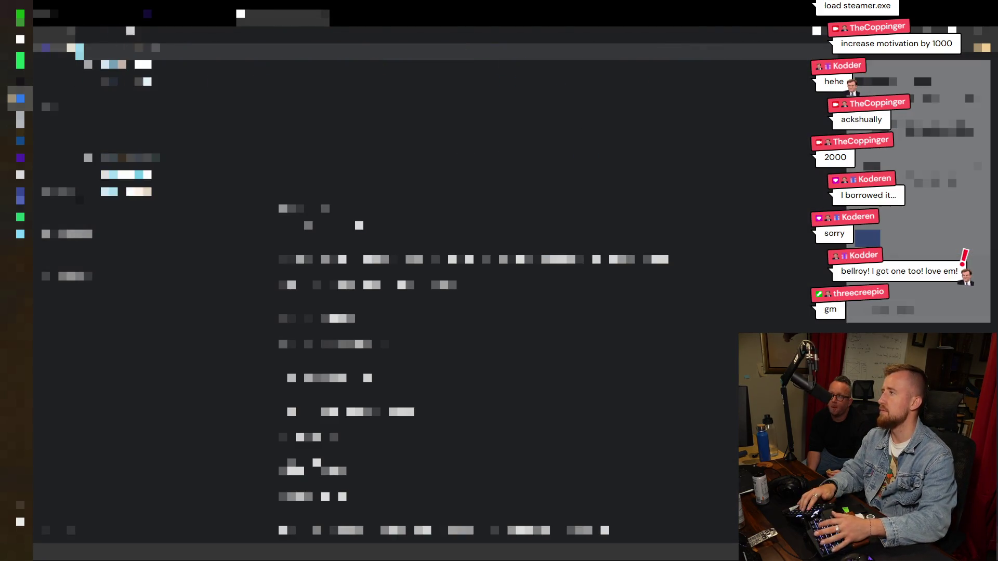
key("ctrl+w")
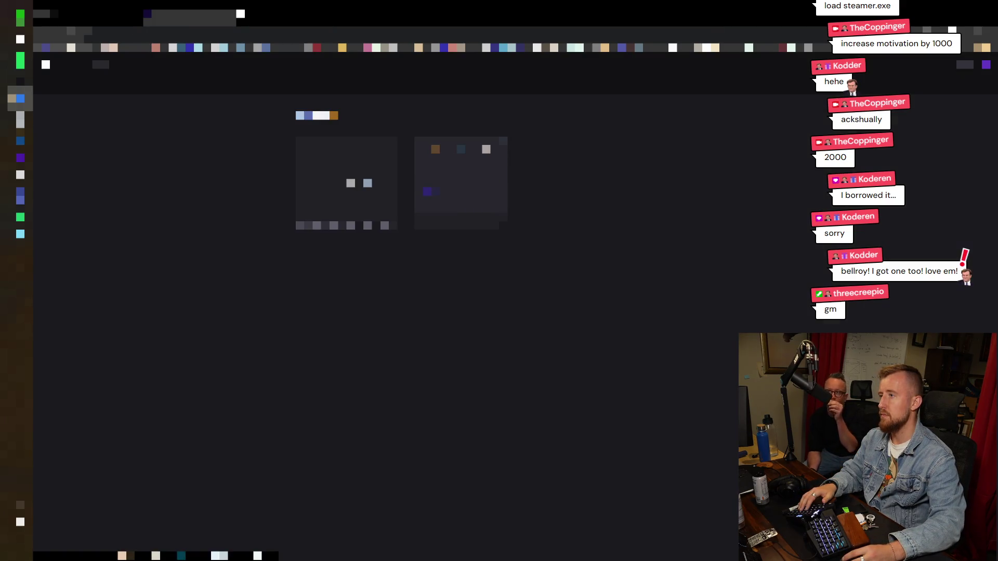
Step: Open a saved site shortcut, go to its entries page, and confirm the prompted action
left_click(461, 176)
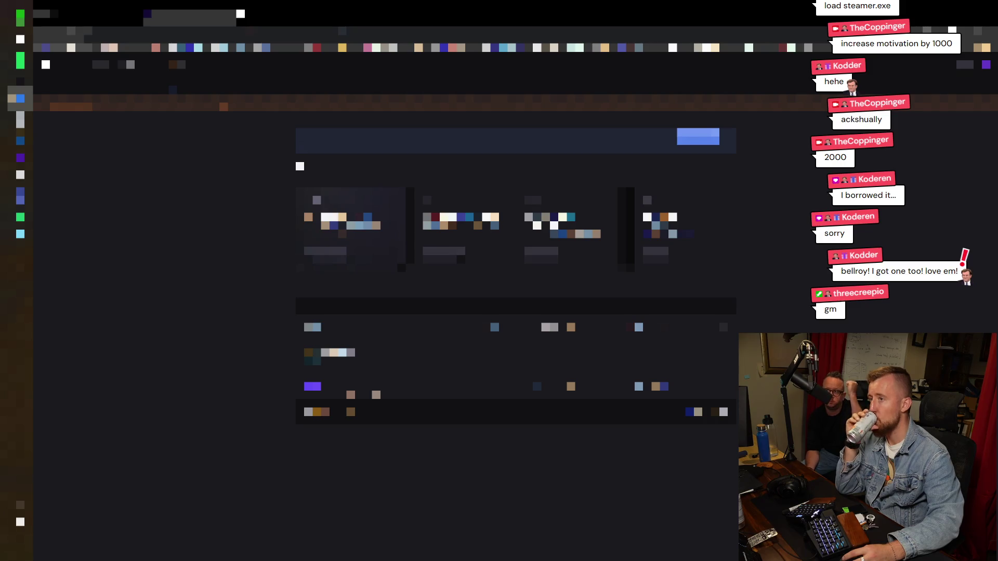
left_click(571, 268)
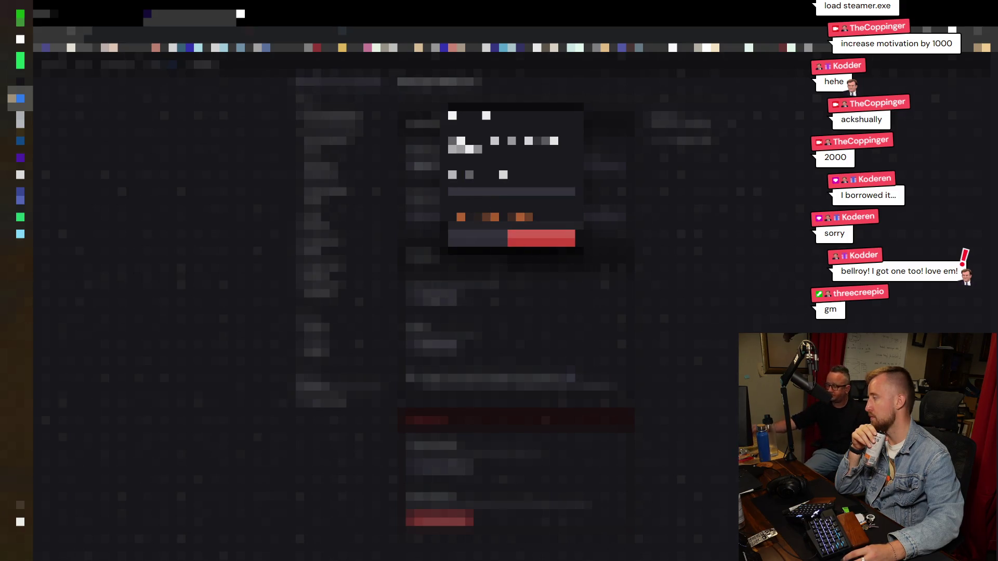
left_click(530, 240)
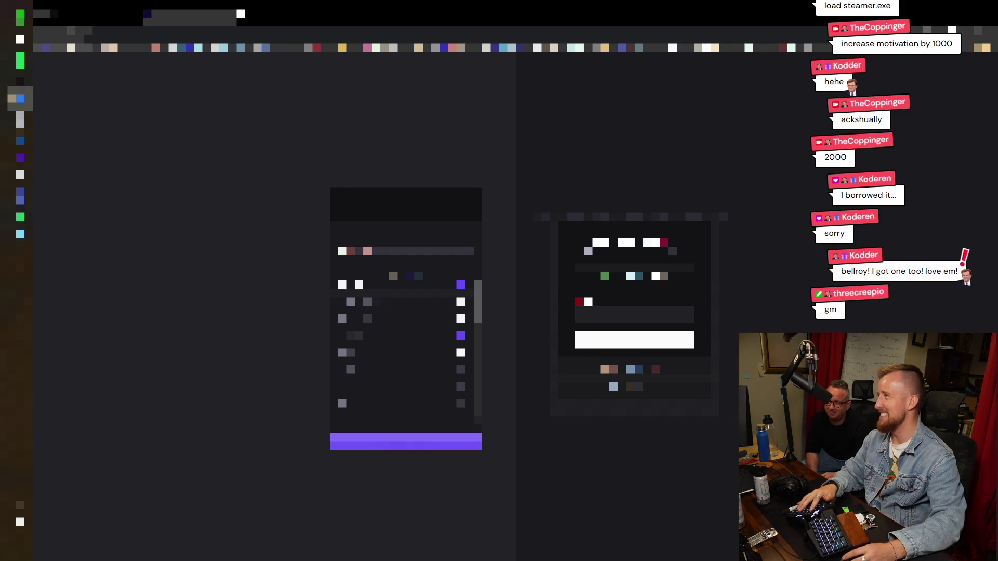
key("ctrl+shift+Tab")
Step: Switch to the social feed tab and scroll through the image post
key("ctrl+Tab")
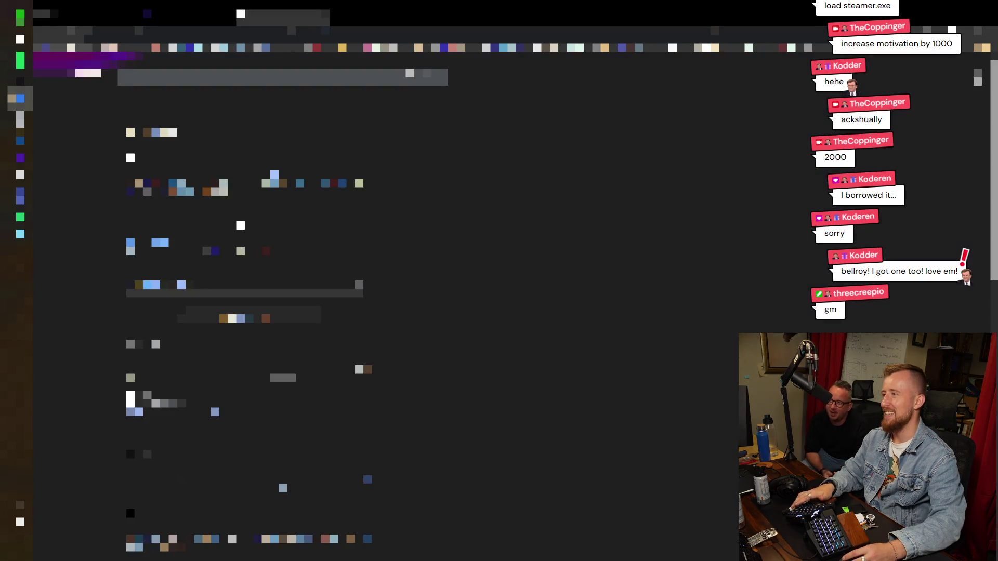
key("ctrl+shift+Tab")
key("ctrl+Tab")
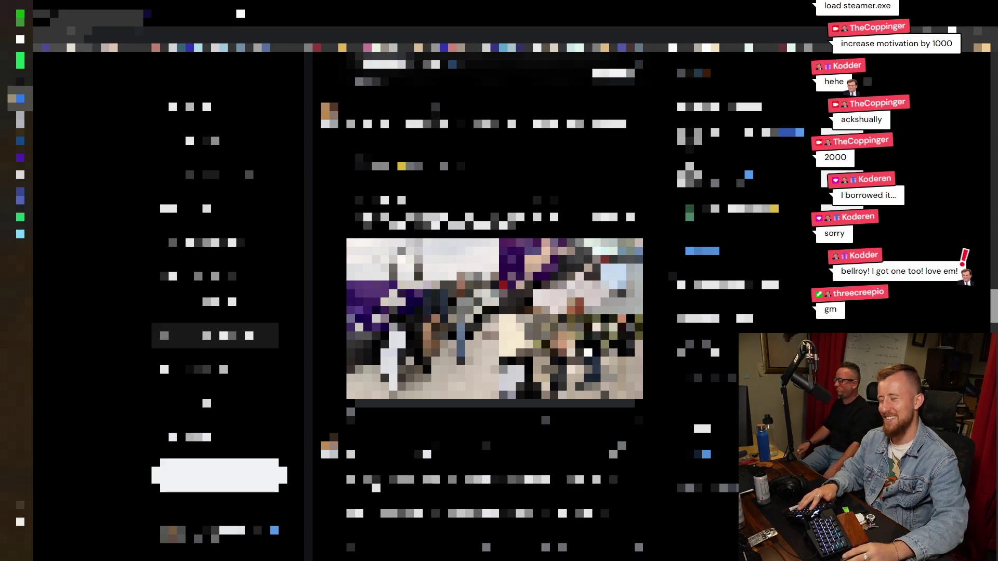
scroll(494, 312, "down", 10)
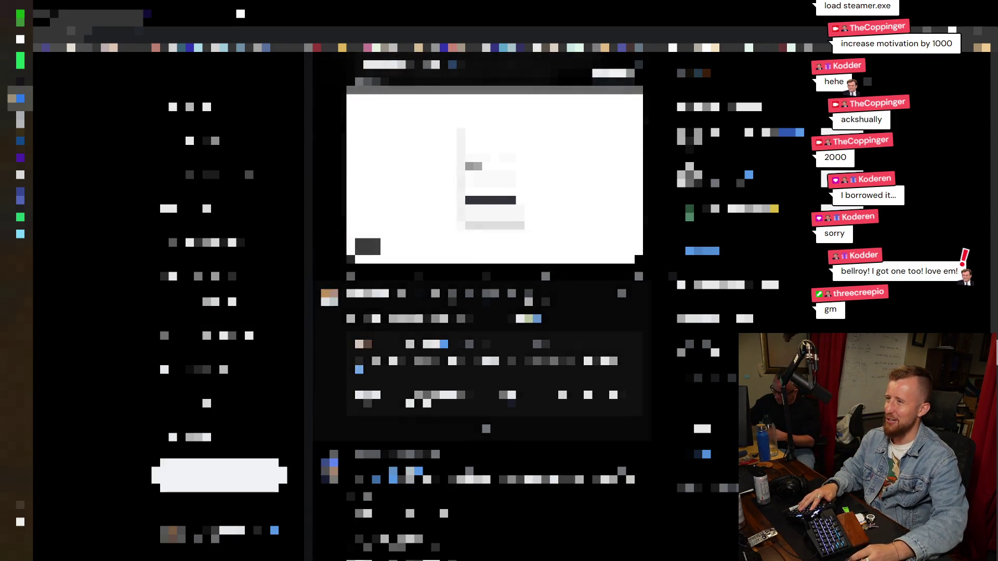
scroll(494, 239, "up", 3)
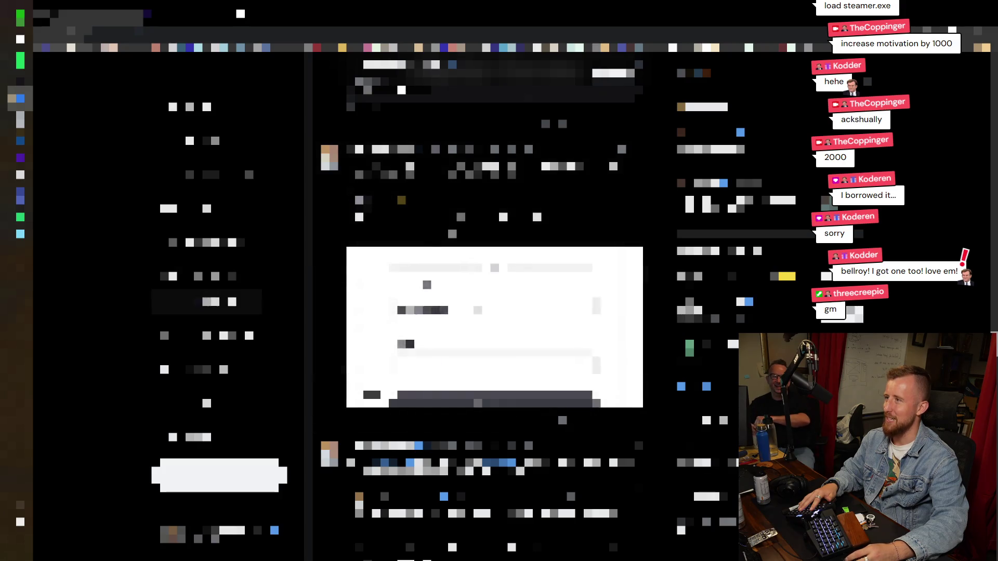
scroll(493, 312, "down", 3)
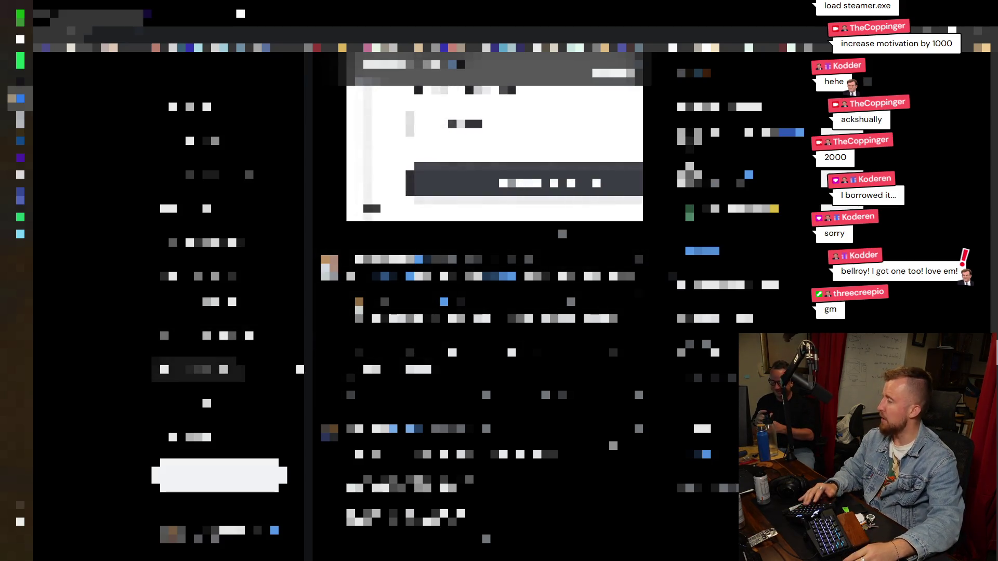
scroll(493, 312, "down", 5)
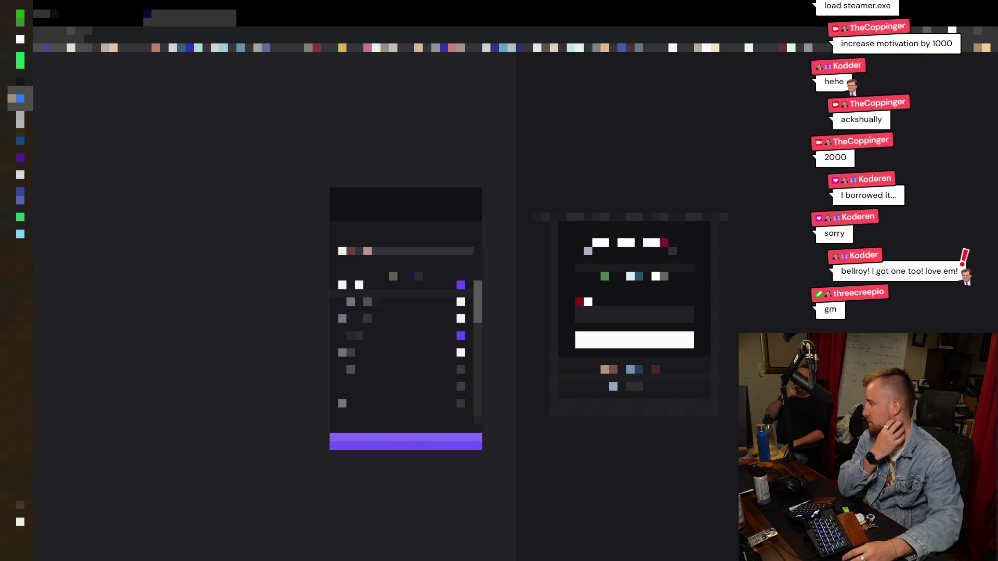
Step: Cycle through open windows to bring up Chrome's Claude new-chat tab
key("Return")
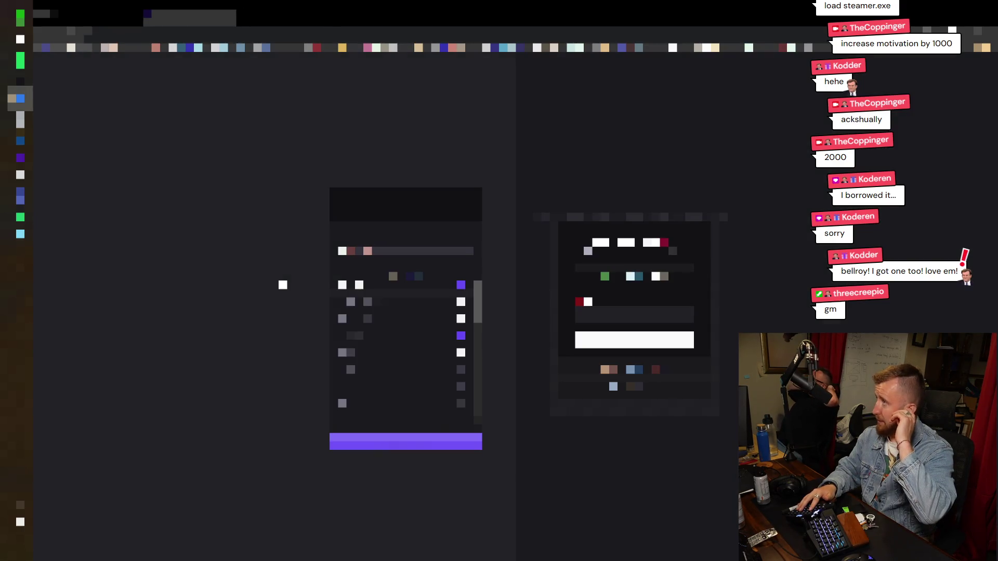
key("alt+Tab")
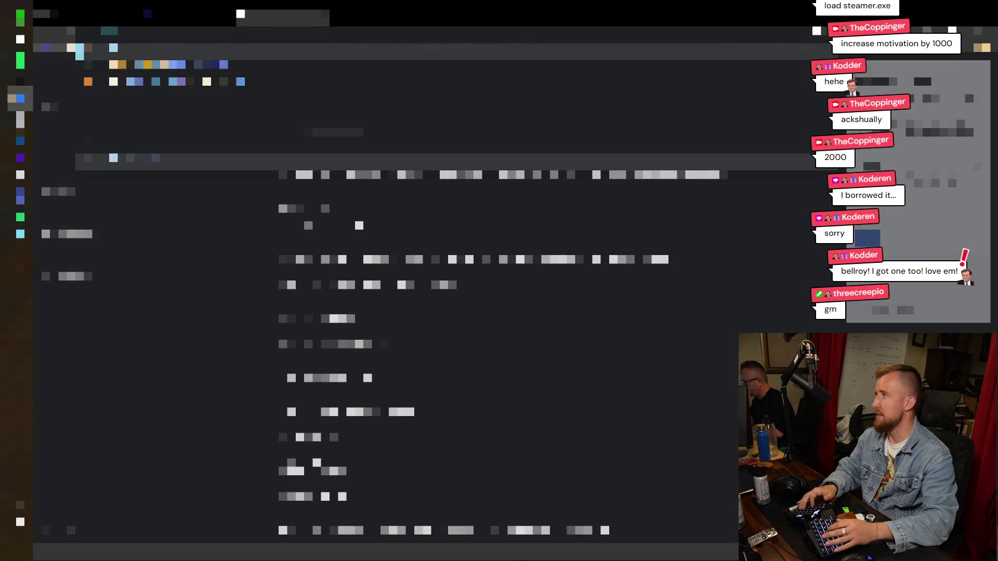
key("alt+Tab")
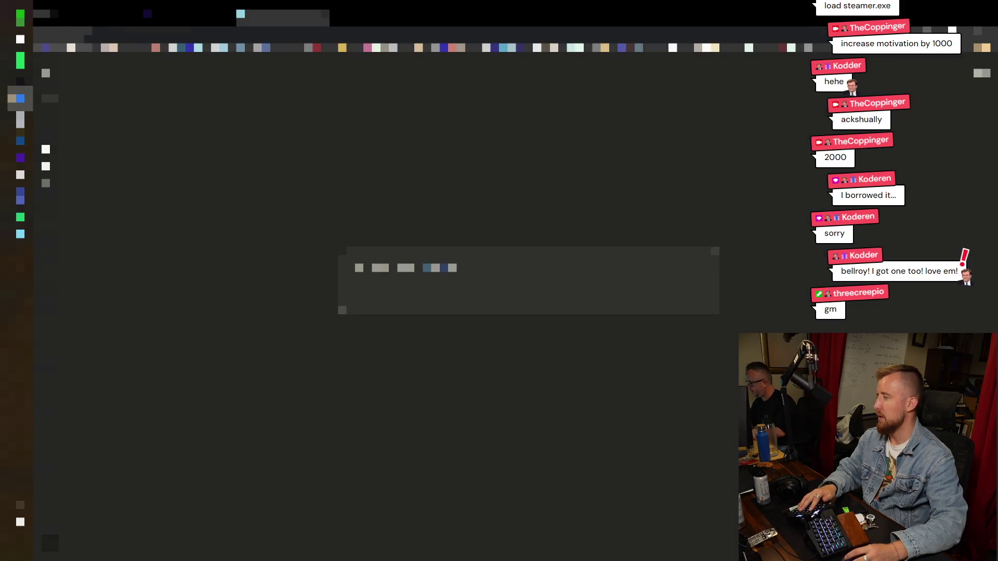
key("alt+Tab")
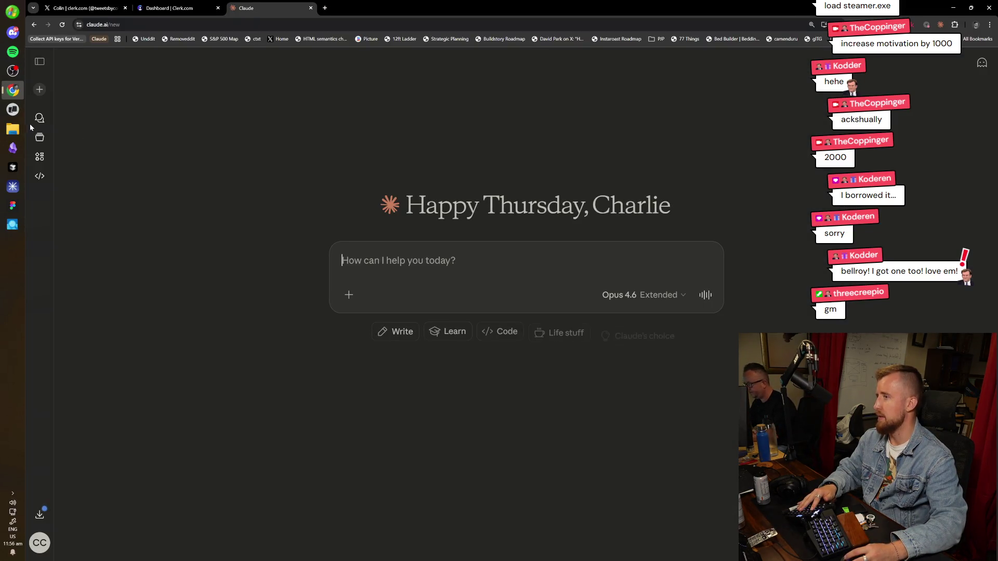
Step: From the Projects list, open the Vibemasons project in a new tab
left_click(40, 137)
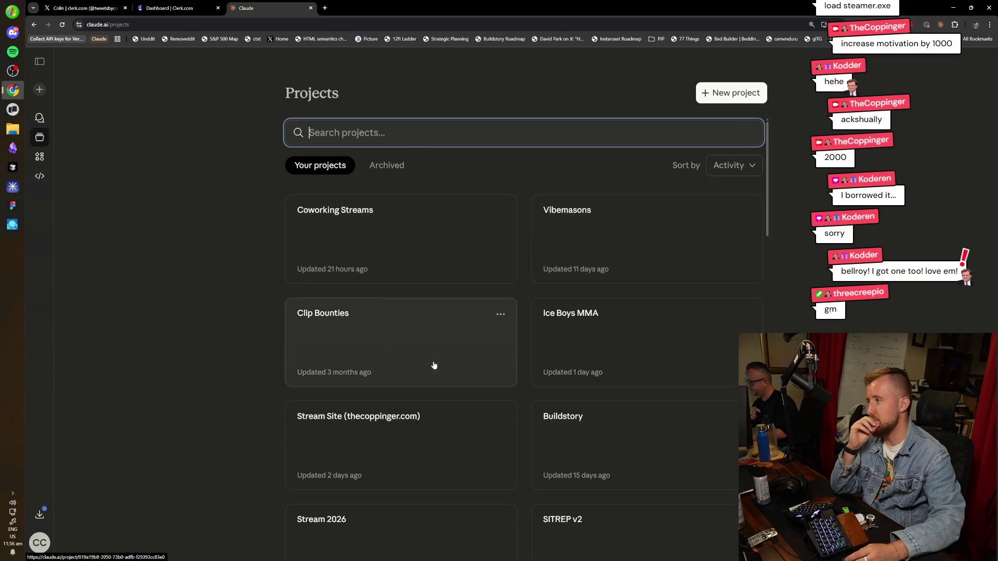
middle_click(660, 220)
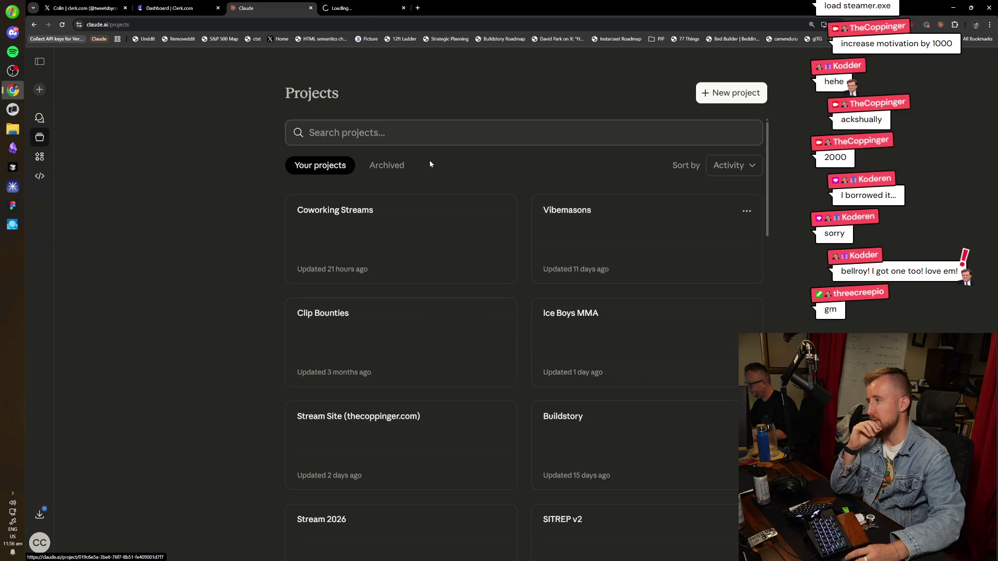
left_click(359, 8)
left_click(267, 3)
Step: Open recent chats in a new tab and select the top Buildstory chat
middle_click(39, 118)
left_click(458, 9)
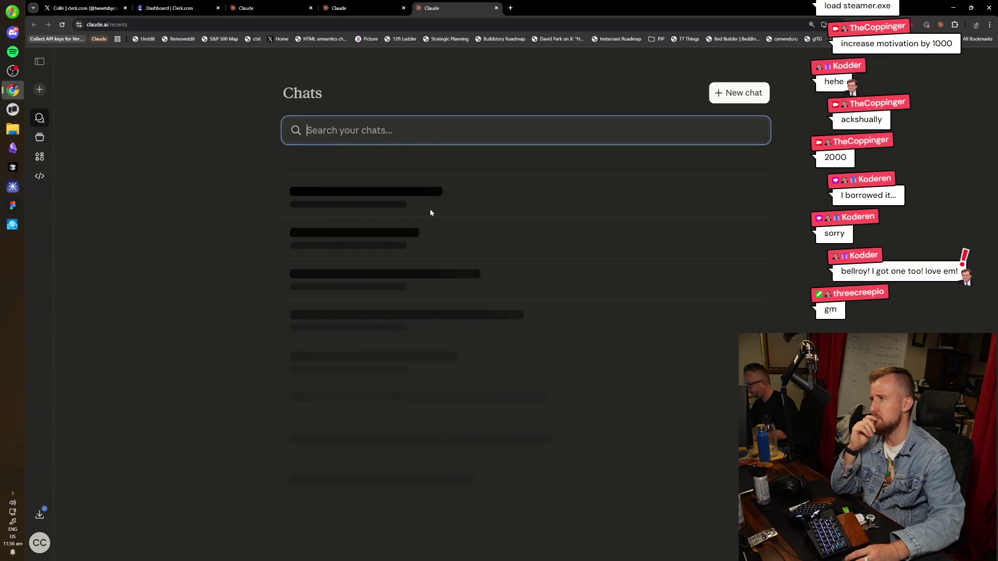
left_click(369, 201)
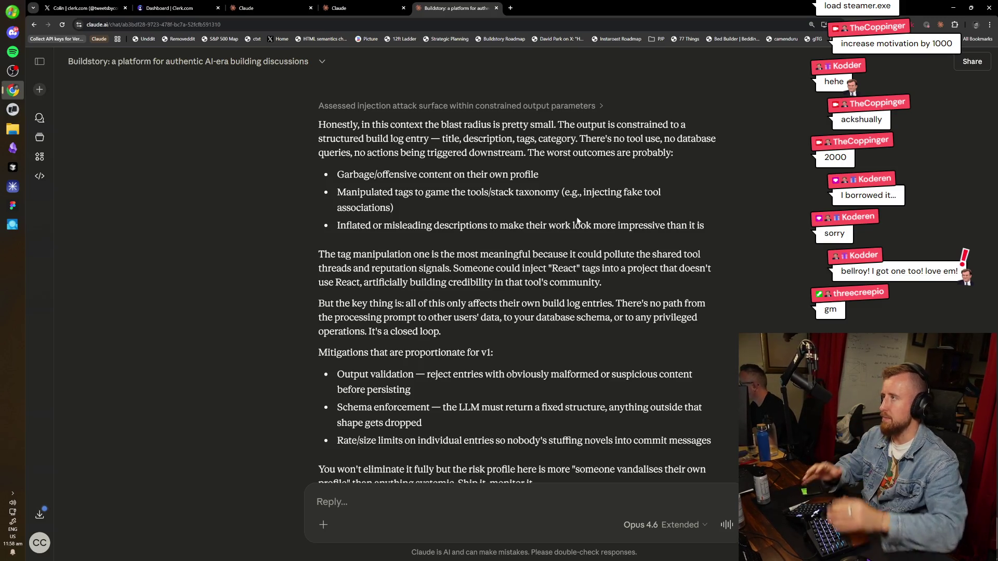
Step: Add the chat to the Buildstory project from the chat title menu
left_click(327, 64)
left_click(286, 122)
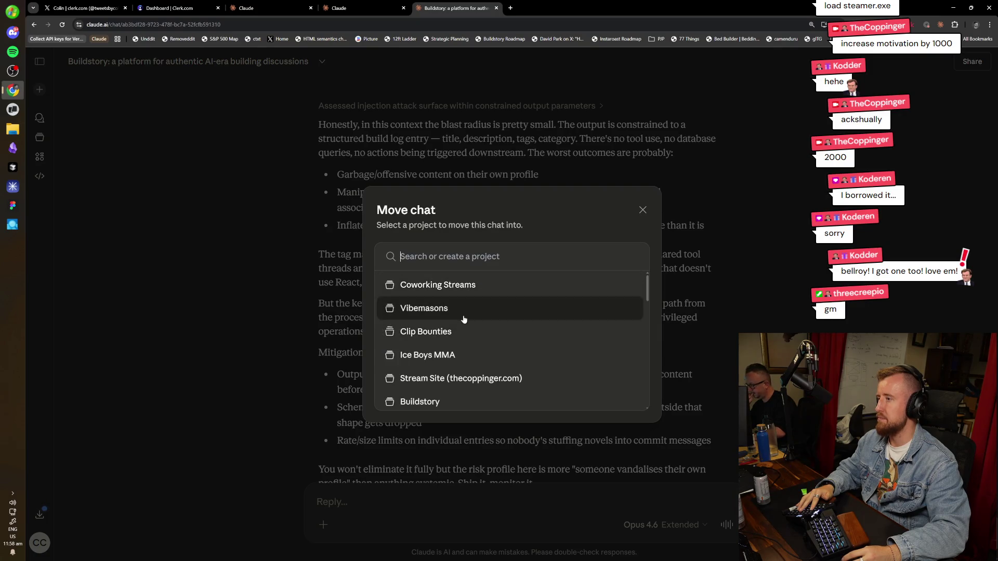
left_click(460, 400)
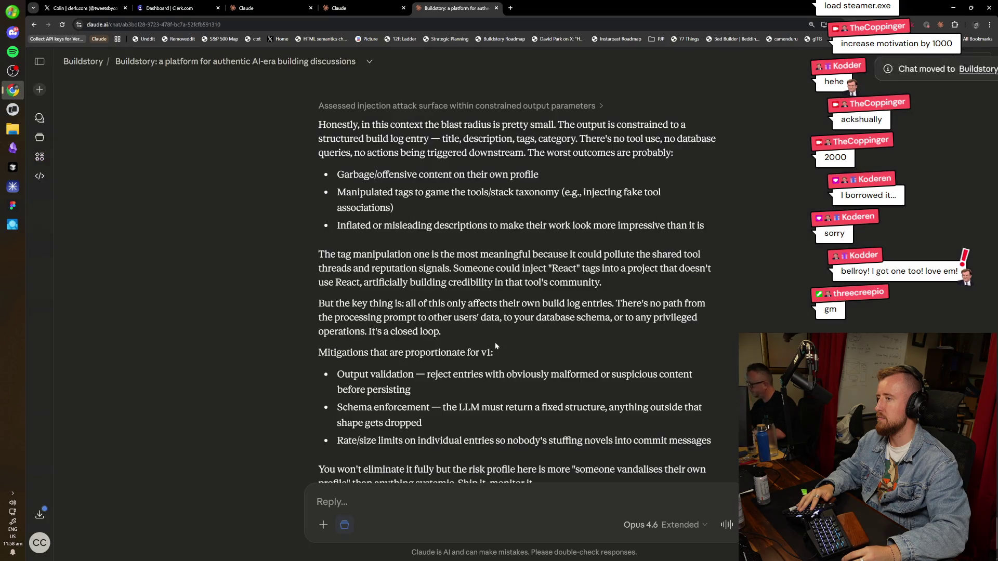
Step: Check the Buildstory project page and reopen the moved platform discussion chat
left_click(101, 63)
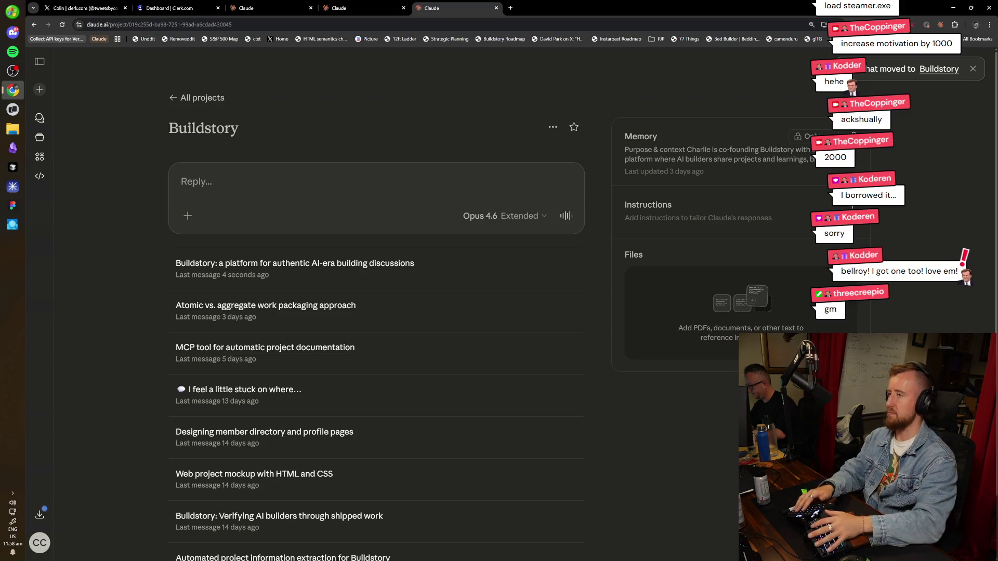
left_click(393, 261)
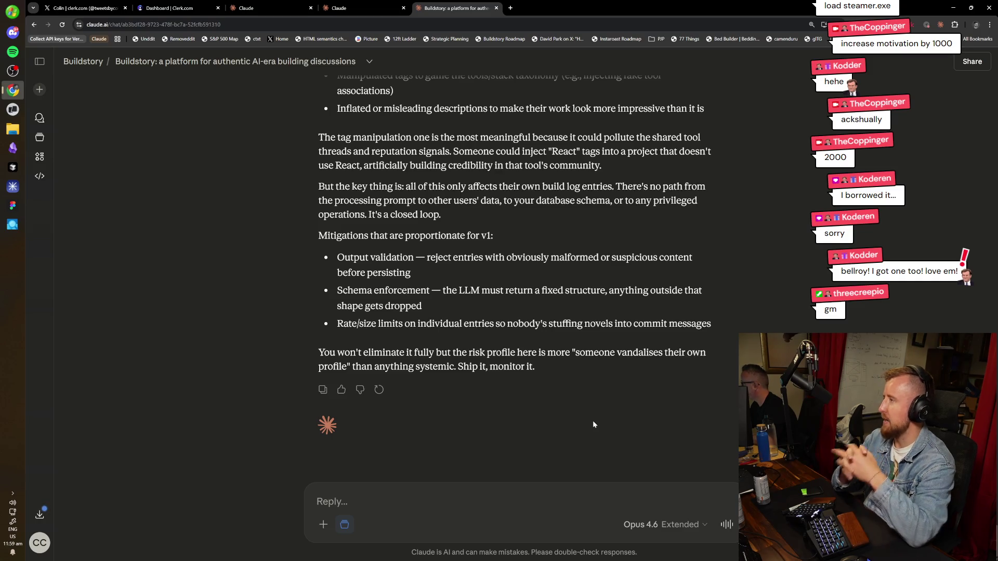
left_click(17, 148)
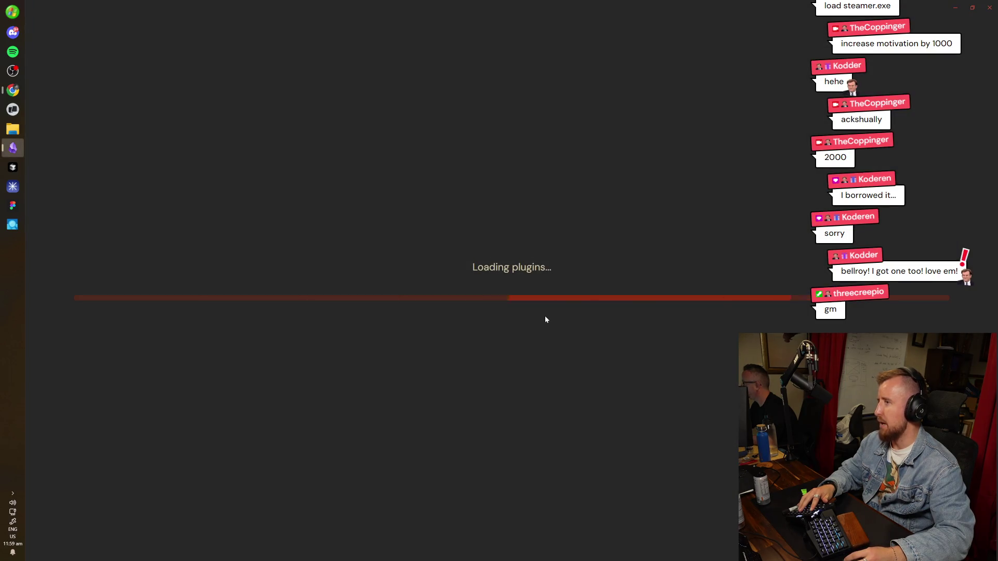
Step: Add a '#### Goals' heading with 'Launch and host hackathon next week' and a nested sponsor-support subtask
left_click(487, 268)
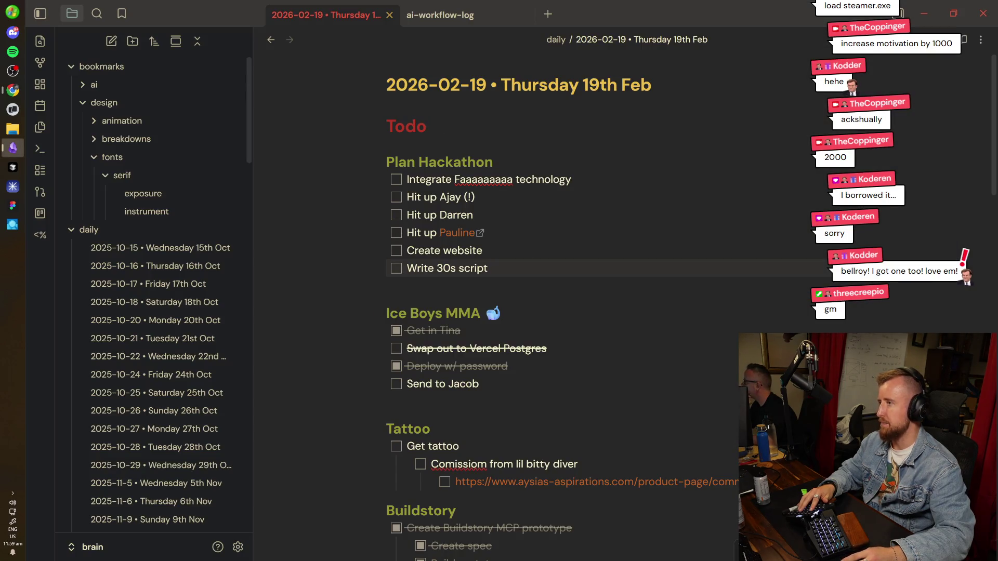
key("Return")
key("Return")
type("#")
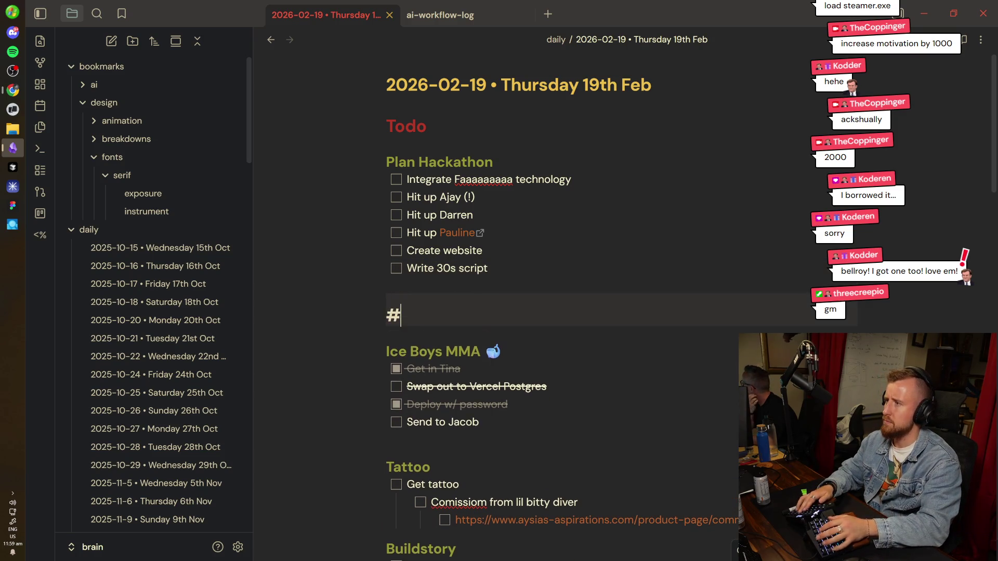
type("### Goals")
key("Return")
type("- [ ] Launch fea")
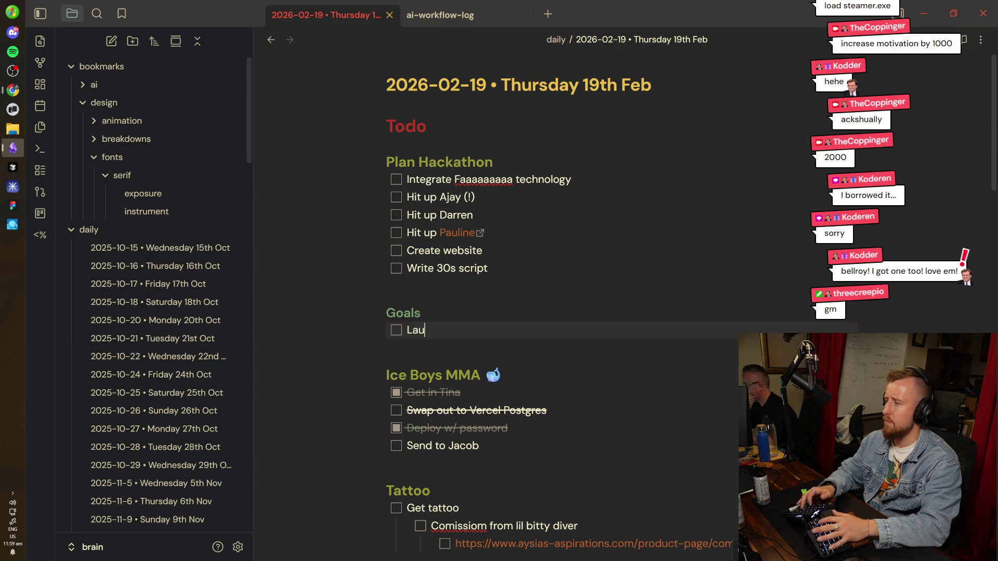
key("ctrl+BackSpace")
key("ctrl+BackSpace")
type("Launch and host hackathon next week")
key("Return")
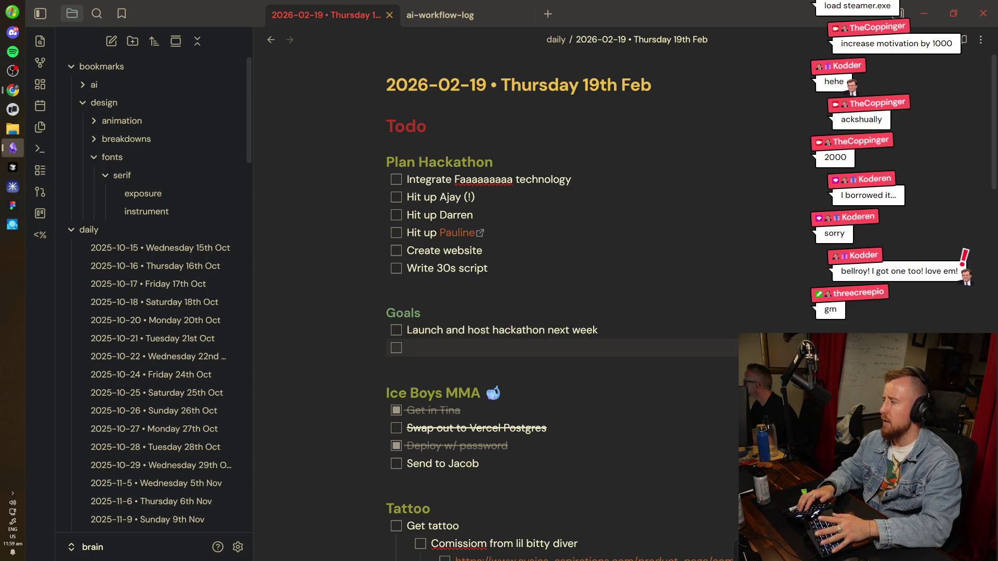
key("Tab")
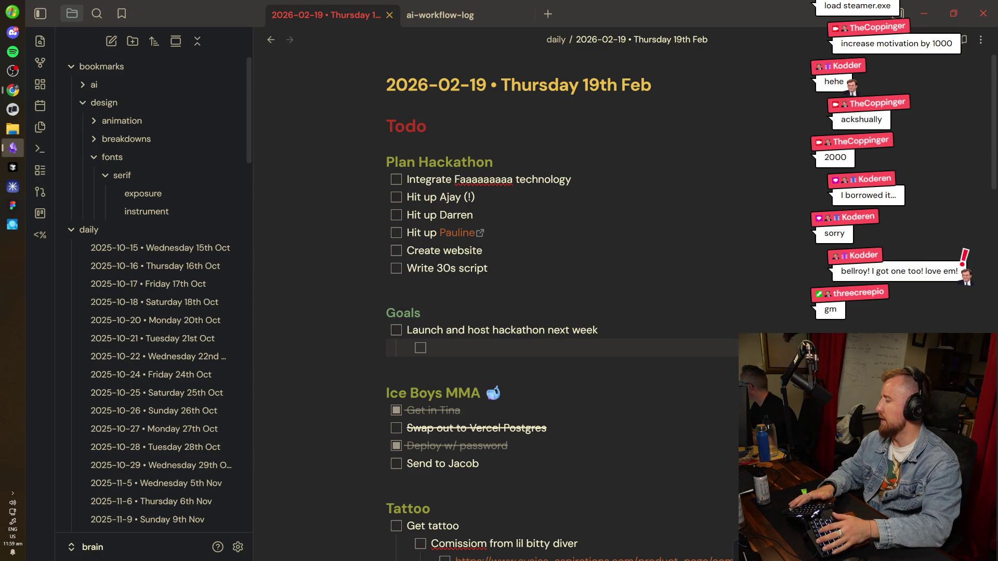
type("Garner some support ")
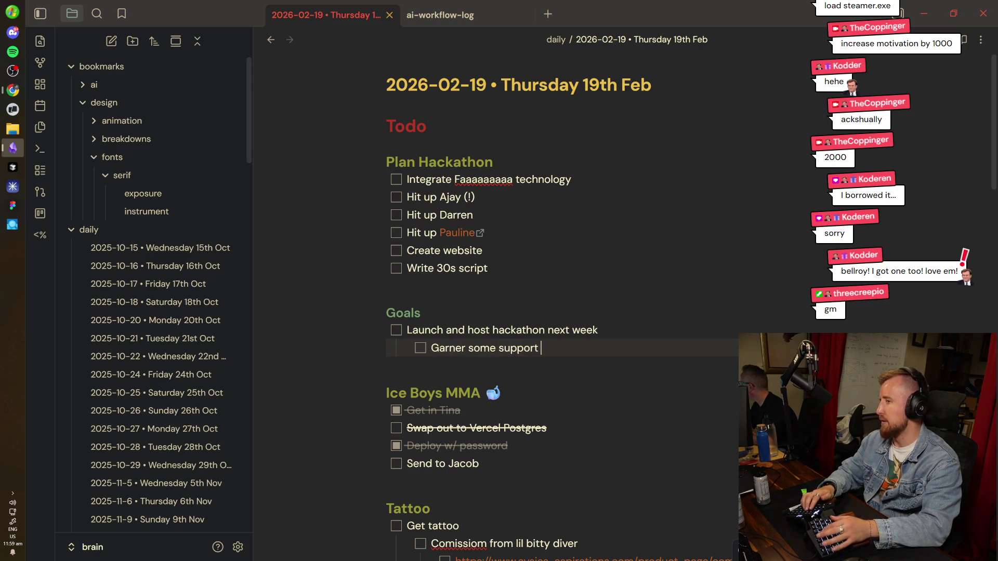
type("from sponsors")
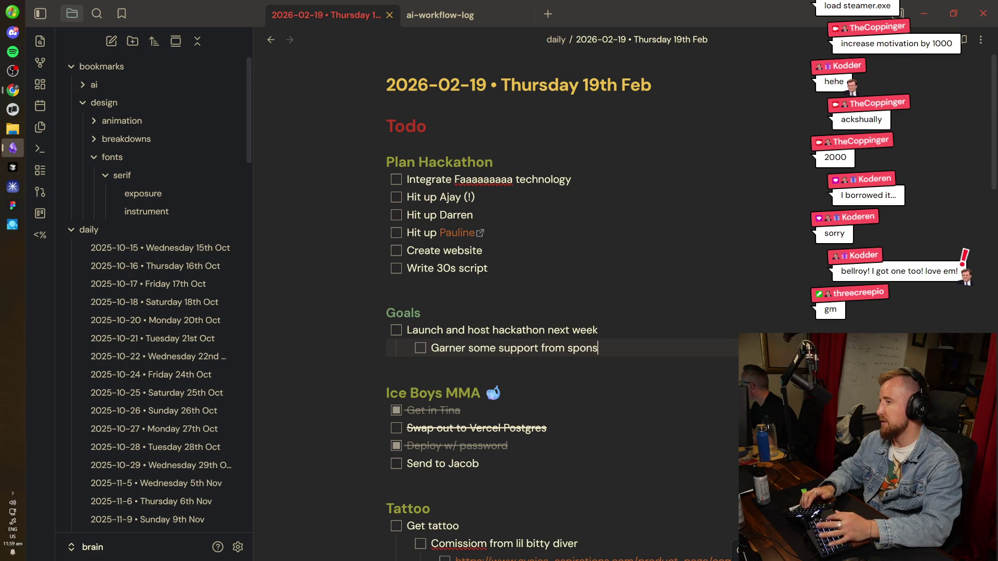
key("Return")
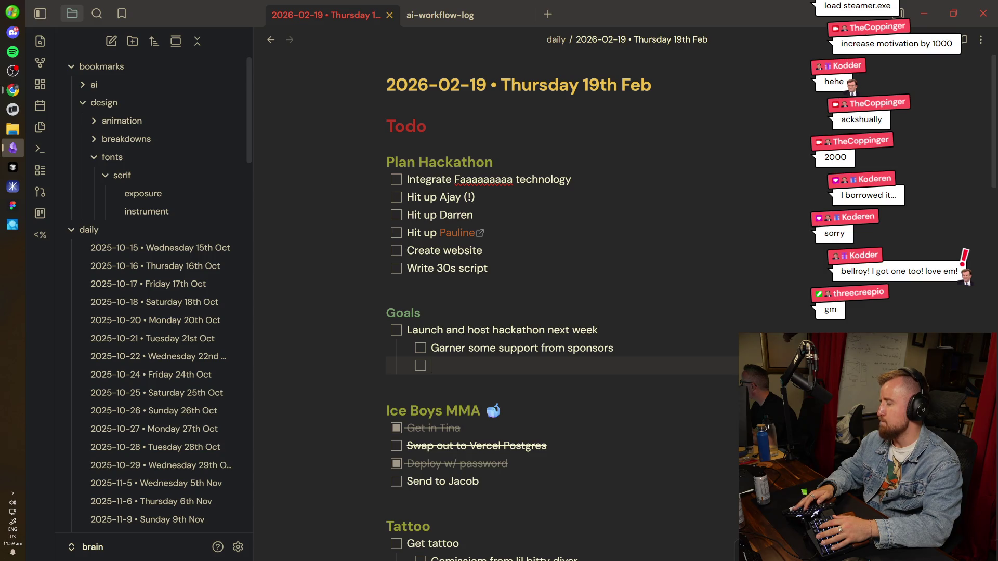
key("shift+Tab")
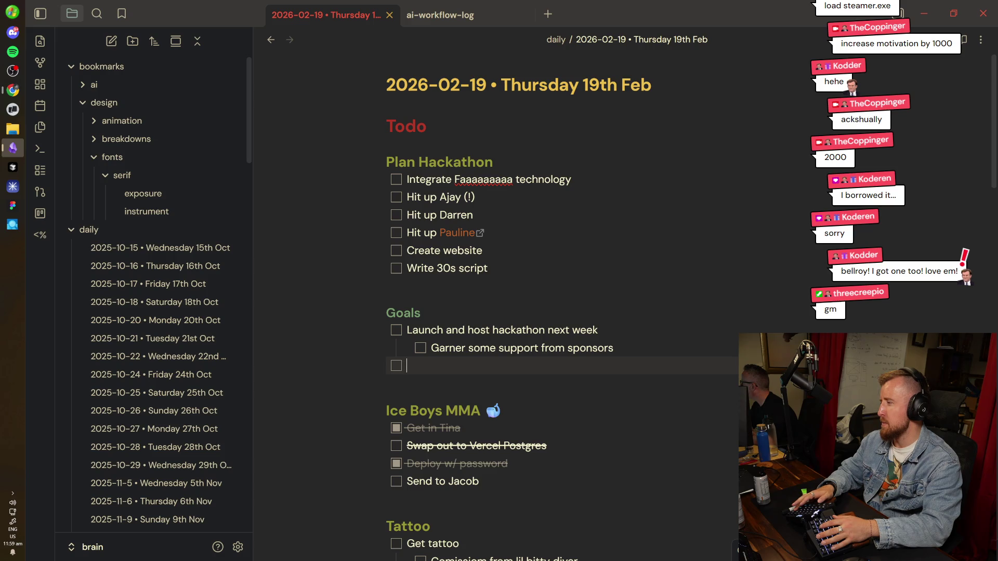
Step: Add goals 'Get Buildstory NPM to beta for use in hackathon', 'Ship forum and reputation system', 'Get up doitlive.club guide for streaming'
type("Get N")
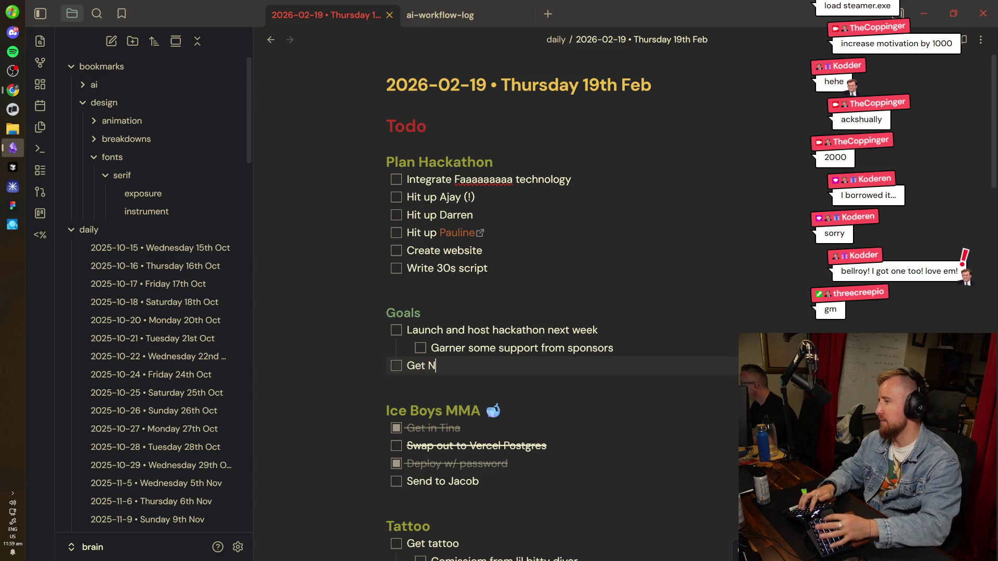
key("BackSpace")
type("B")
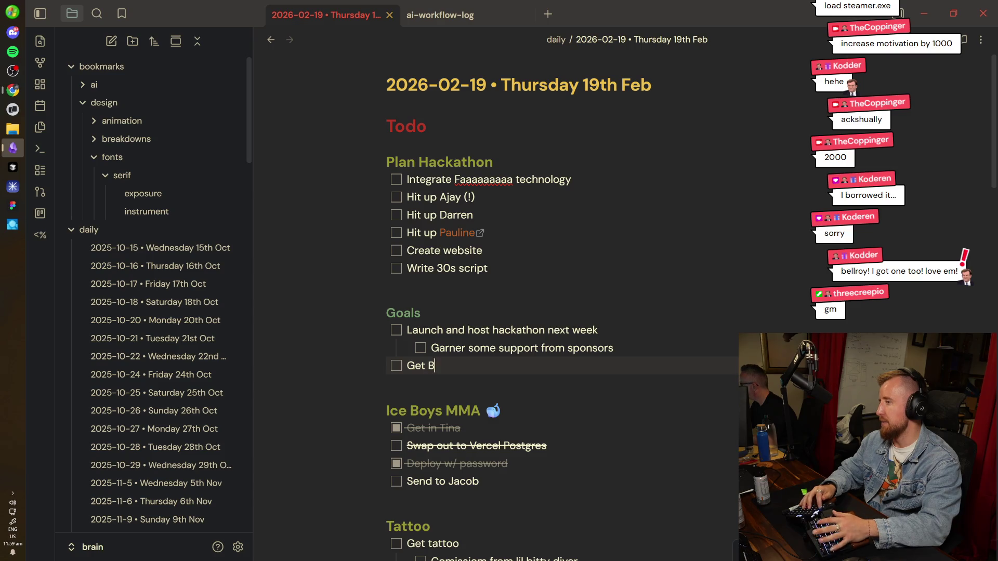
type("uildstory NPM ")
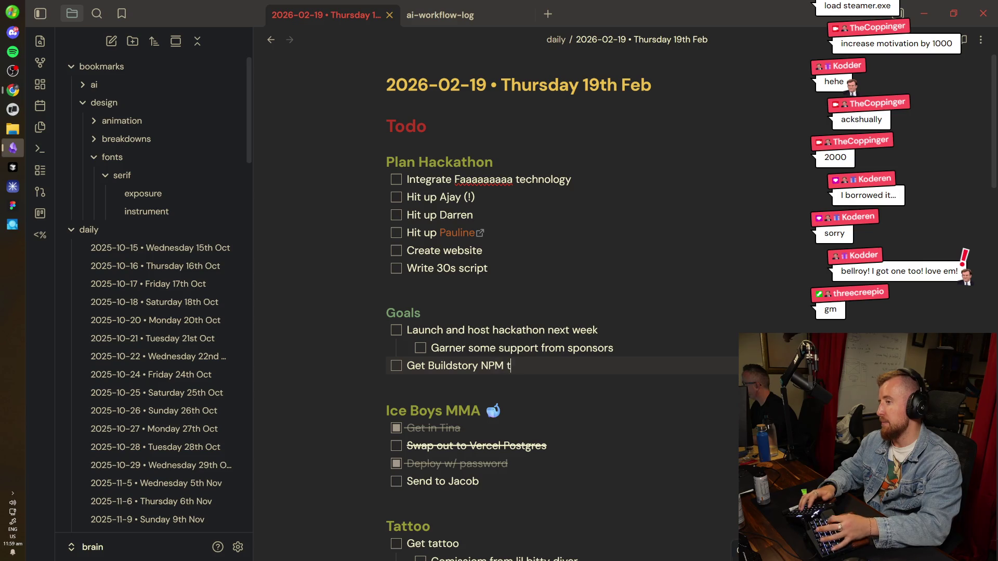
type("to beta for use in hackathon")
key("Return")
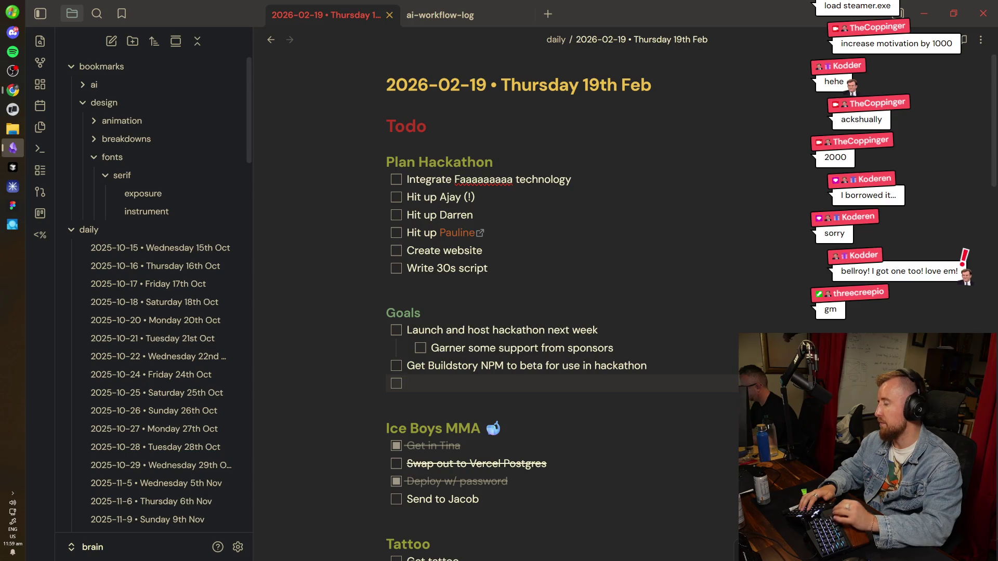
type("Flesh out ")
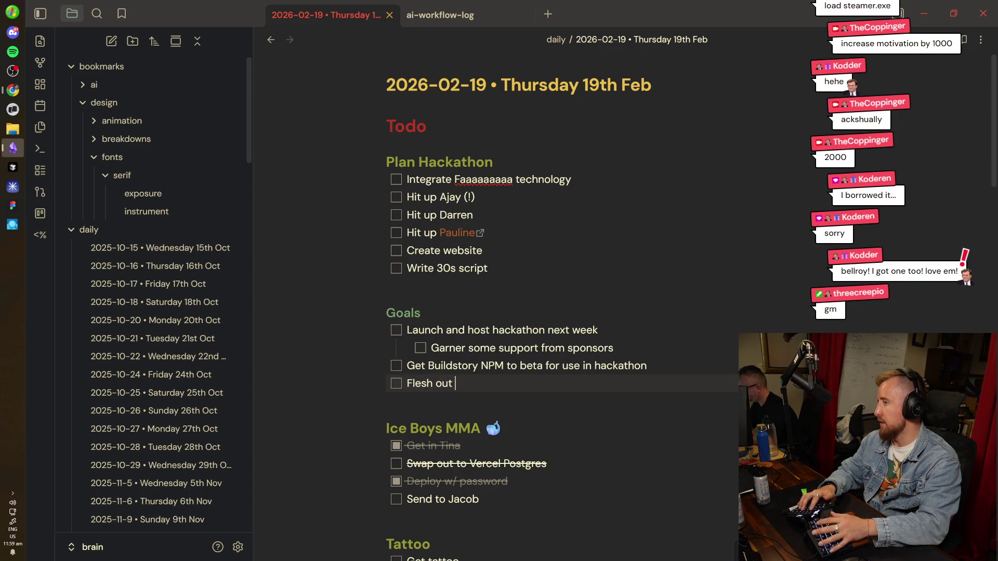
type("forum and reputation system")
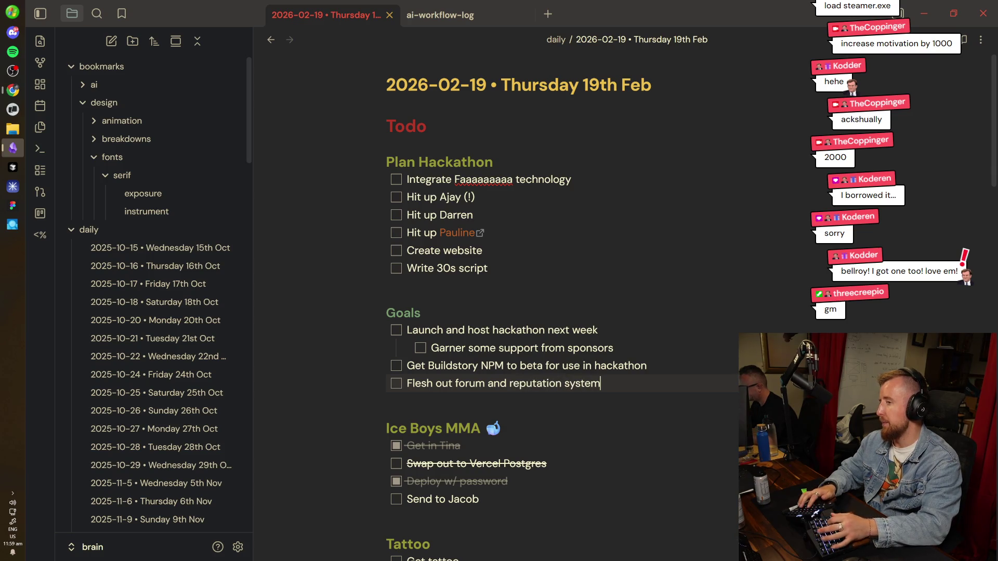
key("Home")
key("ctrl+shift+Right")
key("ctrl+shift+Right")
type("Ship")
key("End")
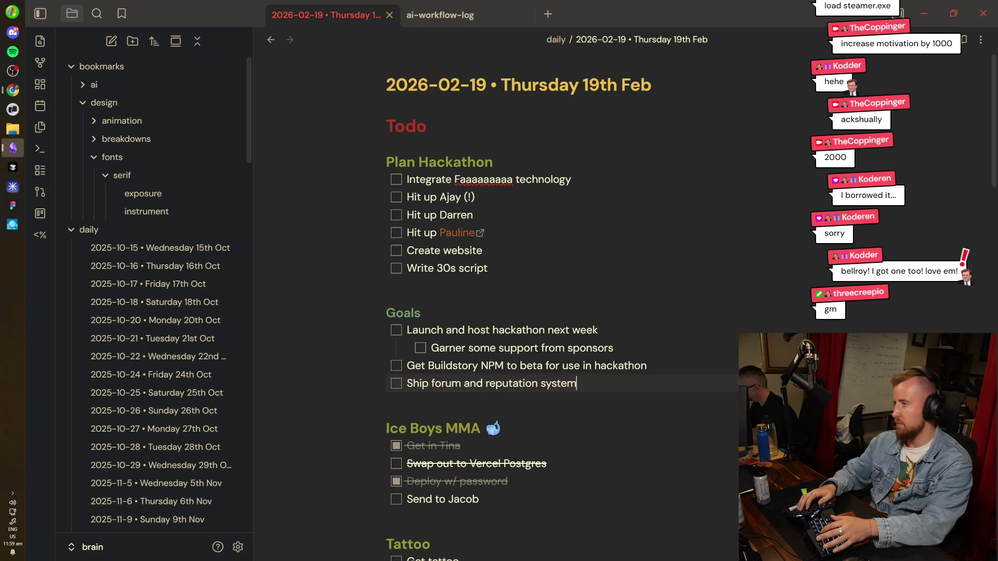
key("Return")
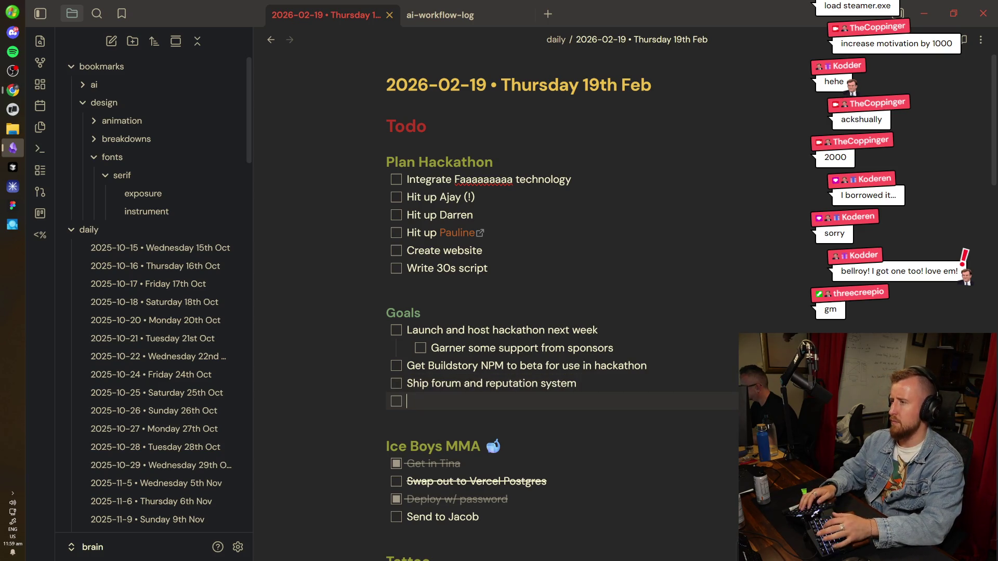
type("Get up ")
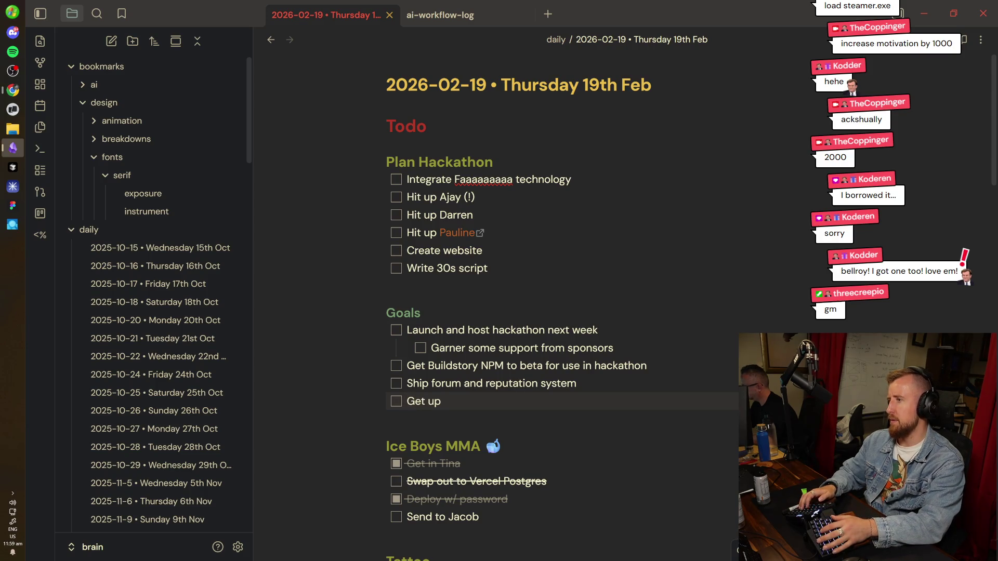
type("doitlive.club guide for streaming")
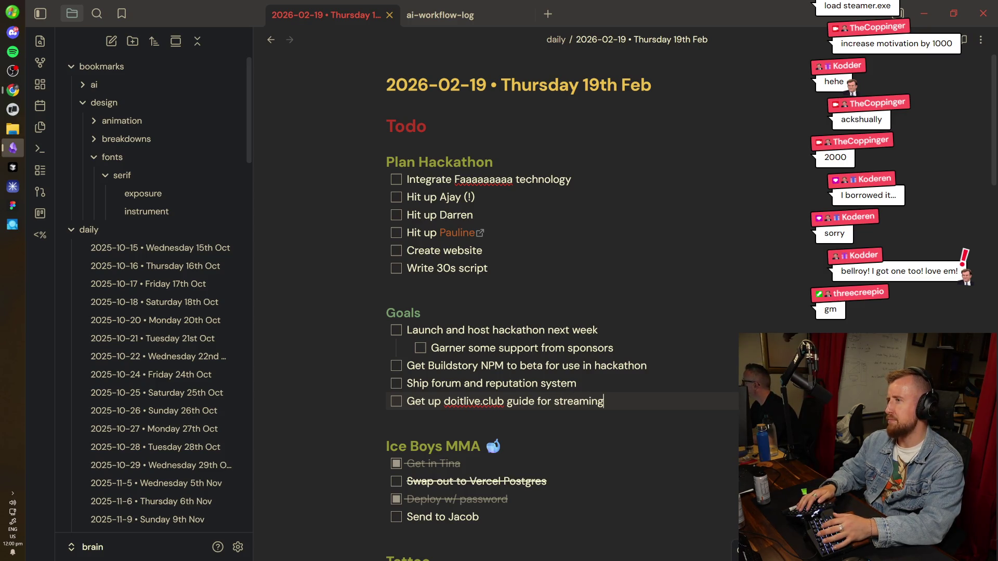
key("Up")
key("Up")
key("Up")
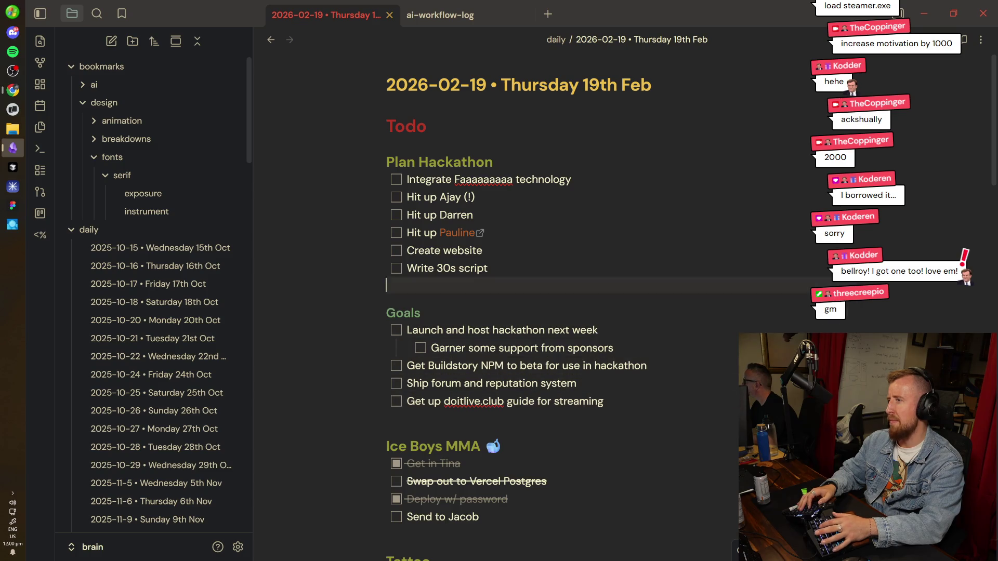
Step: Add a 'Ship promo vidoe' goal with a nested 'Create 30s script for promo video' subtask
key("Down")
key("Down")
key("Down")
key("Down")
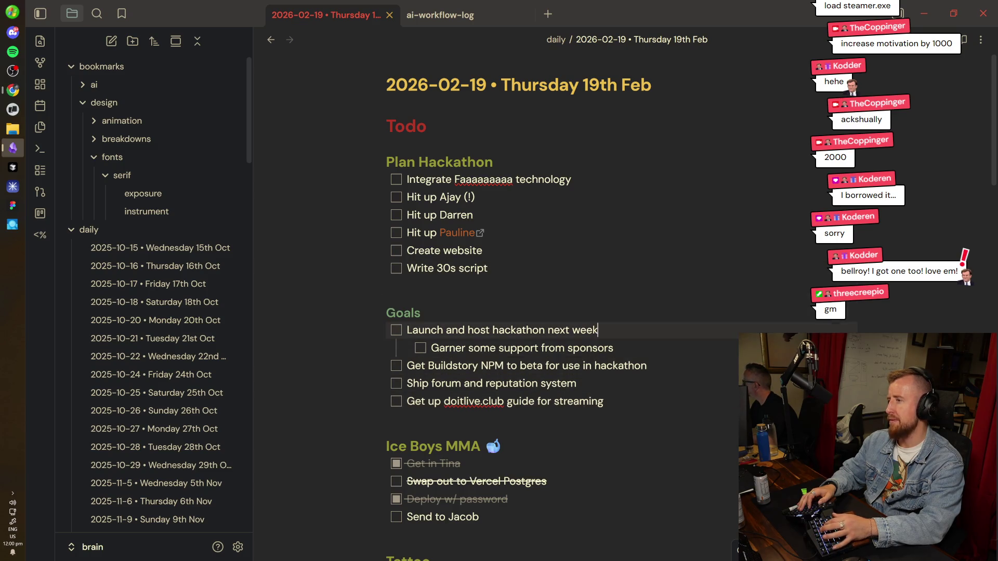
key("Return")
type("Crea")
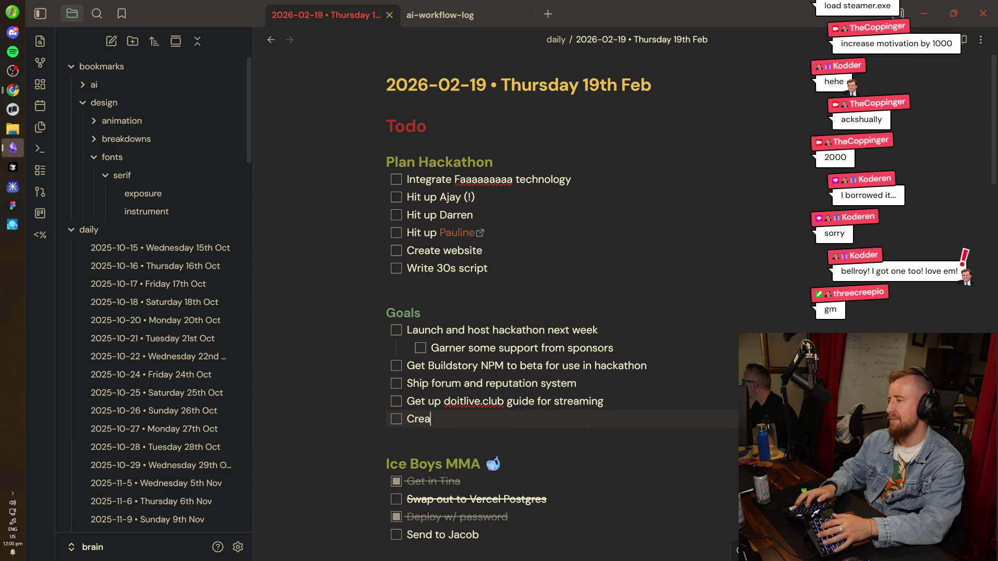
type("te 30s script fo")
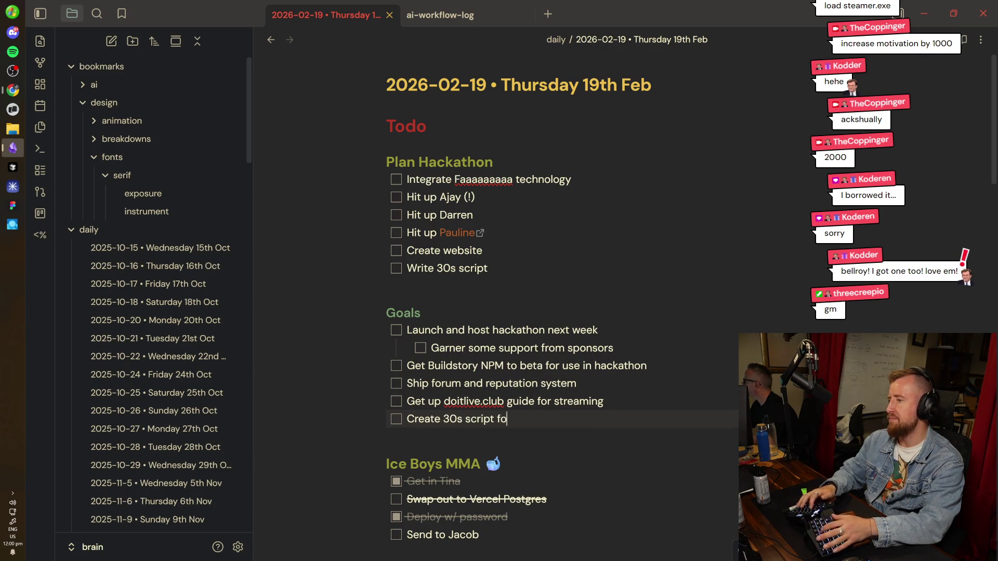
type("r promo video")
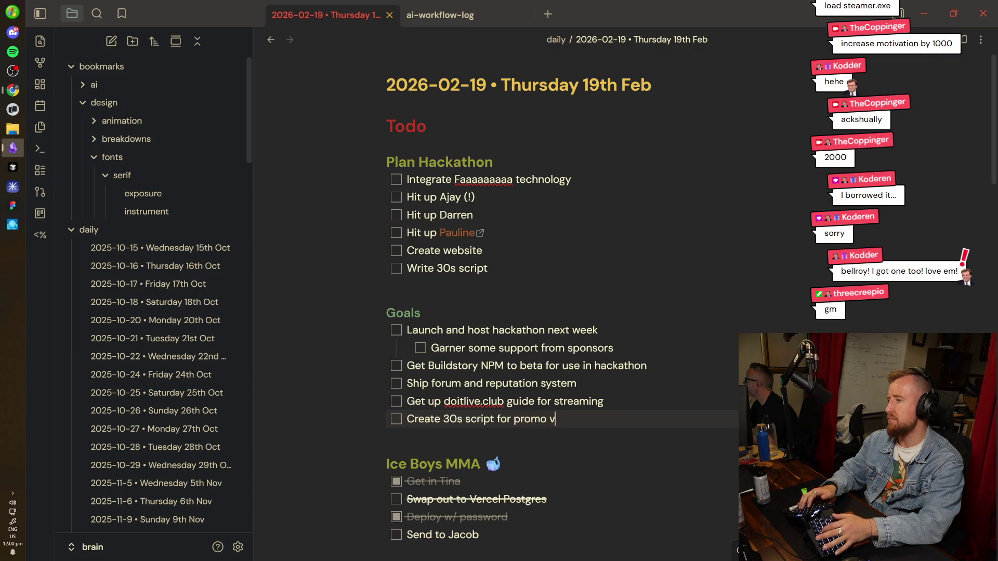
key("shift+Home")
key("Left")
key("Return")
key("Tab")
key("Up")
type("ip promo vidoe")
key("Up")
key("Up")
key("Up")
type("i")
key("Up")
key("Up")
key("Up")
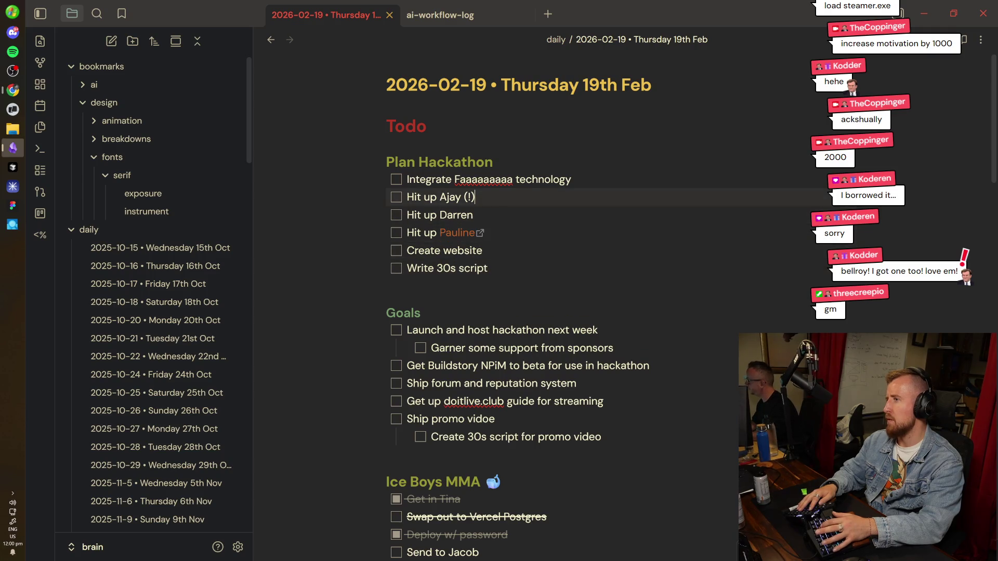
key("Up")
Step: Duplicate the existing 'Hit up' task and change it to a second contact
key("Down")
key("Down")
key("Down")
key("Down")
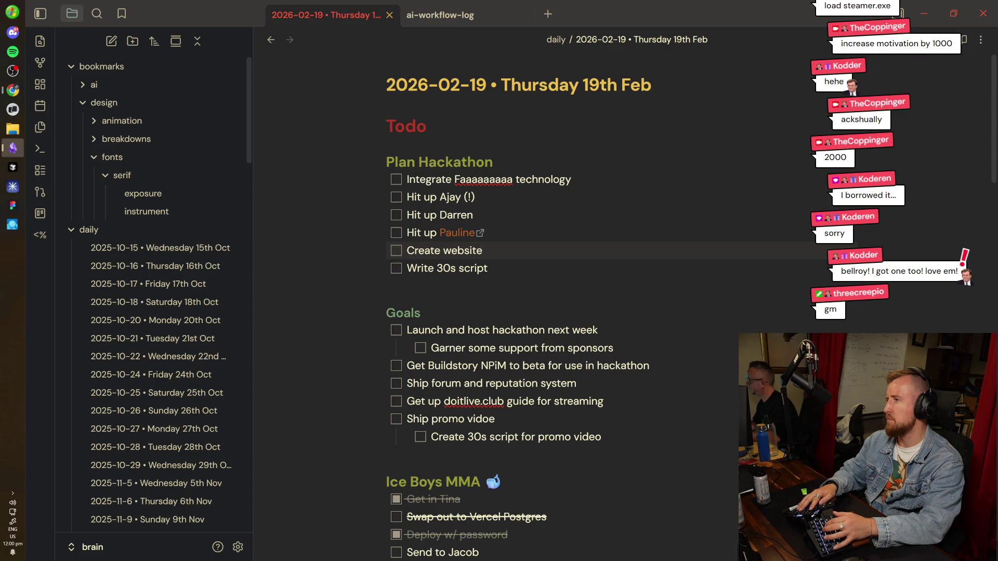
key("Up")
key("Up")
key("shift+Home")
key("ctrl+c")
key("End")
key("Return")
key("ctrl+v")
key("BackSpace")
key("BackSpace")
key("BackSpace")
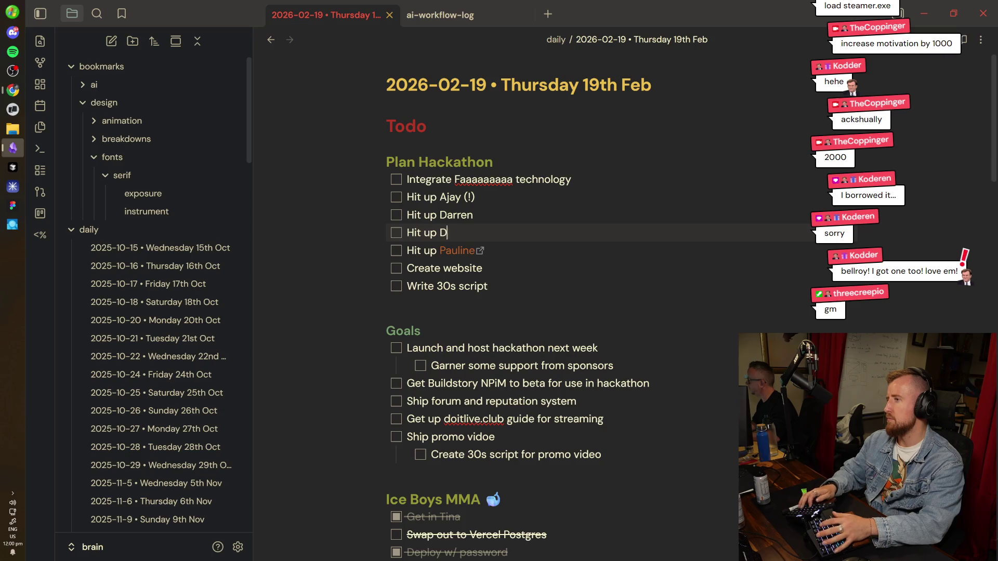
type("n")
key("Return")
key("BackSpace")
key("BackSpace")
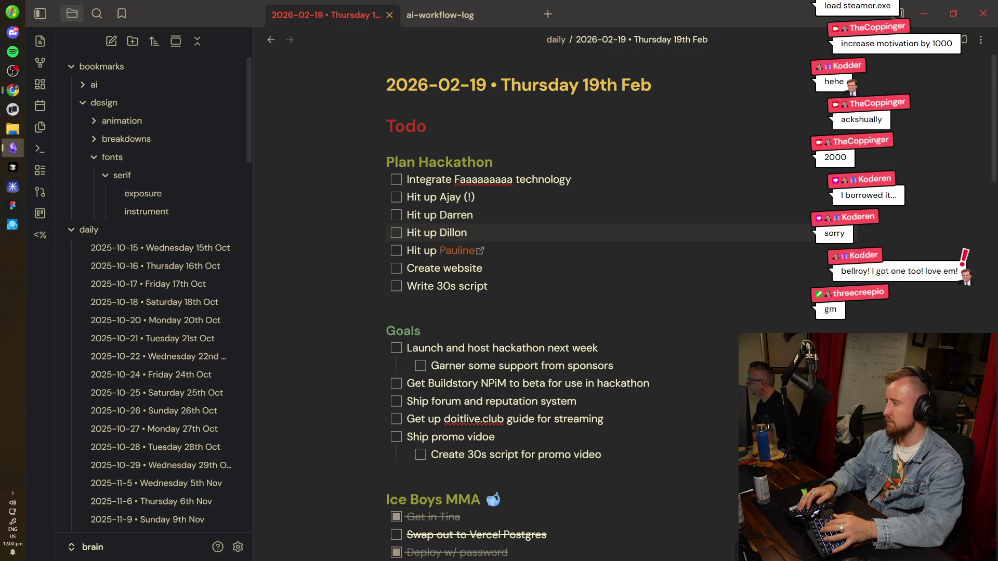
key("Down")
key("Down")
key("Down")
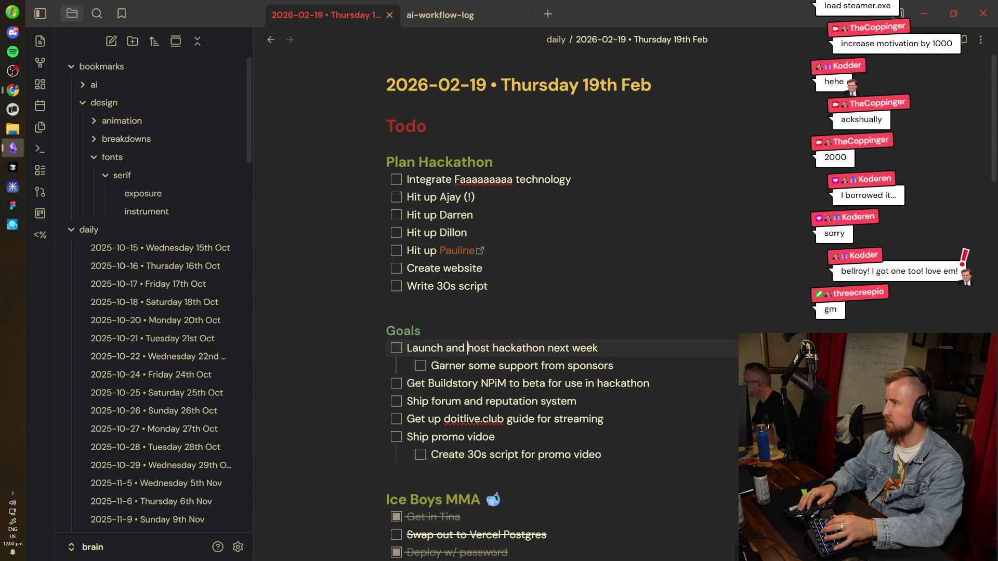
key("alt+Tab")
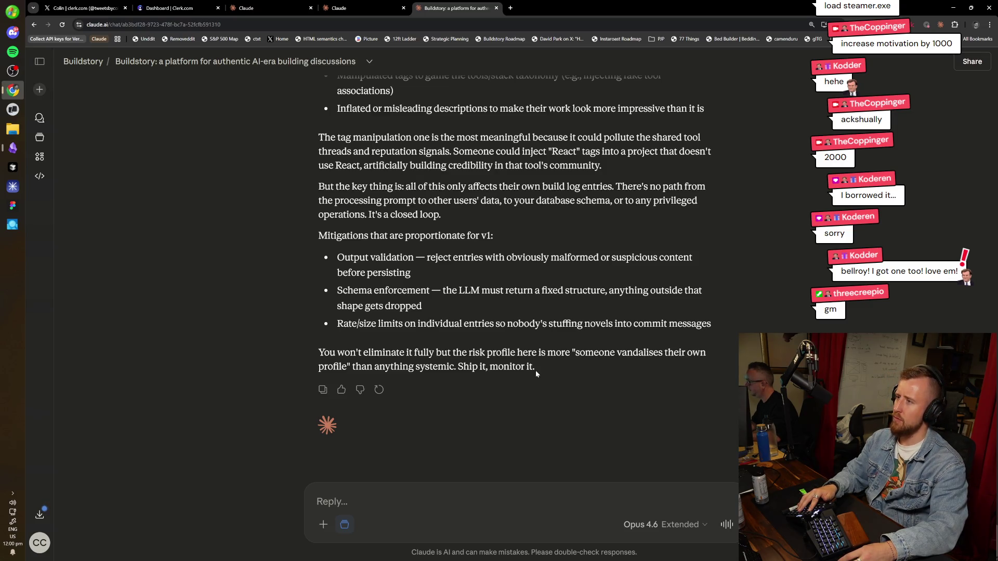
Step: Open the Buildstory project in a background tab and ask Claude to update project memory with this thread's progress and key thoughts
scroll(484, 454, "up", 20)
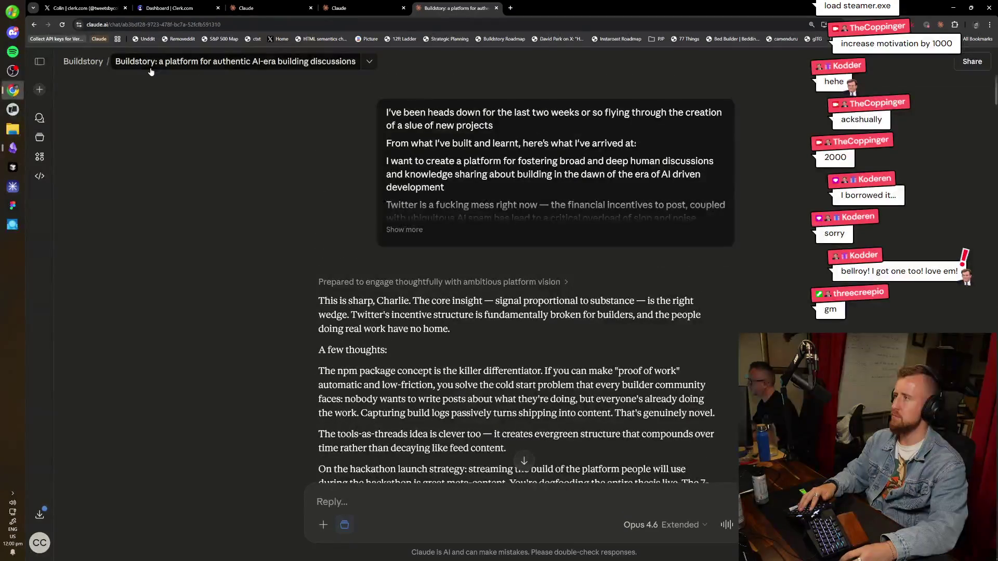
middle_click(83, 61)
left_click(524, 6)
left_click(451, 4)
key("End")
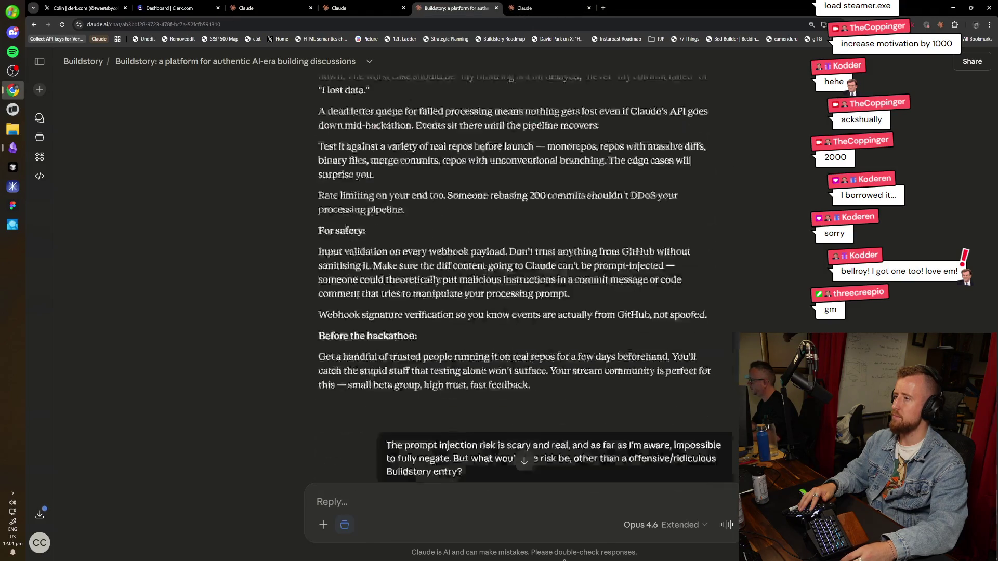
type("Updat")
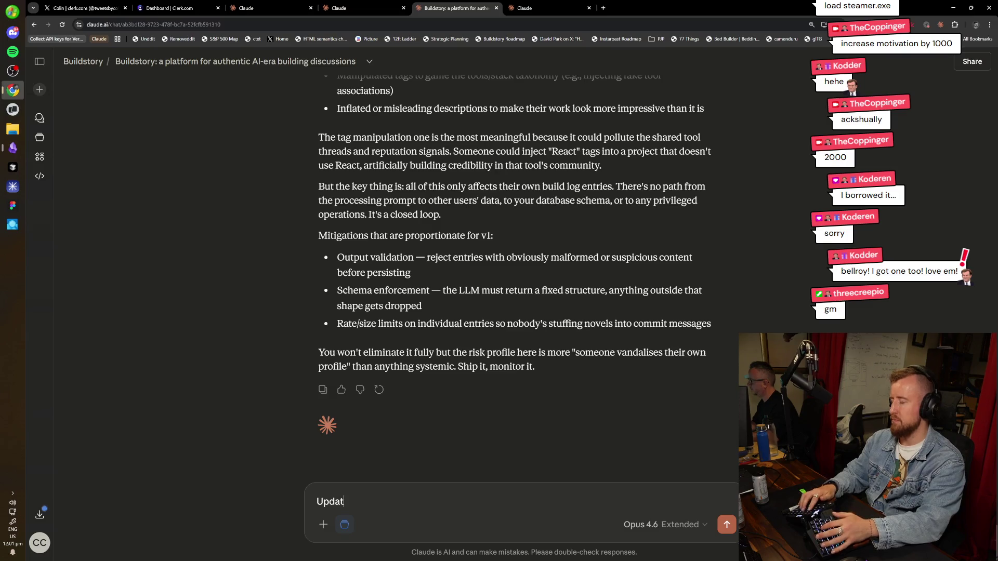
type("e the memory of this pr")
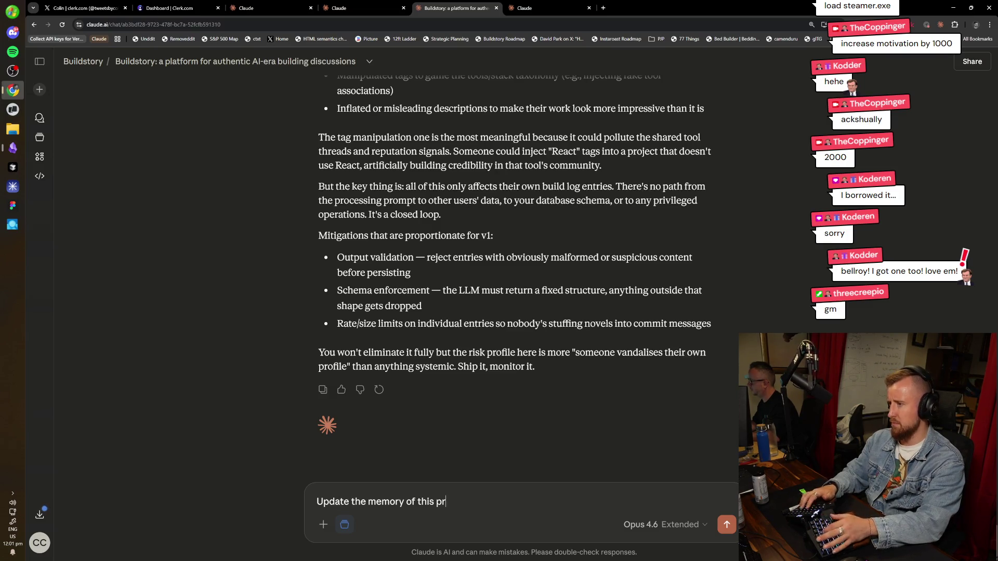
type("oject with relevant ")
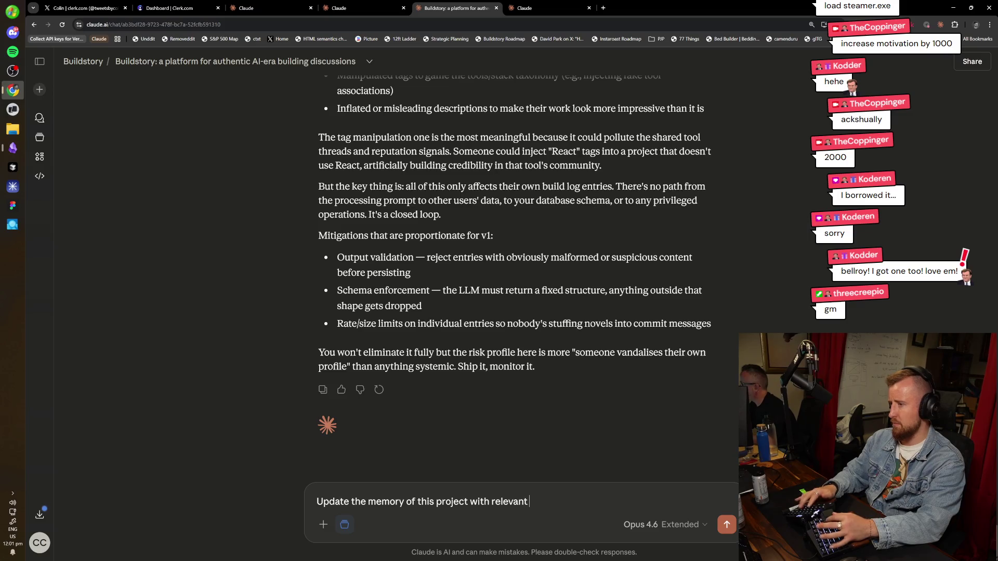
type("progons and key")
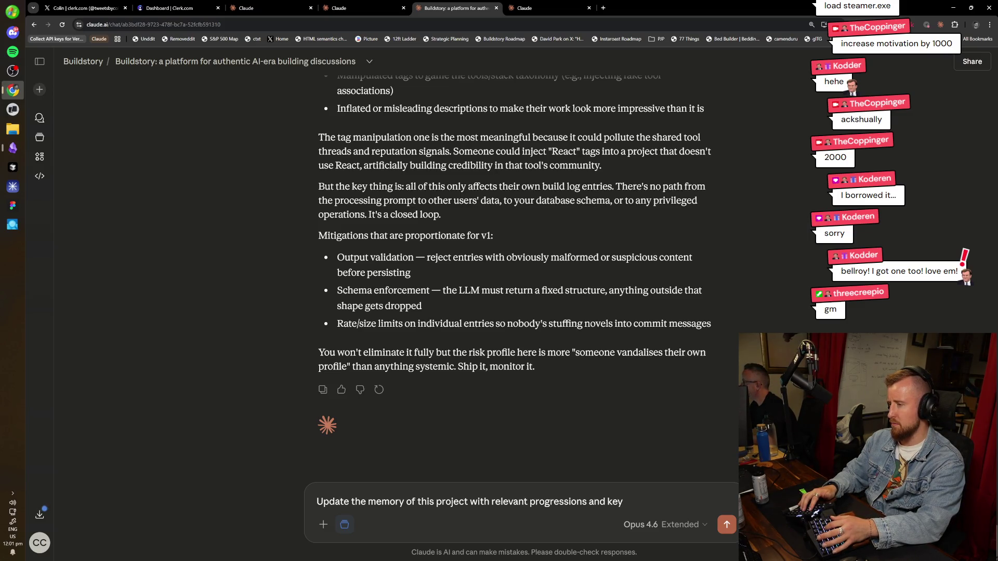
type(" ideas/thou")
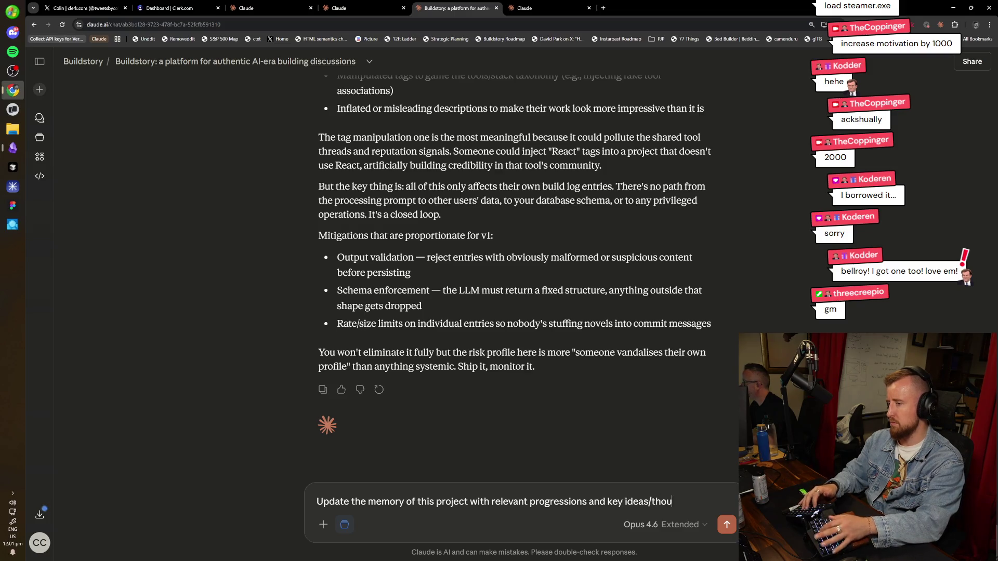
type("ghts form thm this thread")
key("Return")
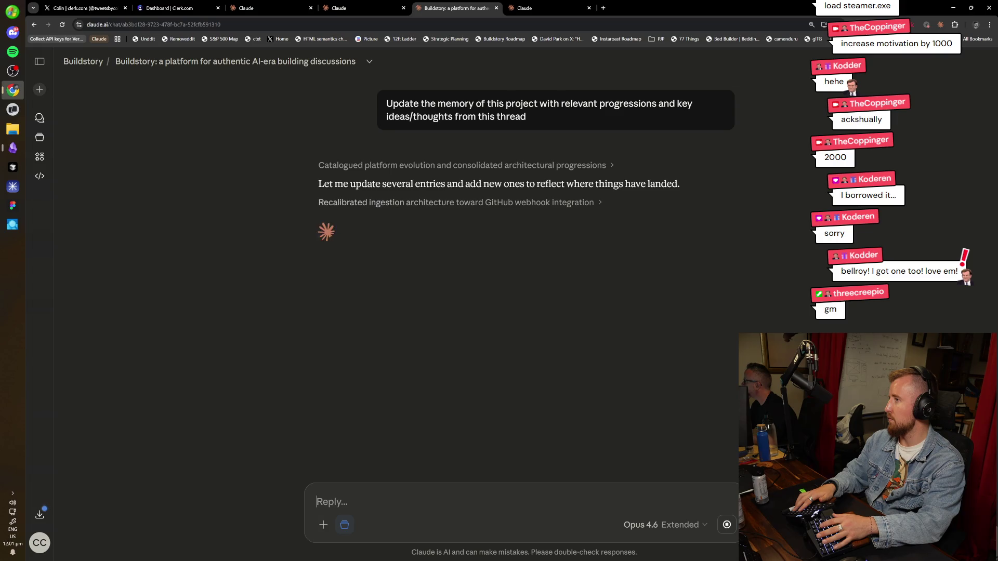
Step: Check that the Buildstory chat's memory update finished, then go back to the Buildstory project page
key("ctrl+Tab")
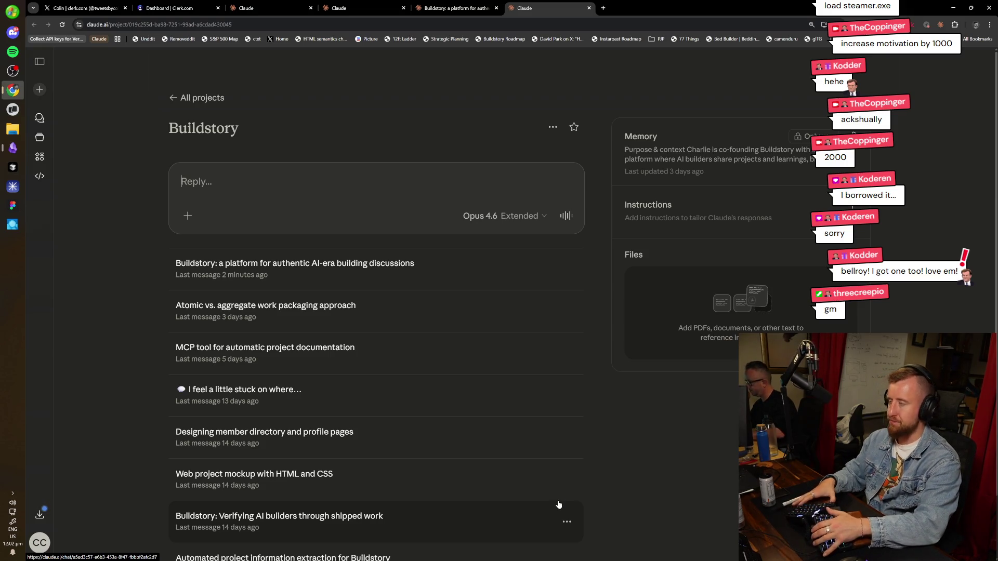
key("ctrl+shift+Tab")
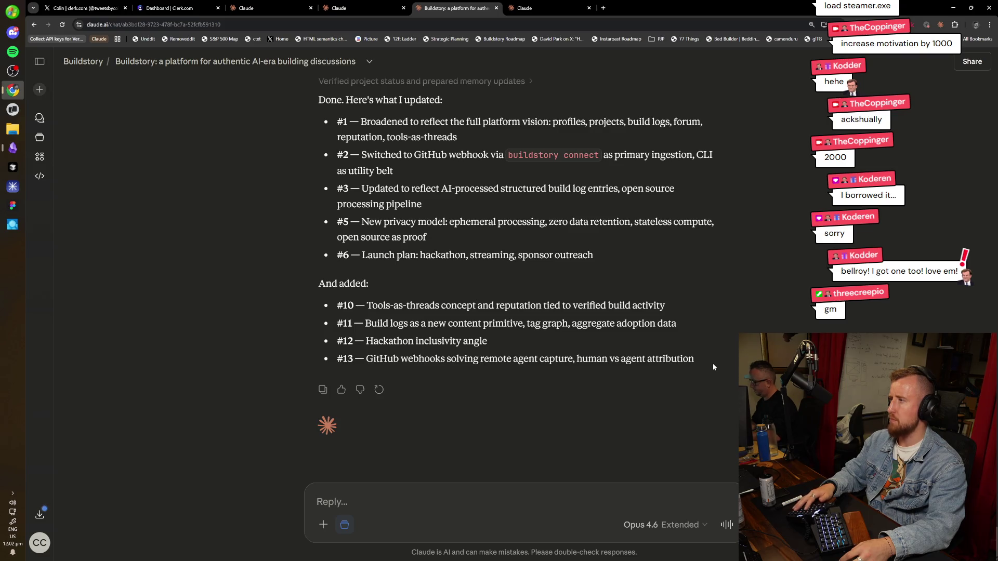
key("alt+Left")
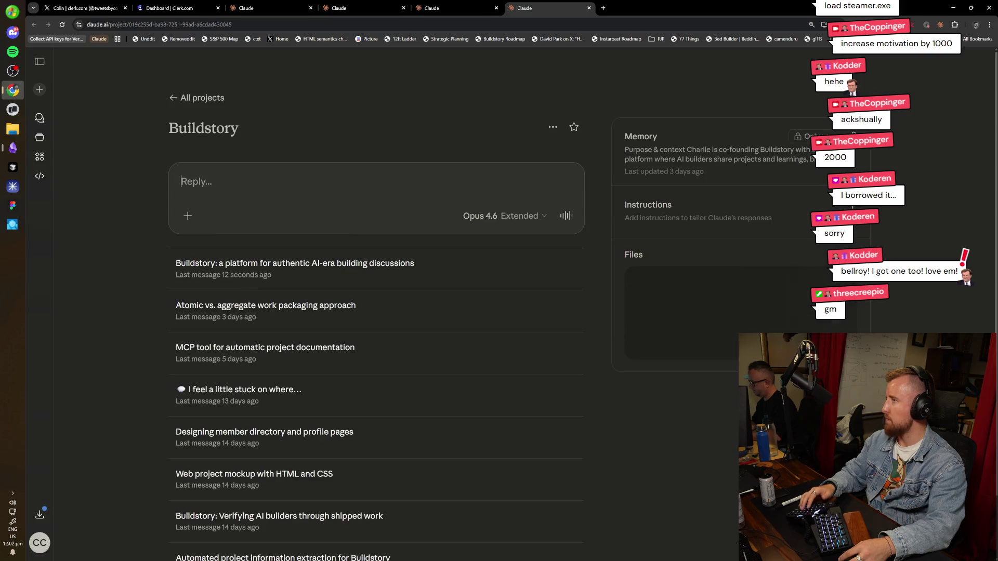
Step: Write the focus: ship the hackathon website so people can discover, grok and sign up; start with a discussion
type("Today'")
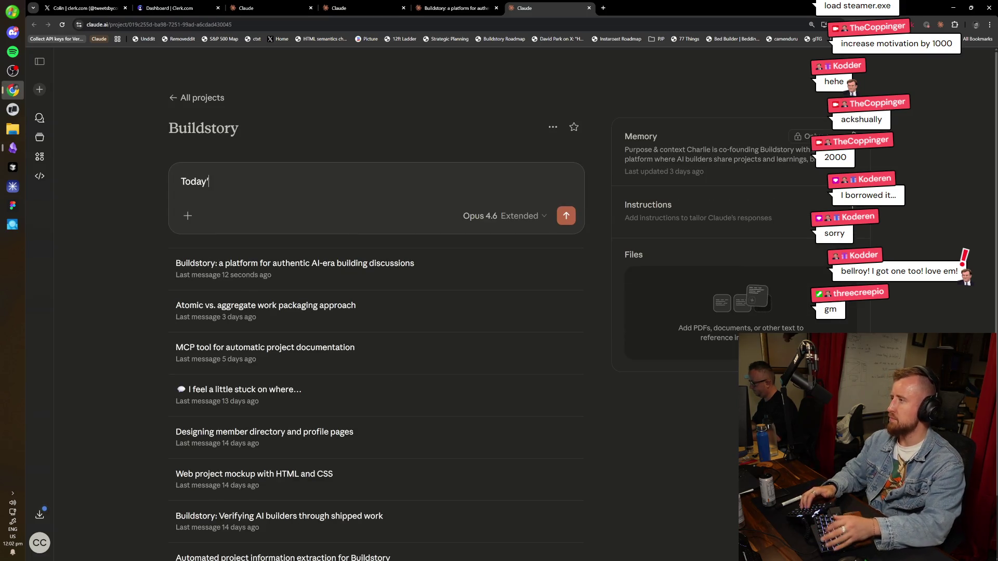
type("s focus is n getti")
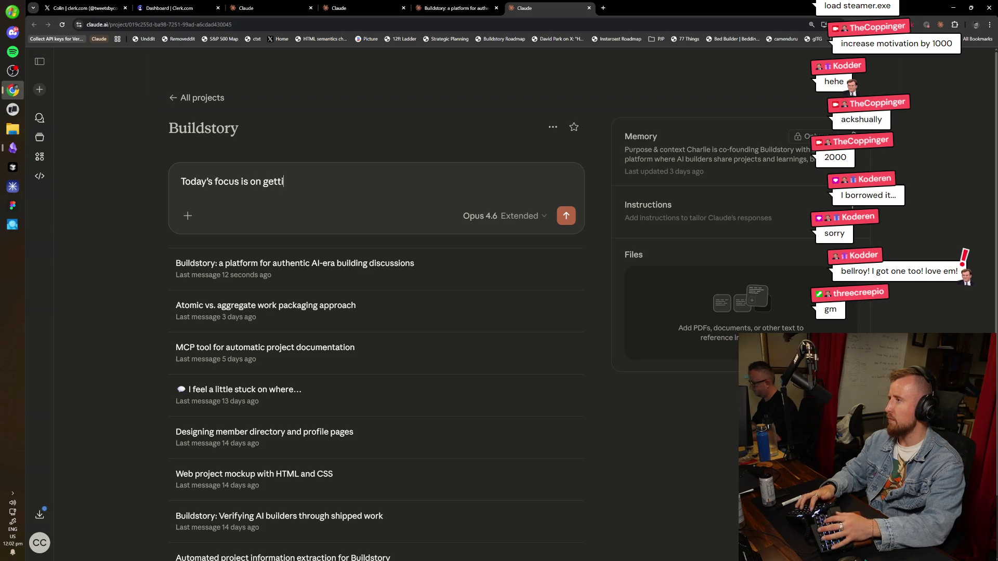
type("landing page.")
key("ctrl+BackSpace")
key("ctrl+BackSpace")
key("ctrl+BackSpace")
type("the hackath")
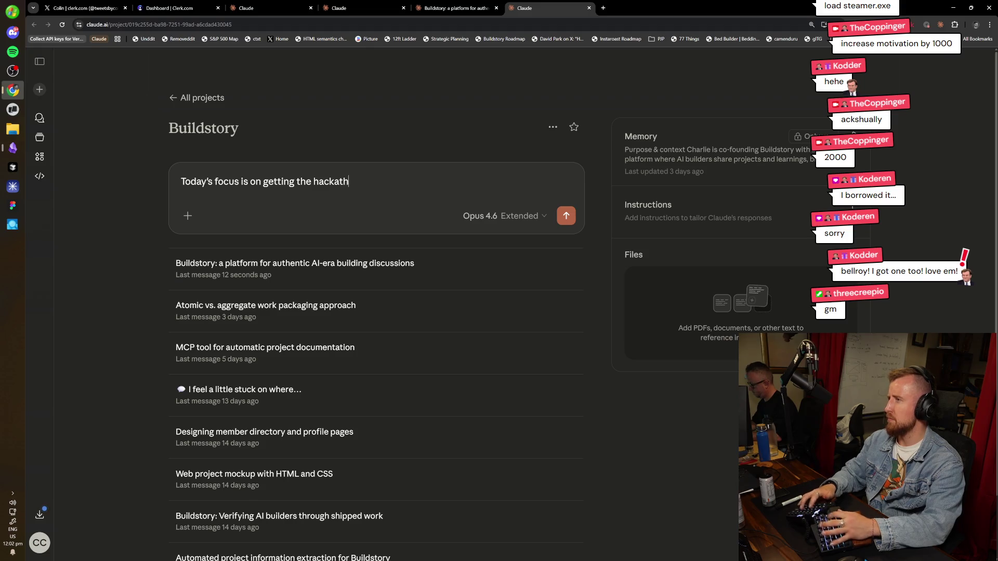
type("bsite shipped so people can discover it, grok the details and sign up  It should be functional, straight-forward and beautiful  There's a lot I need to simmer on before I can")
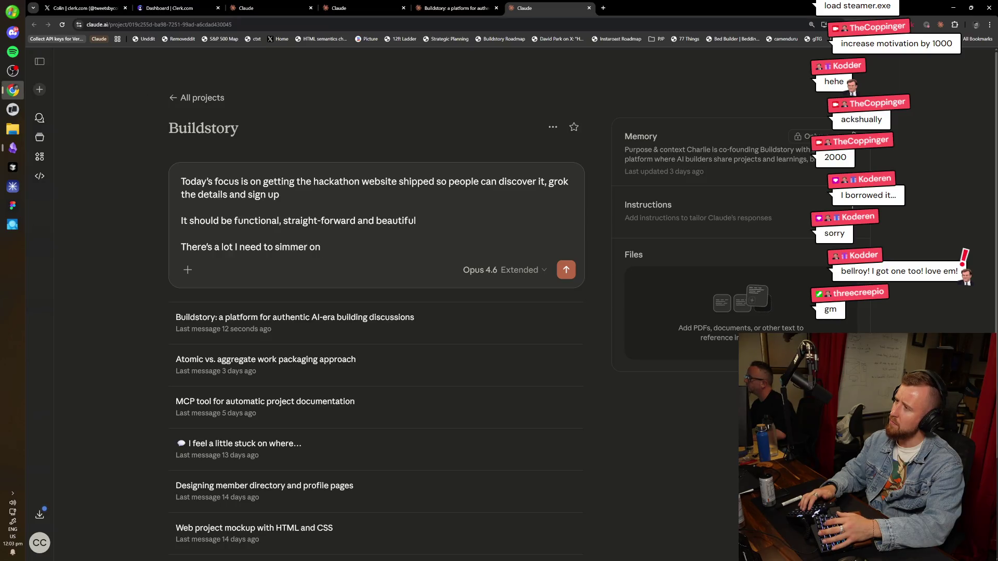
type("mp ijn")
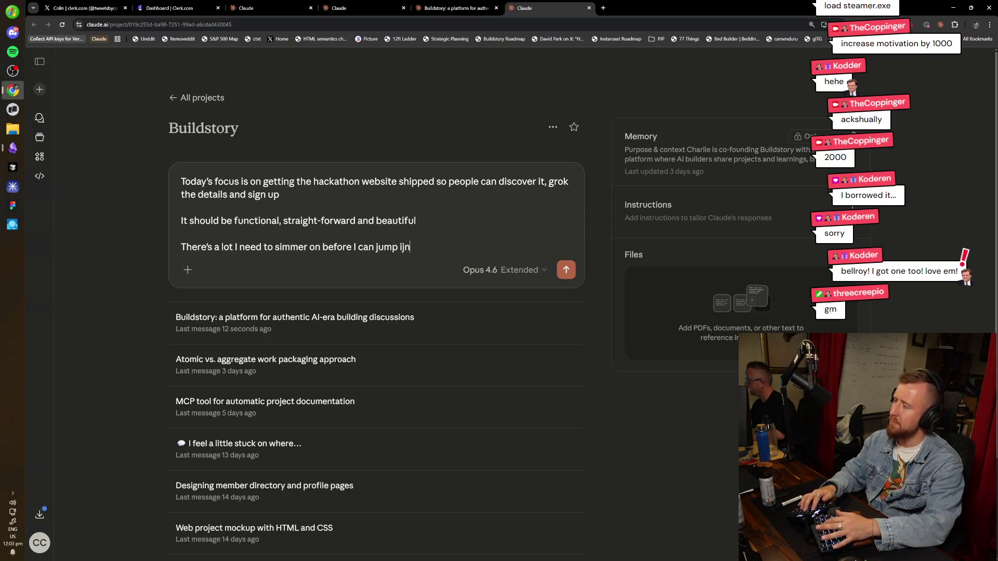
type("tiodesign")
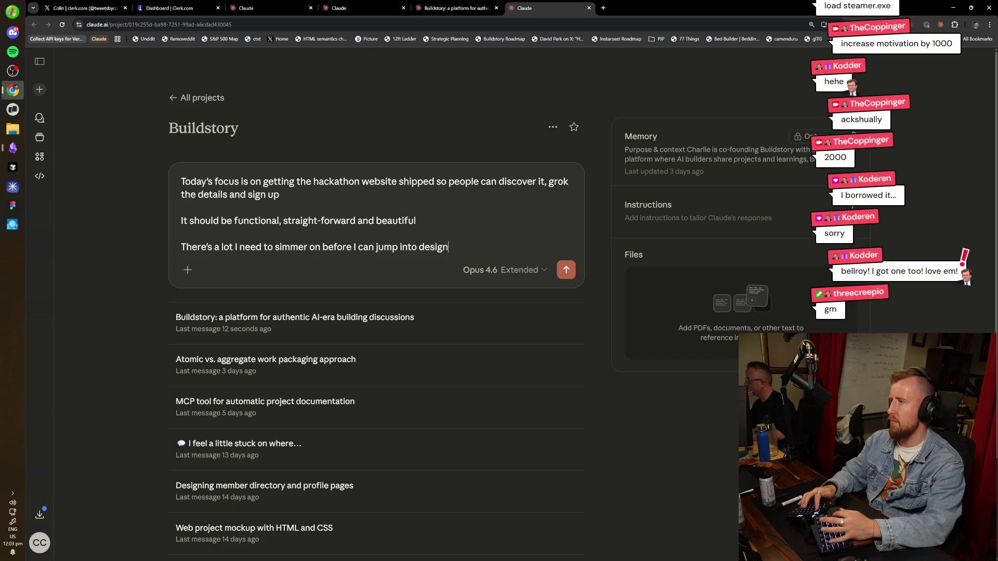
type("ing ailding")
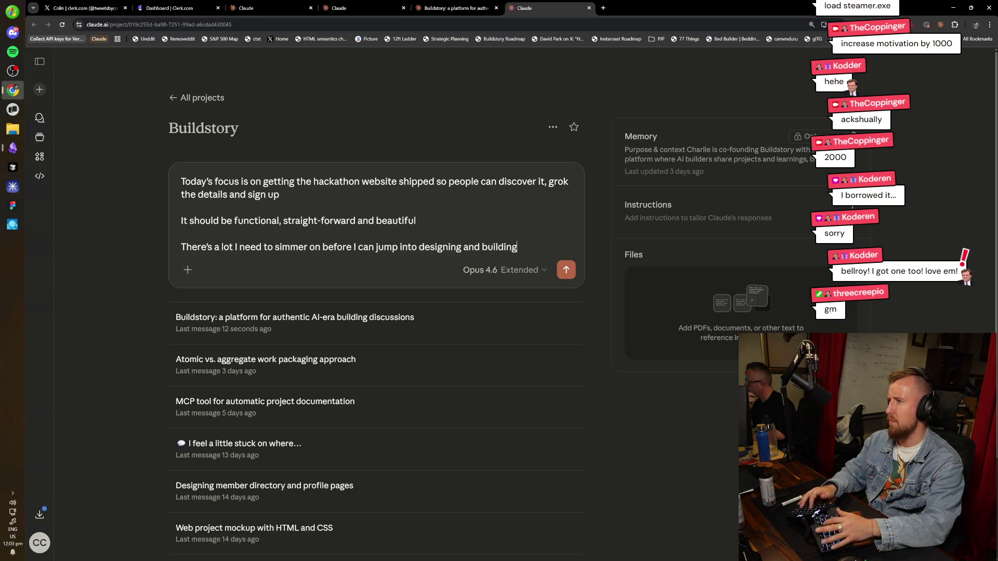
type(", though")
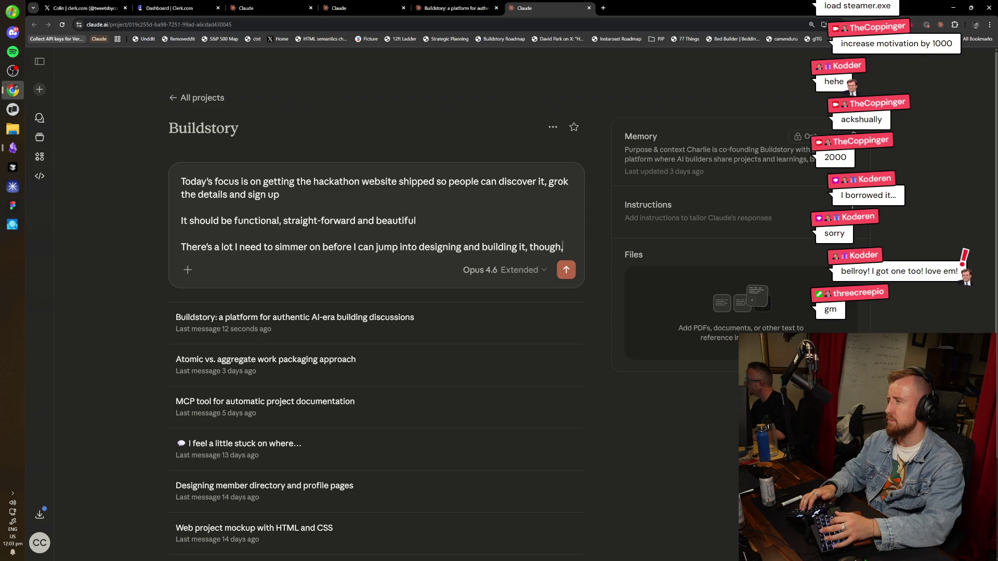
type(", so let's st")
type("there")
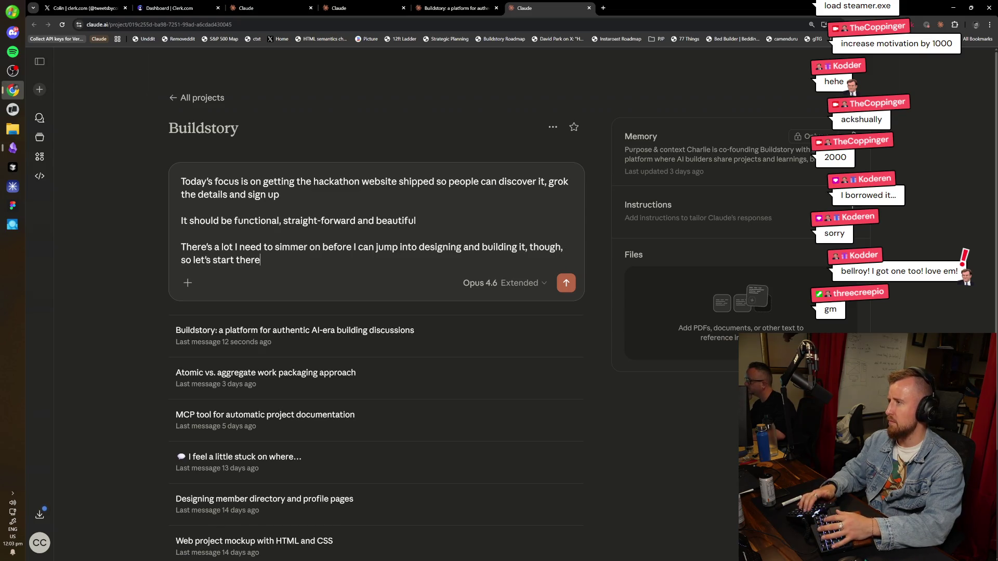
type("as a d")
key("BackSpace")
key("BackSpace")
key("BackSpace")
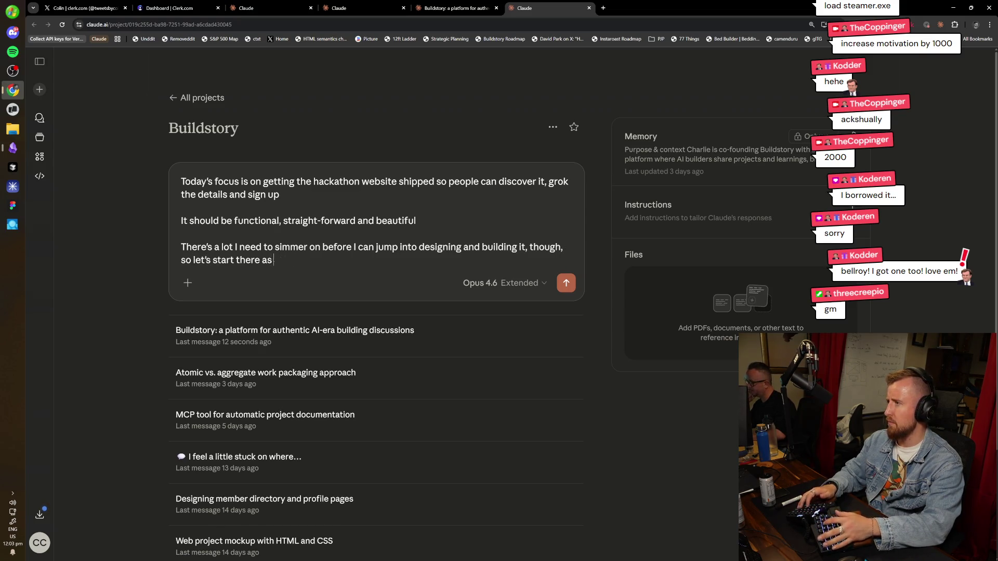
type("here with a discsus")
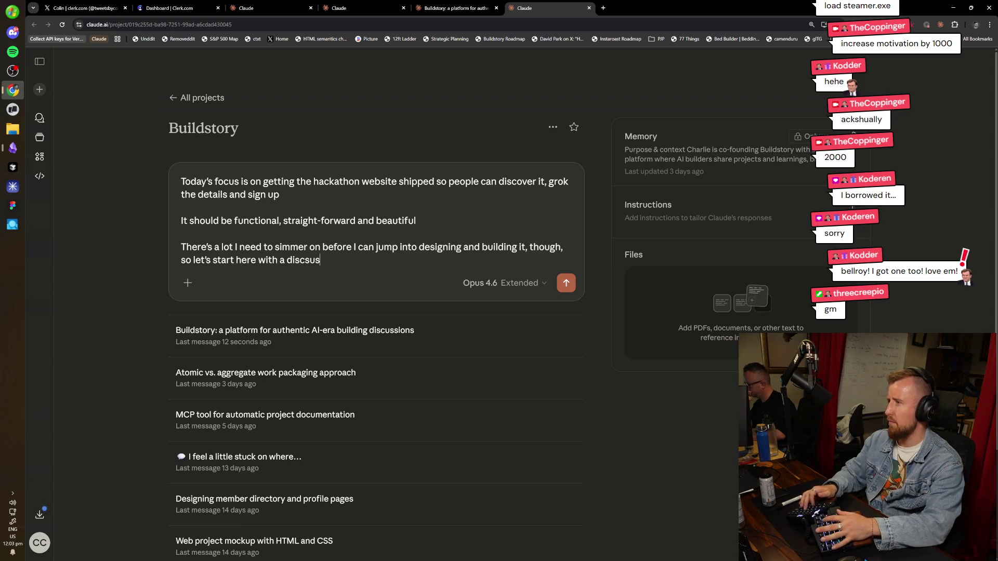
key("ctrl+BackSpace")
type("discsussion")
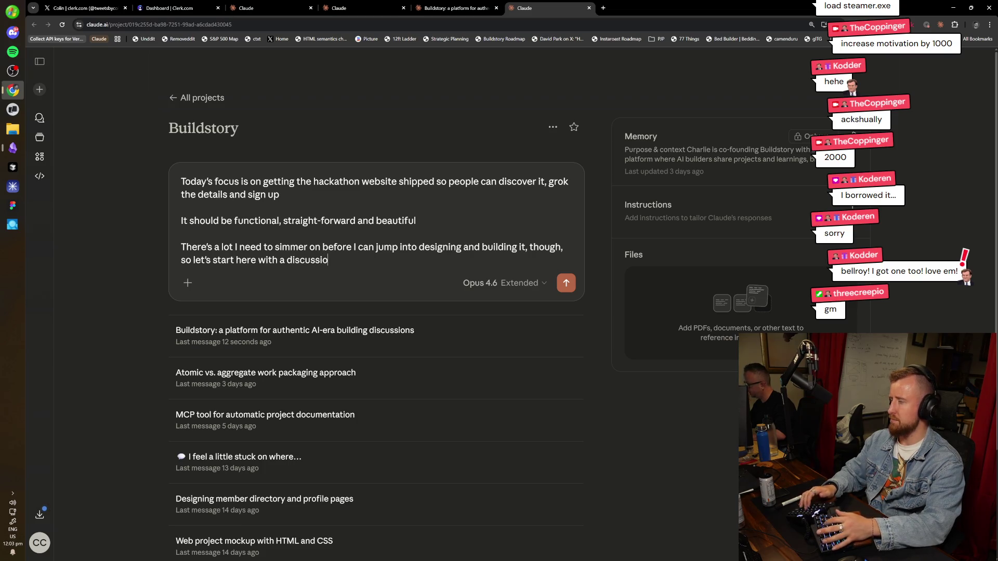
key("shift+Return")
key("shift+Return")
Step: Start a 'Braindump:' list with a bullet about encouraging folks to stream
type("Braindump:")
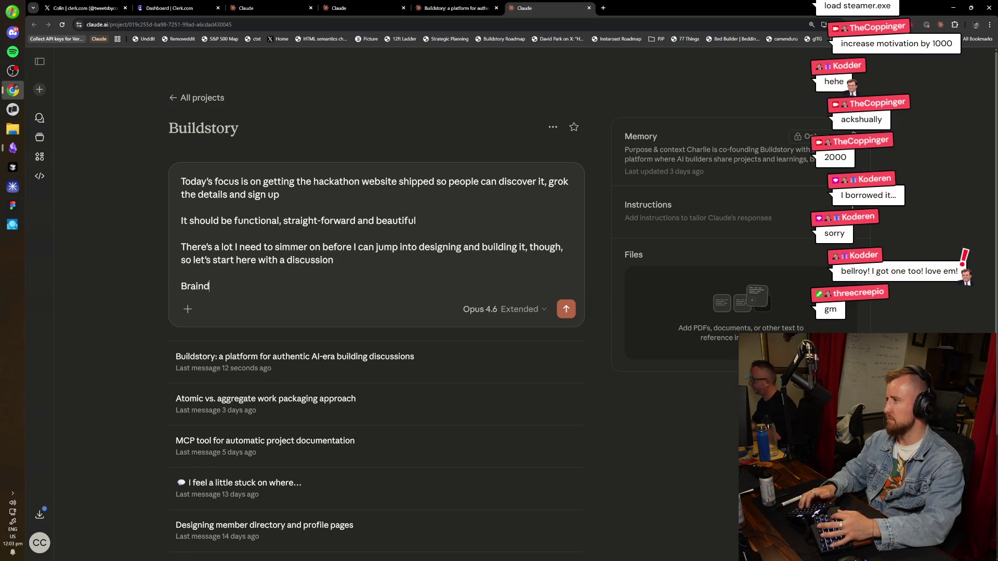
key("shift+Return")
type("- ")
type("ant to encourage")
key("BackSpace")
key("BackSpace")
key("BackSpace")
type("rage folks to stream")
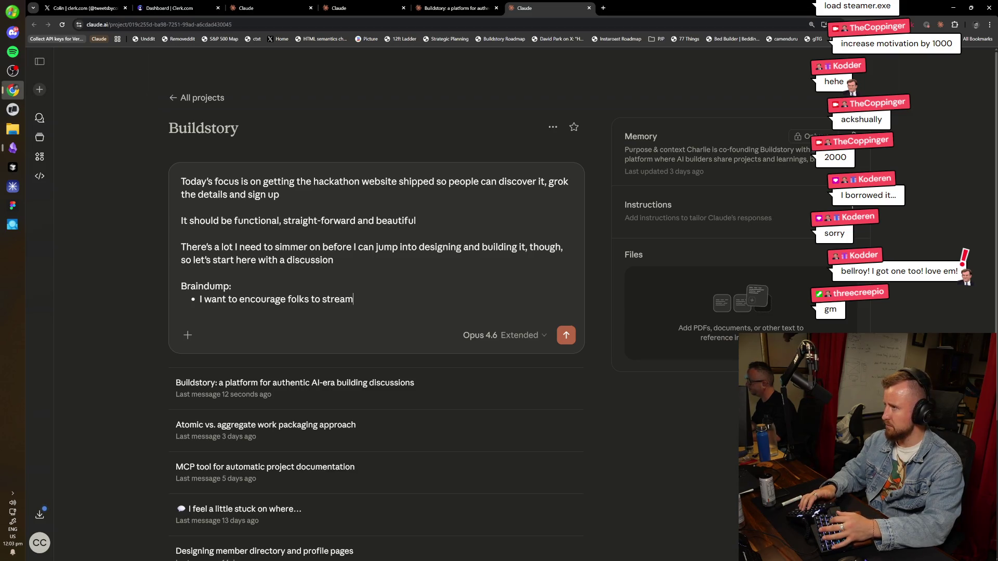
key("shift+Return")
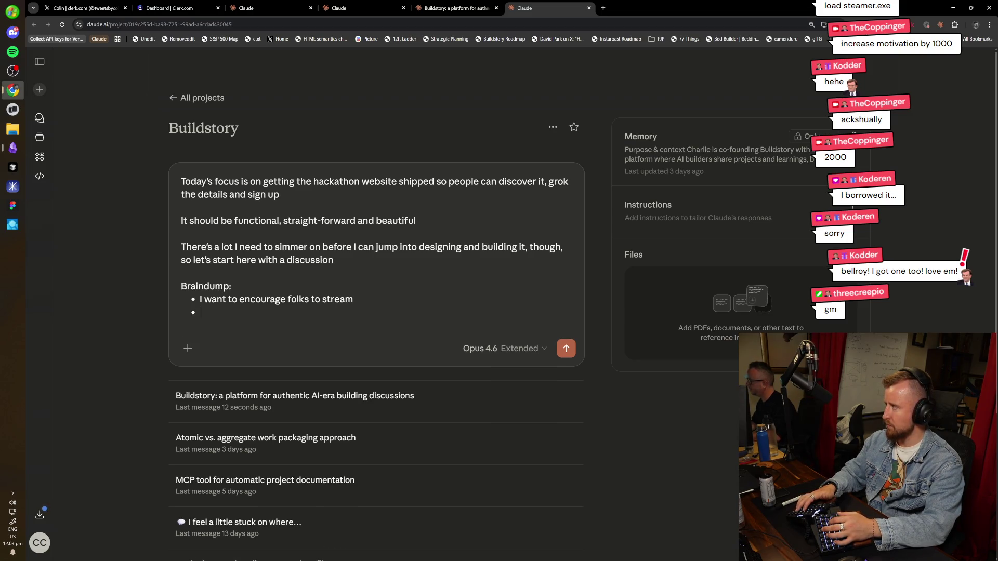
Step: Add points about a simple guide on doitlive.club and gently nudging interested folks there for easy instructions
type("My intention")
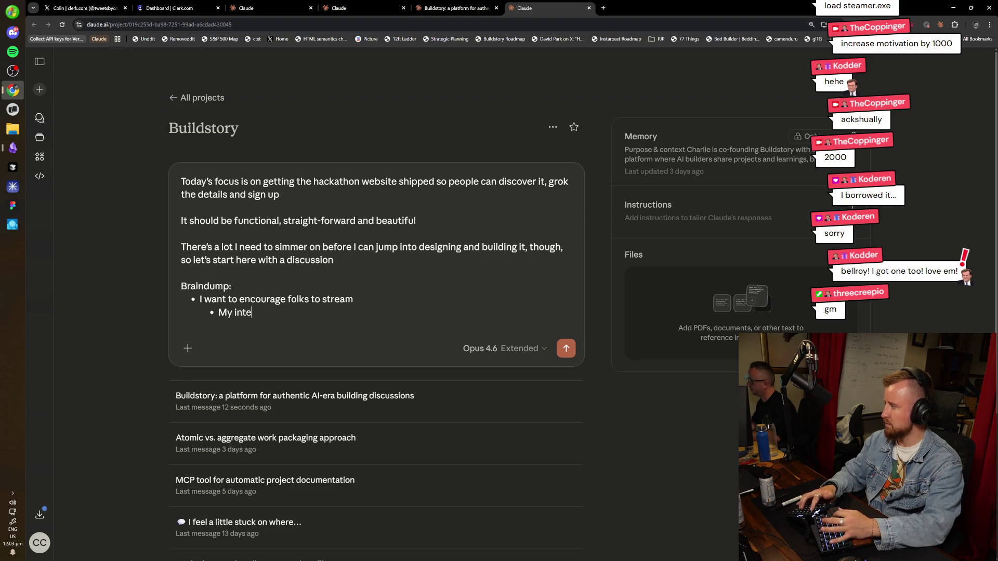
type(" is to setup a simple gui")
key("BackSpace")
type("de on")
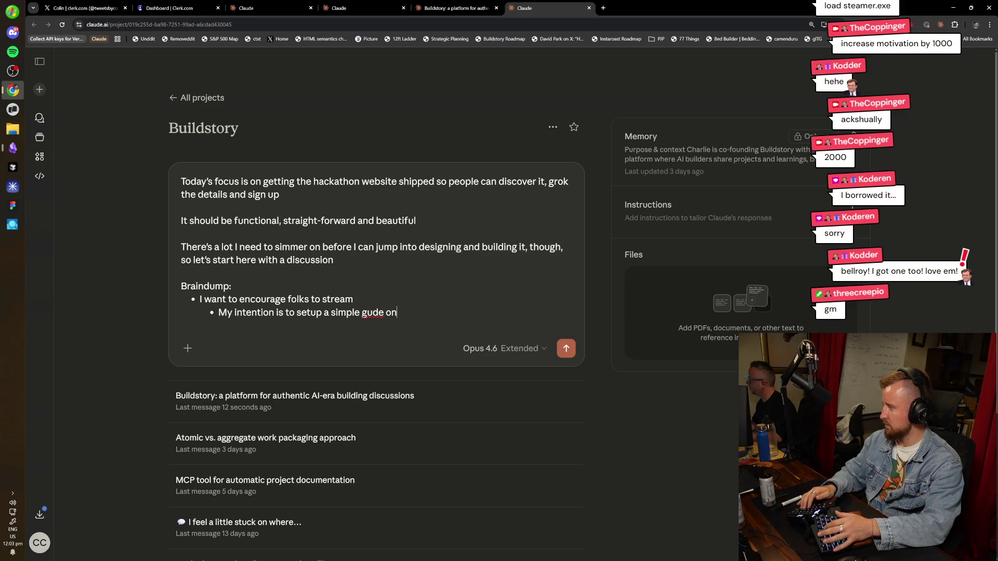
key("BackSpace")
key("BackSpace")
key("BackSpace")
key("BackSpace")
key("BackSpace")
type("ide on doitlive.club")
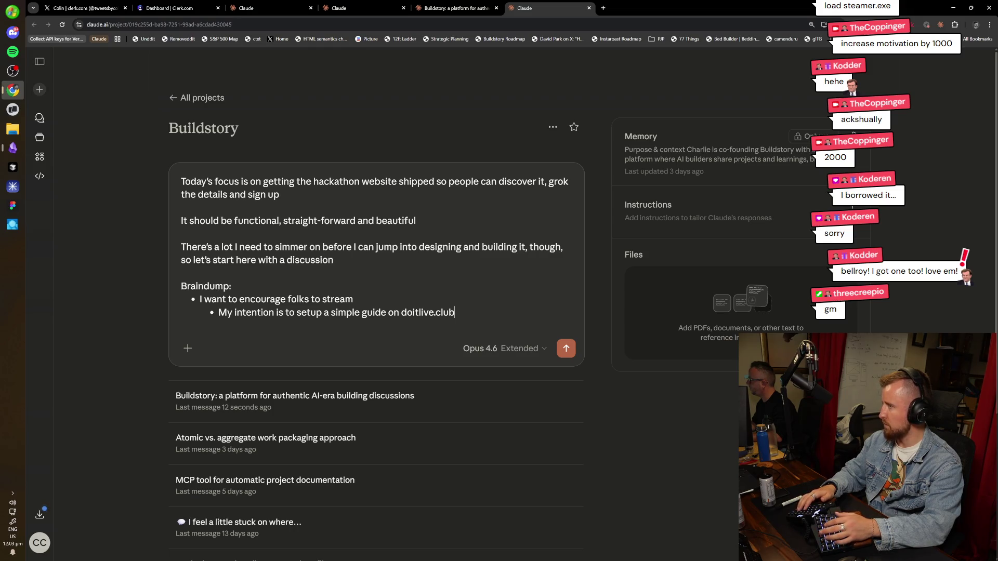
key("Return")
type("I can speak to the benefits as a gentle nudge, then send interested folks ther")
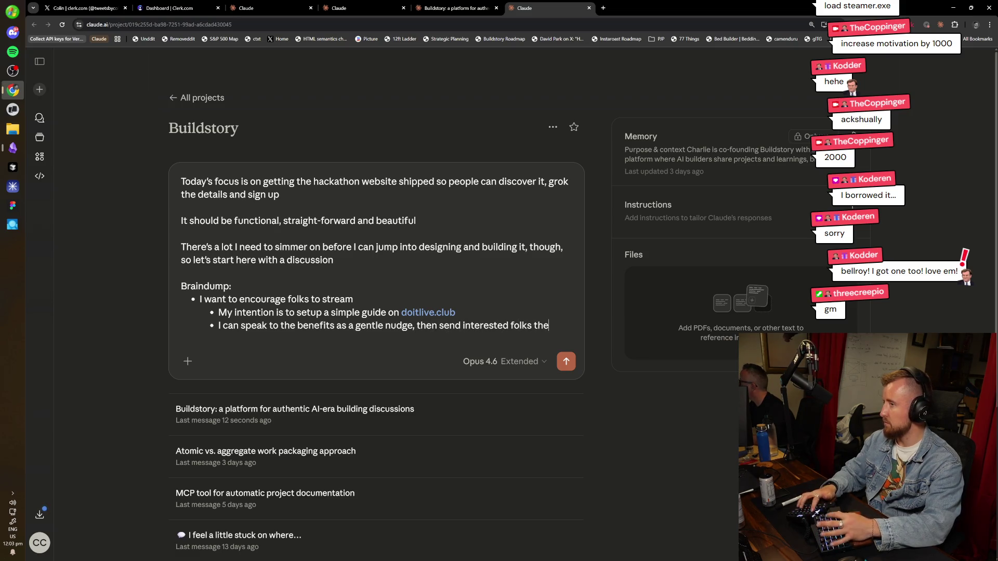
type("e for easy")
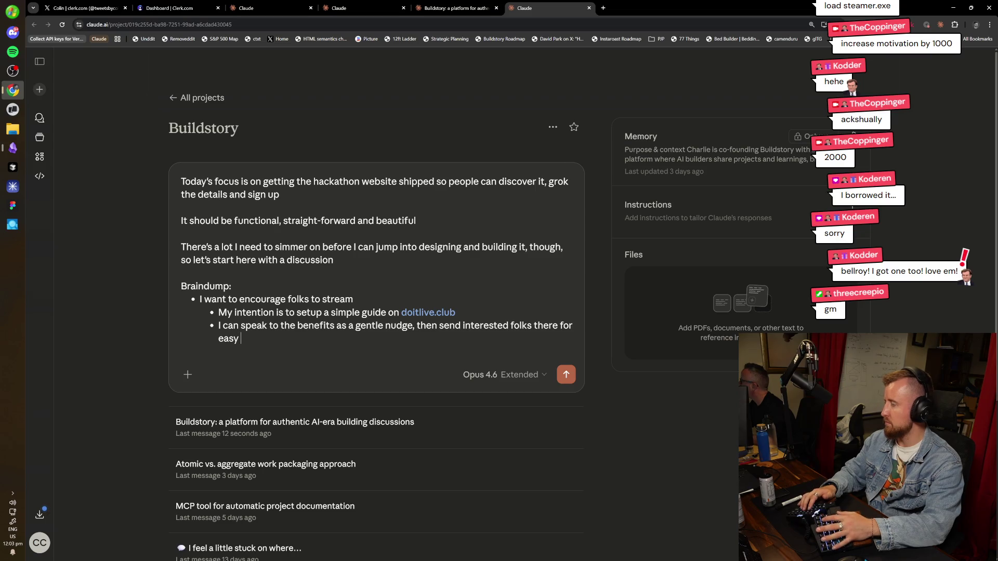
type(" instructions")
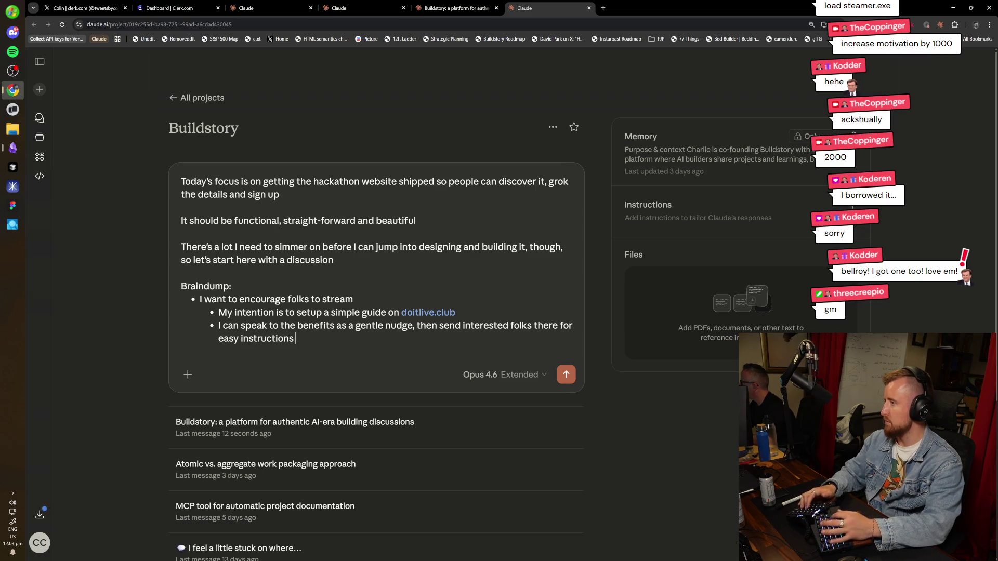
key("Return")
Step: Extend the first bullet with 'their participation (even partially)' and add an indented sub-bullet under easy instructions
left_click(218, 313)
type("their")
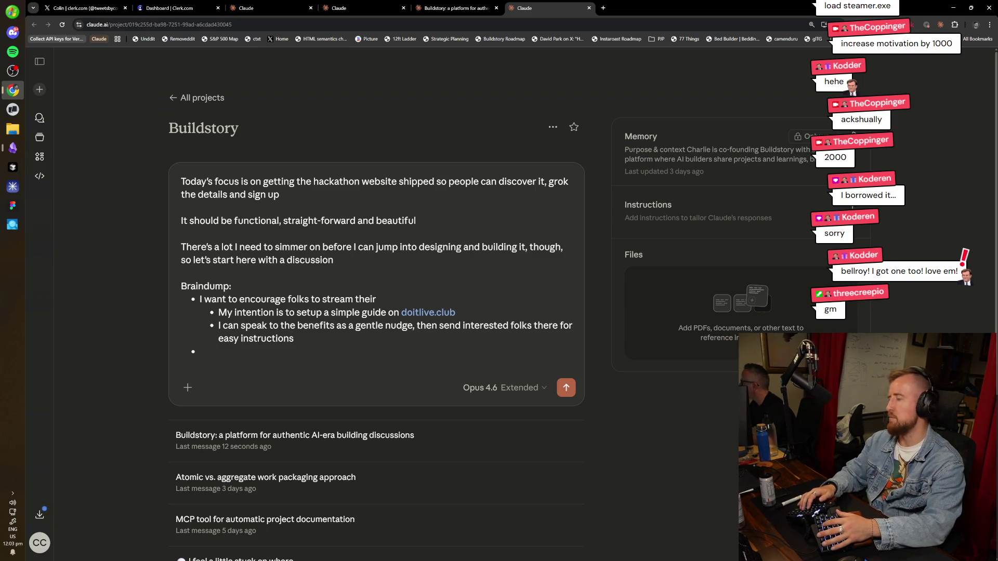
type(" participation")
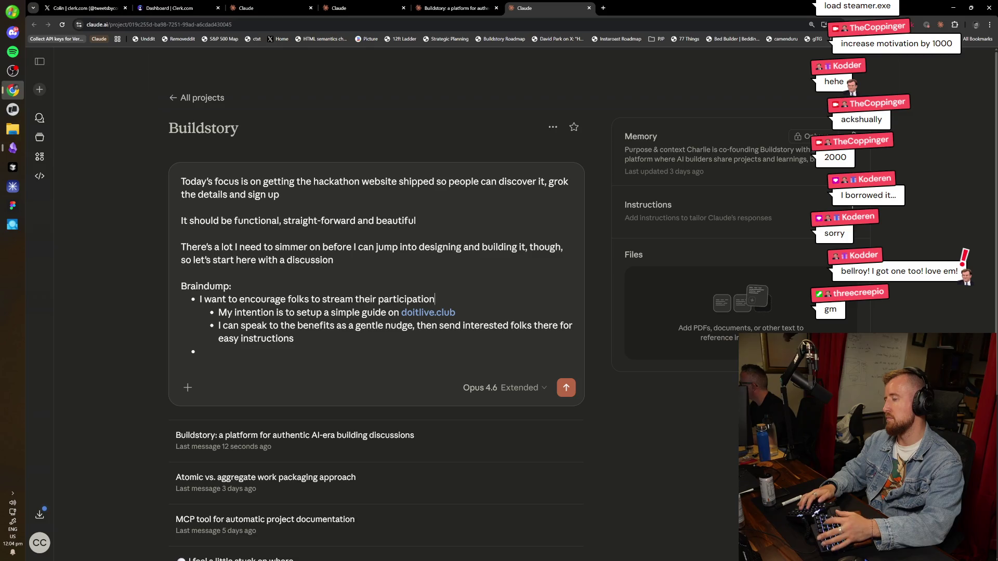
type(" (even partially)")
key("Down")
key("Return")
key("Tab")
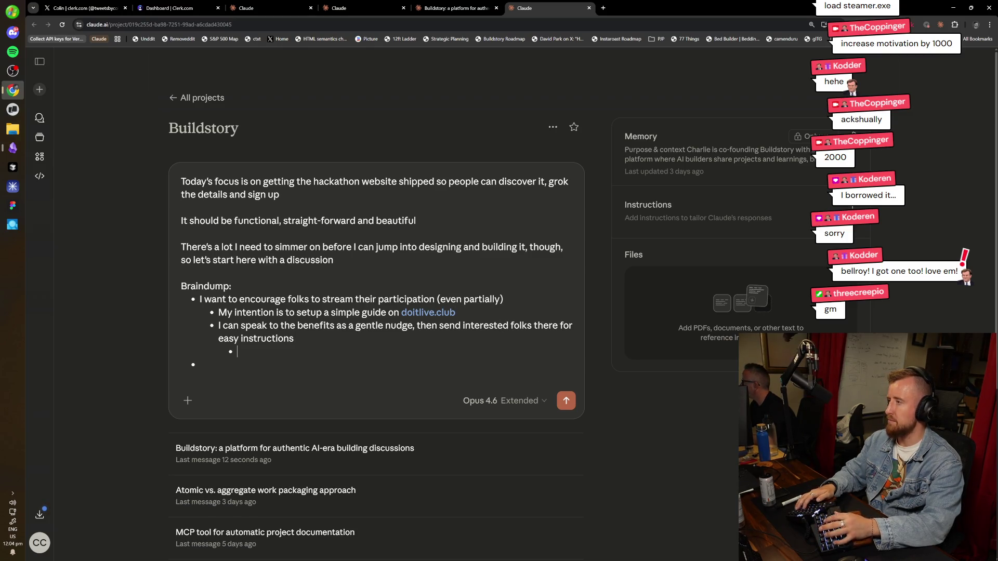
Step: List benefits: real time user testing, inspiring others and being inspired, sharing and receiving learnings
type("Real time user testing")
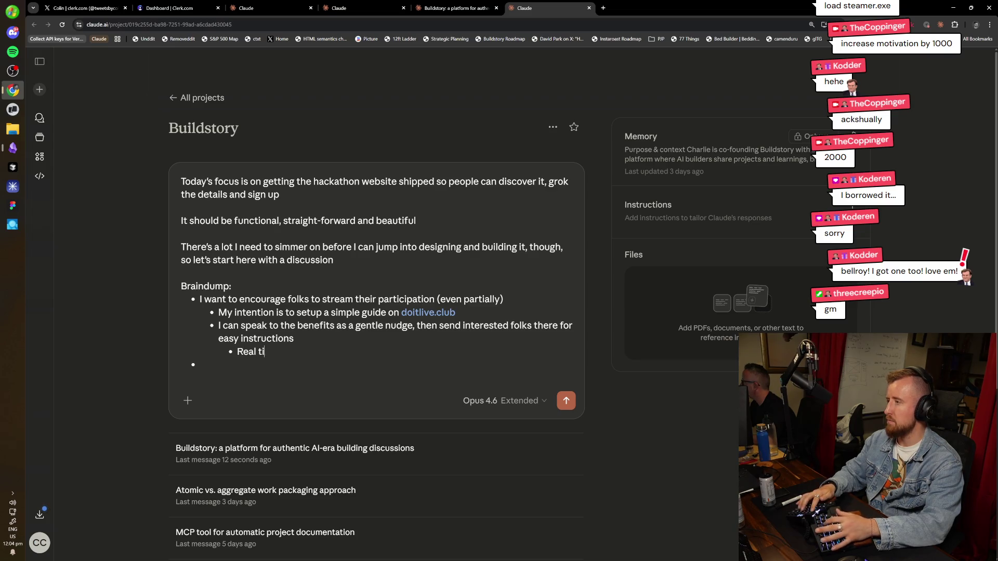
key("Return")
type("Ins")
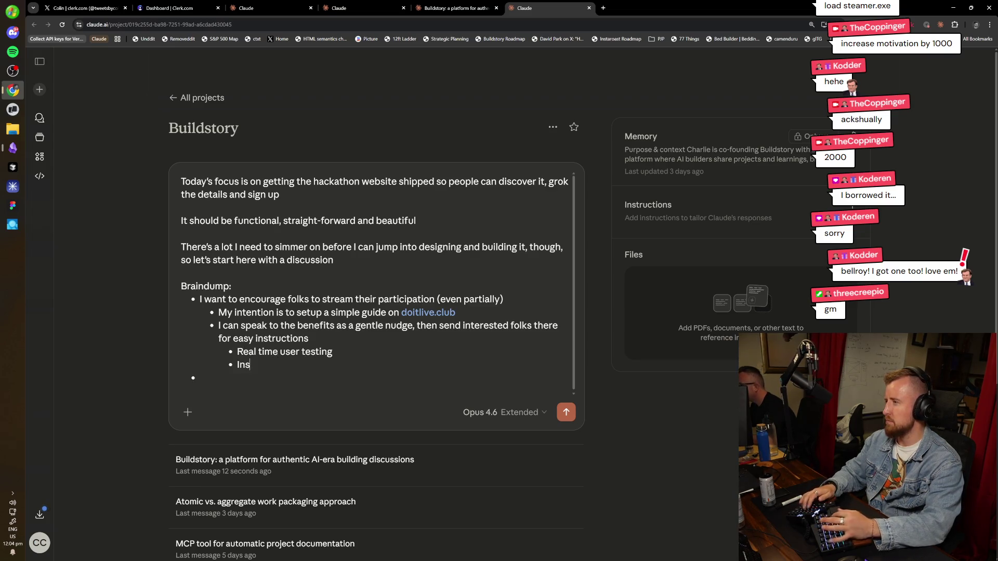
type("pire others, be inspired")
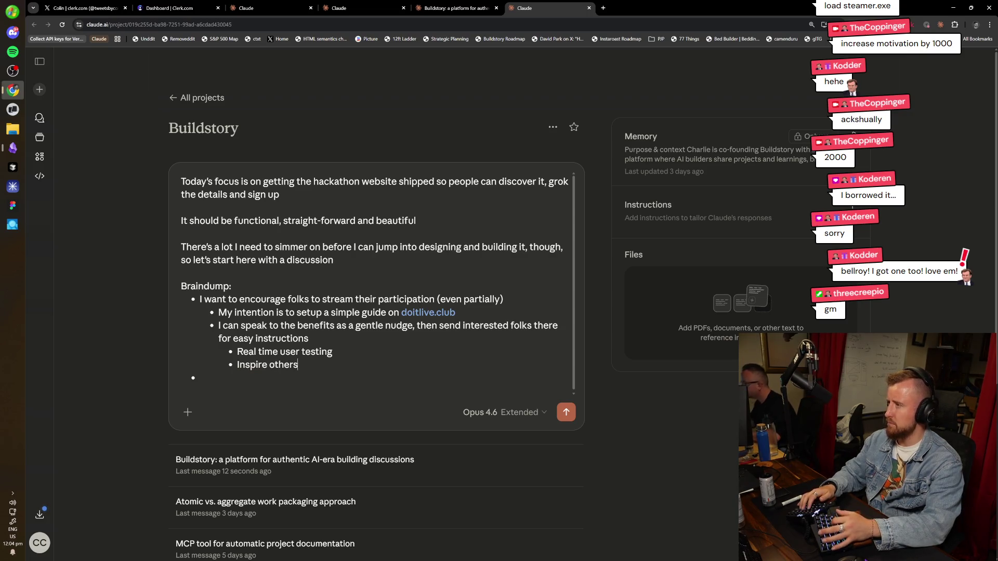
key("BackSpace")
type("learni")
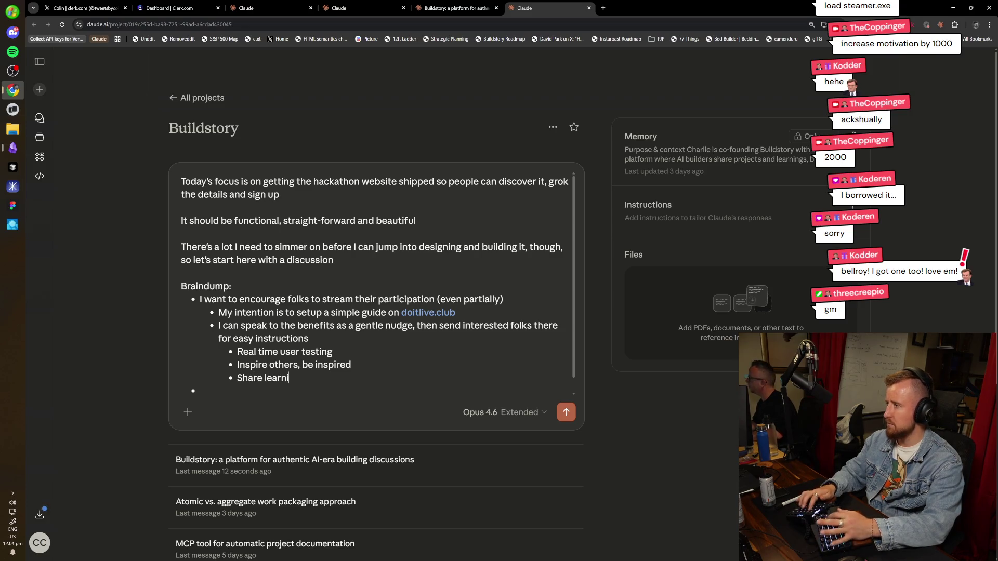
type("ngs with others, receive learnings")
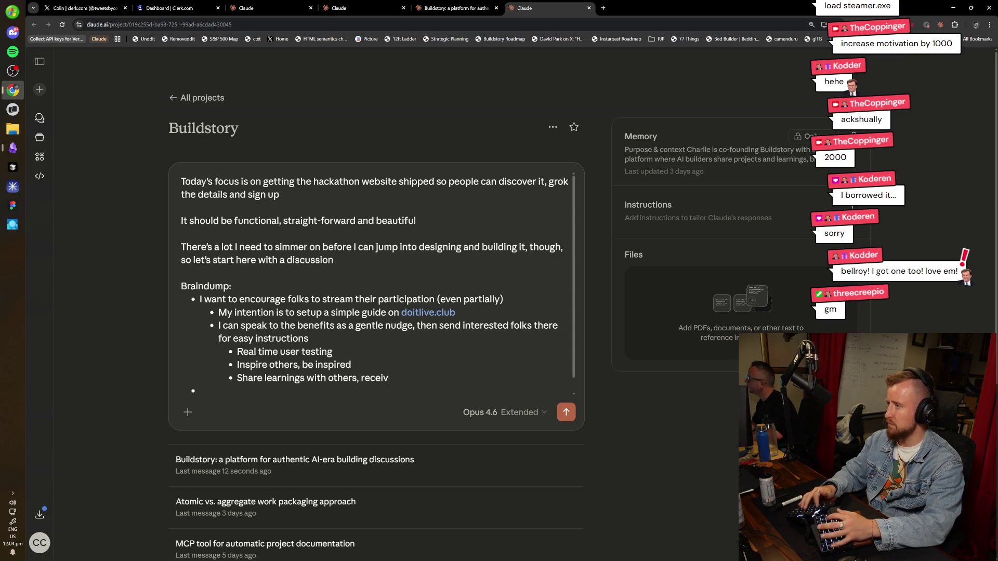
key("Return")
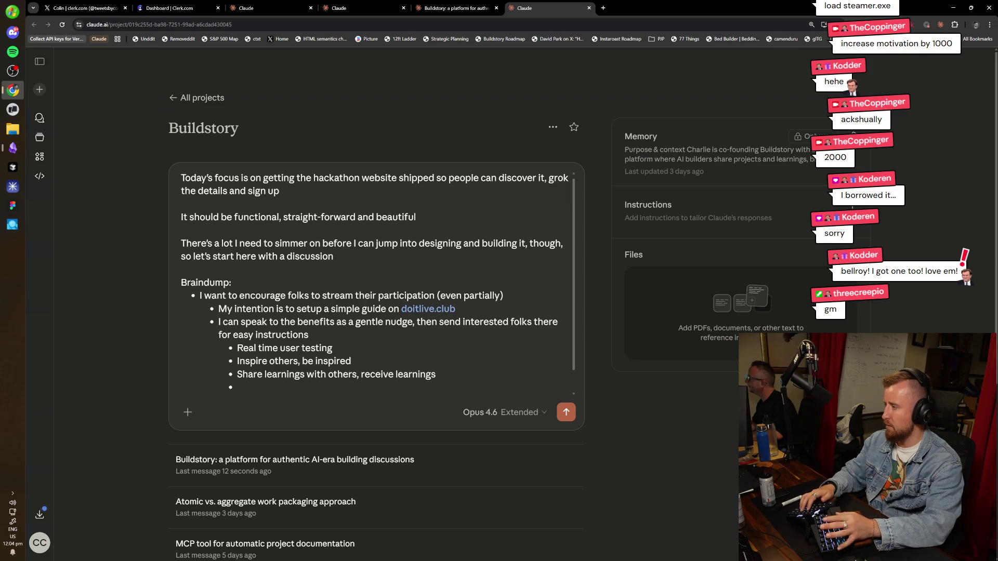
Step: Add benefits on a more engaging, social process and chat suggestions on tools, methods and feedback
type("Makes ")
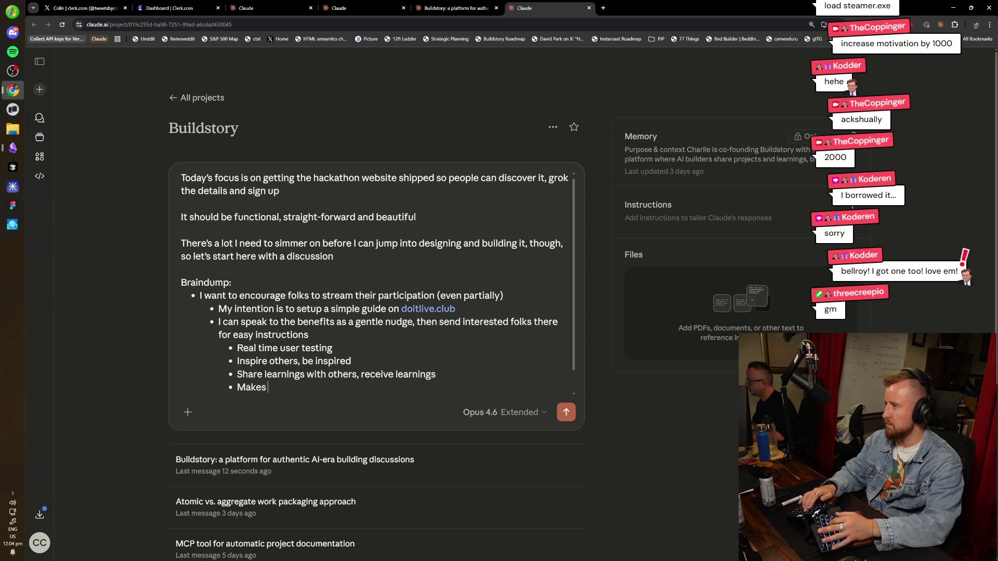
type("the processles")
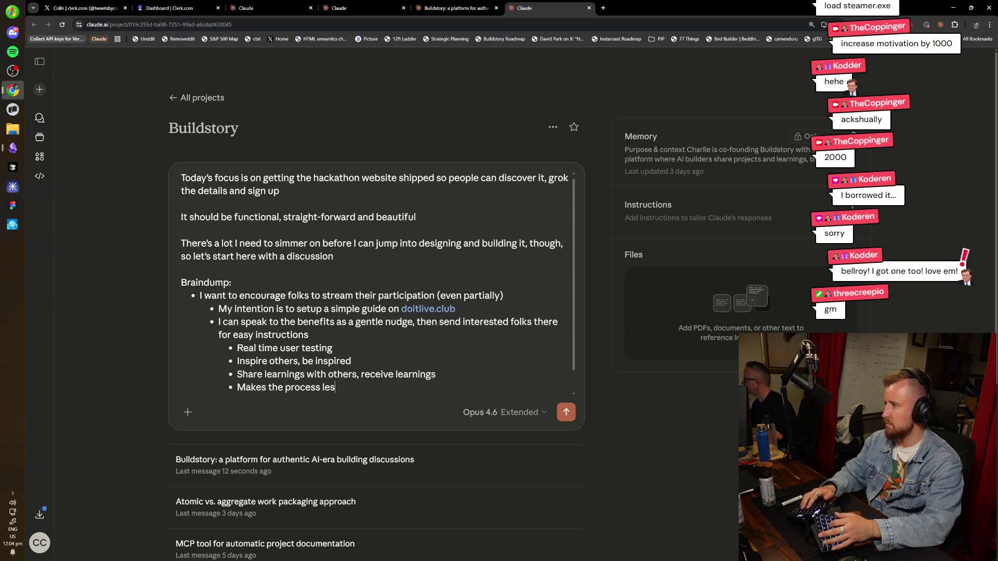
key("BackSpace")
key("BackSpace")
key("BackSpace")
type("more engaging ")
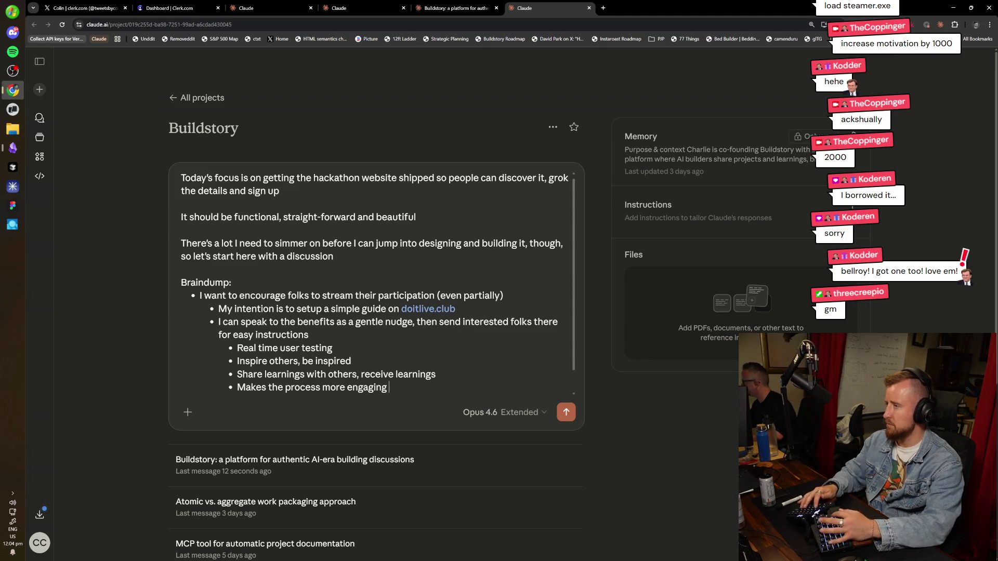
type("and social")
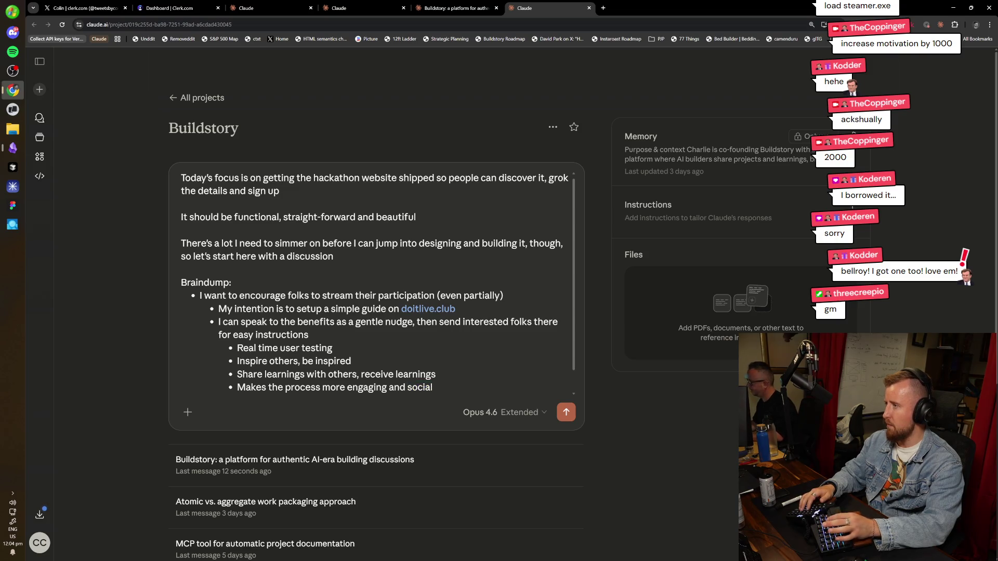
key("Return")
type("oplewill")
key("ctrl+BackSpace")
key("ctrl+BackSpace")
type("Ch")
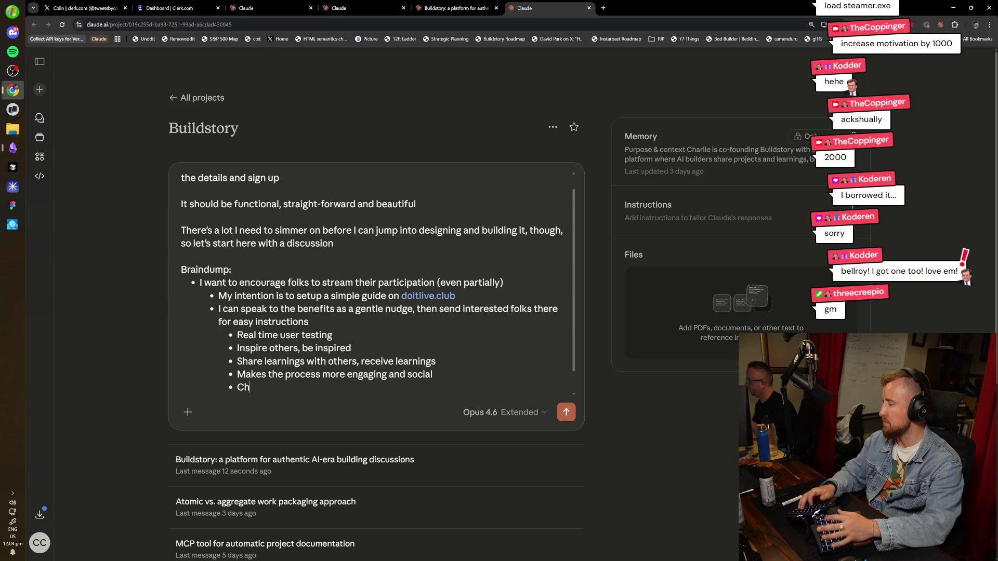
type("at will give you potent")
key("ctrl+BackSpace")
type("great suggestions on tools, methods and d")
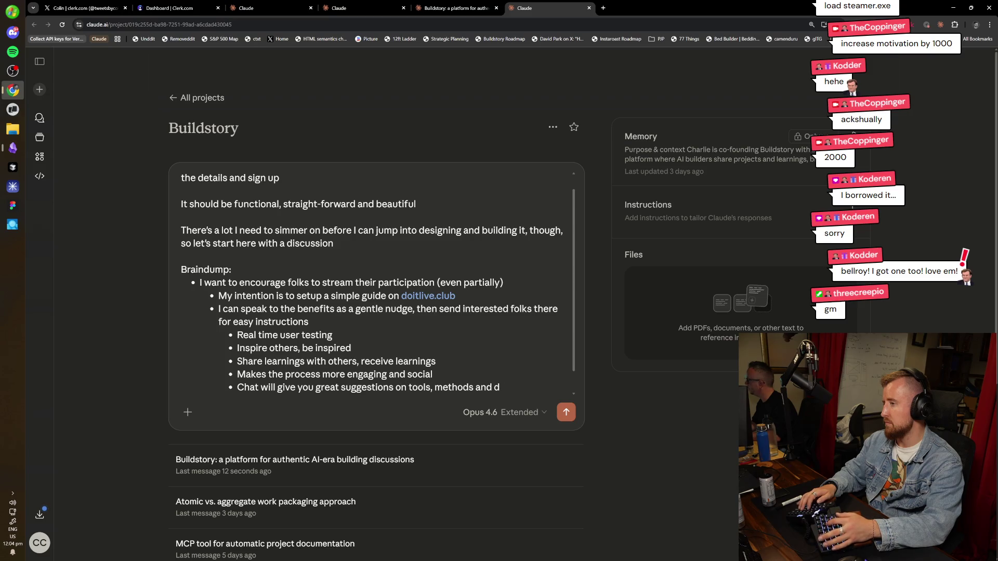
key("BackSpace")
key("BackSpace")
key("BackSpace")
type("and methods etc., as well as overall feedback")
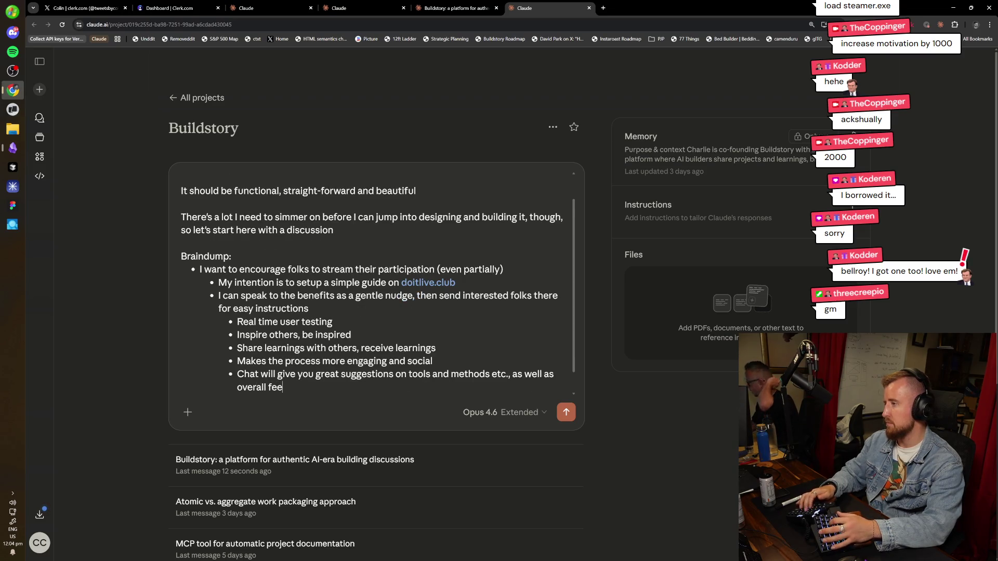
key("Return")
key("shift+Tab")
key("shift+Tab")
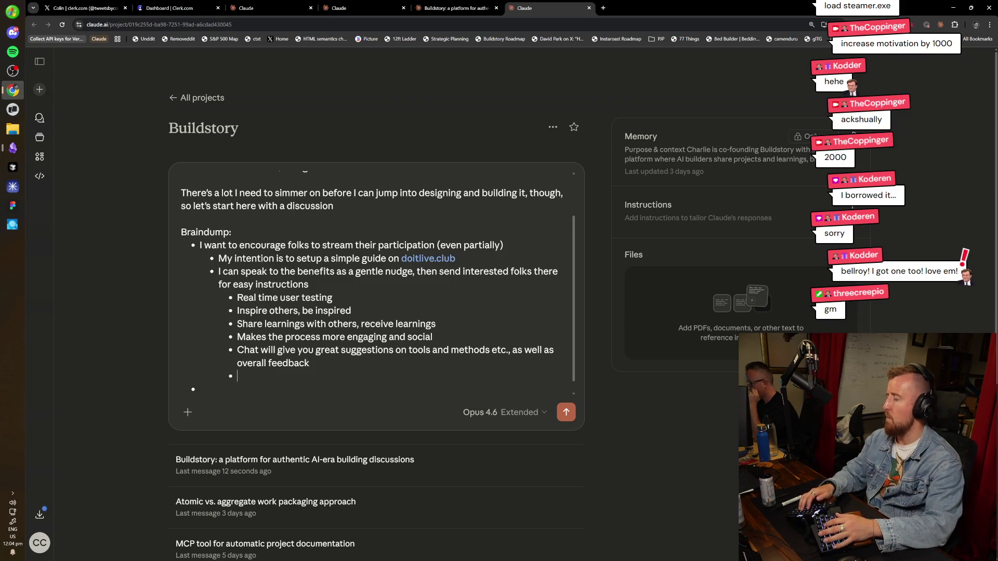
key("BackSpace")
type("There")
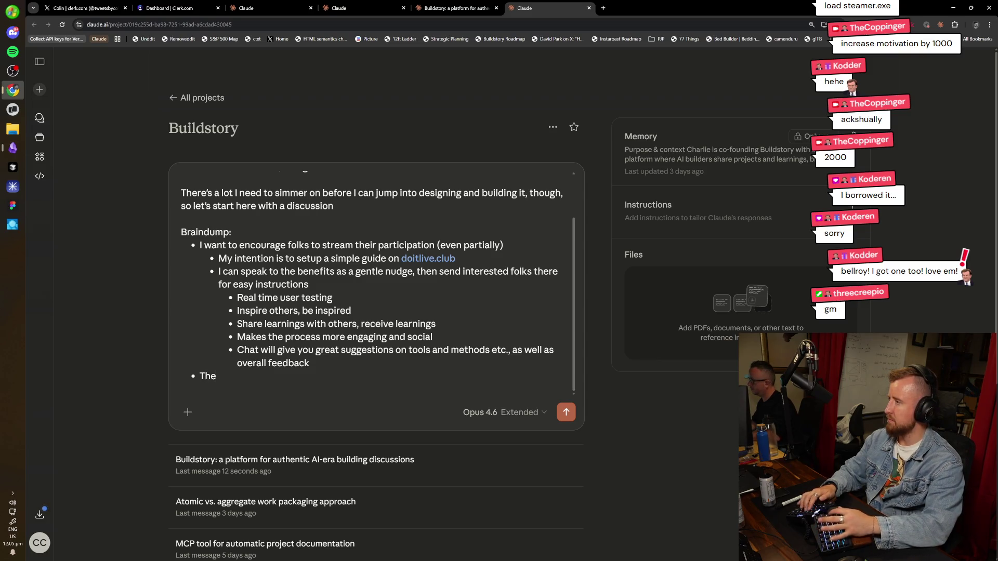
Step: Add a bullet introducing the roughly three groups of entrants
type(" are roughly three ")
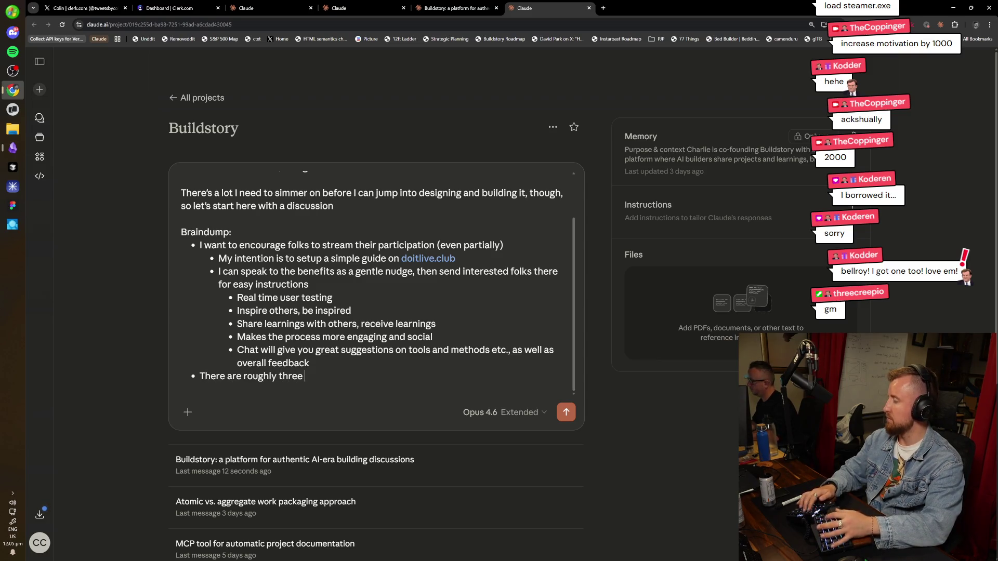
type("usersups")
key("alt+Tab")
key("alt+Tab")
key("alt+Tab")
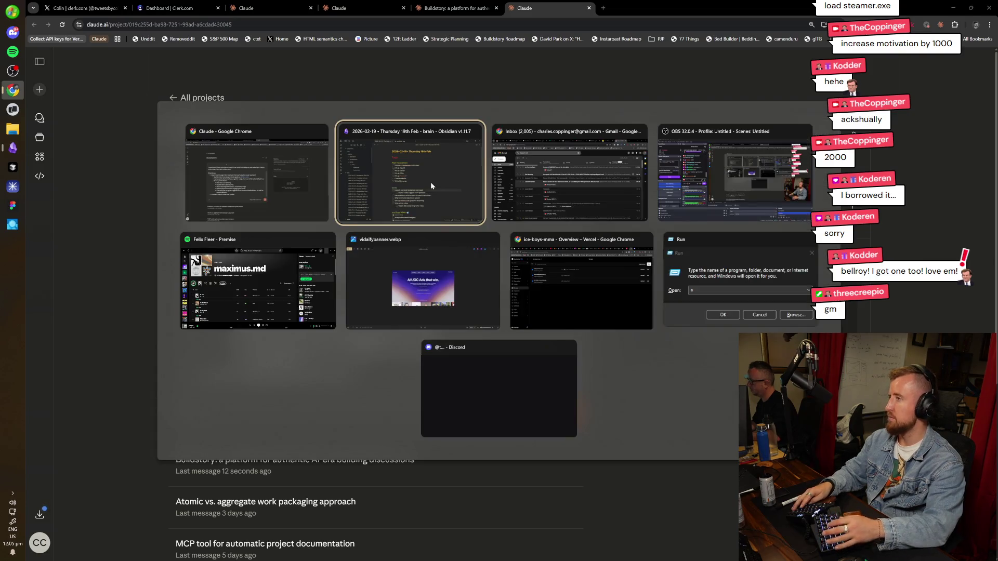
key("Escape")
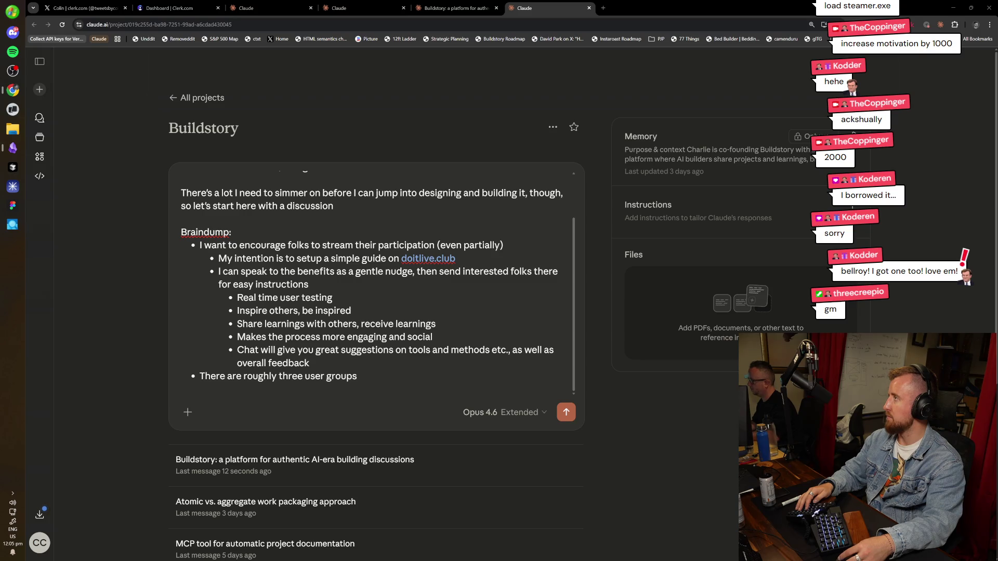
key("alt+Tab")
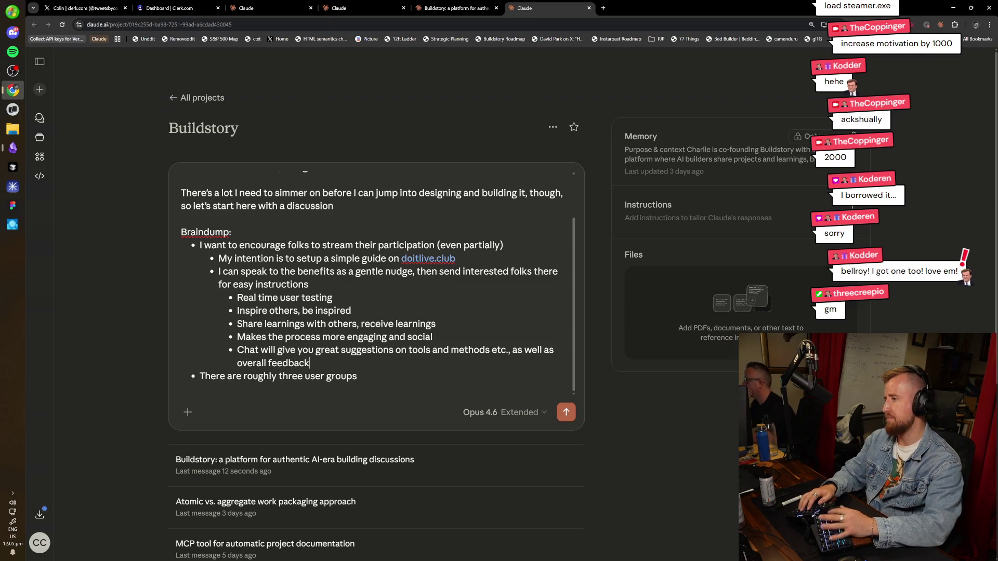
type(" I se")
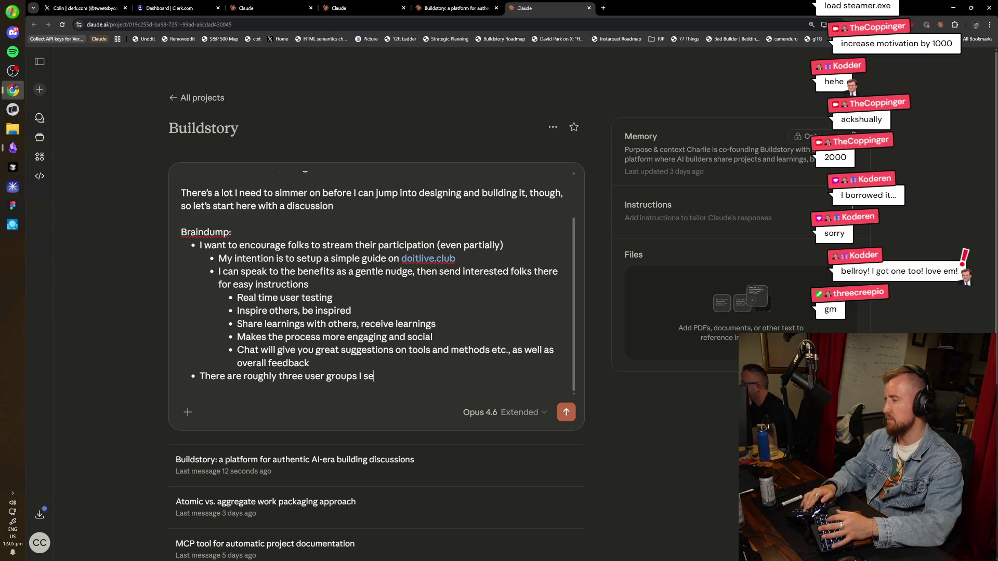
key("ctrl+BackSpace")
key("ctrl+BackSpace")
key("ctrl+BackSpace")
type("grou")
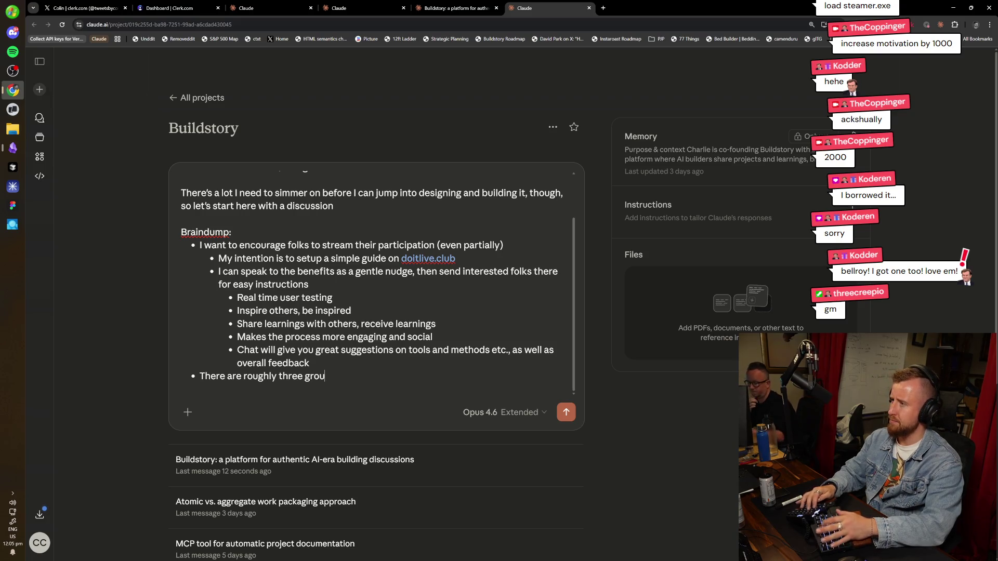
type("ps of entrants I can ")
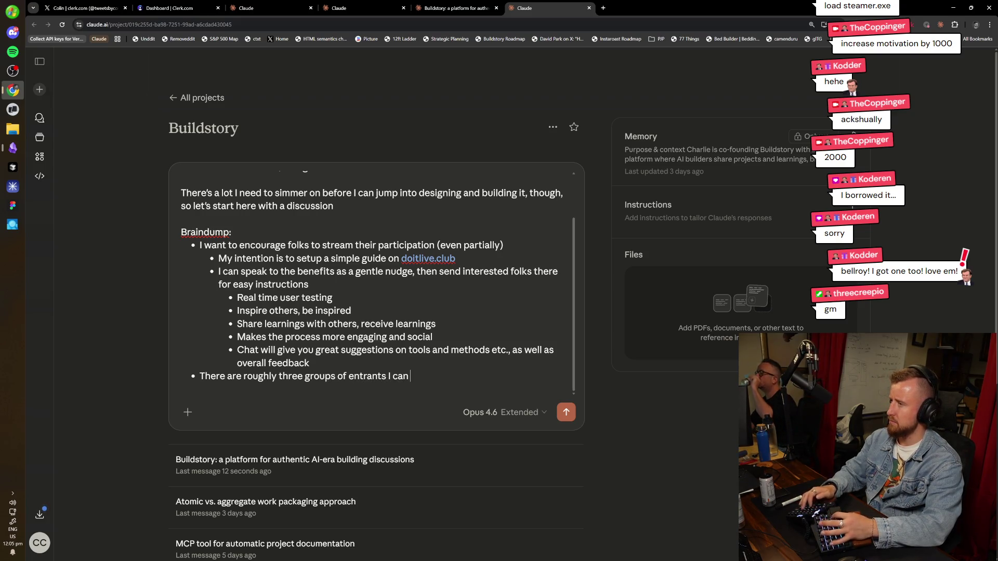
type("see here:")
key("Return")
Step: List the groups: brand new to building, experienced but haven't shipped much, shipped before and red hot with tooling
key("Tab")
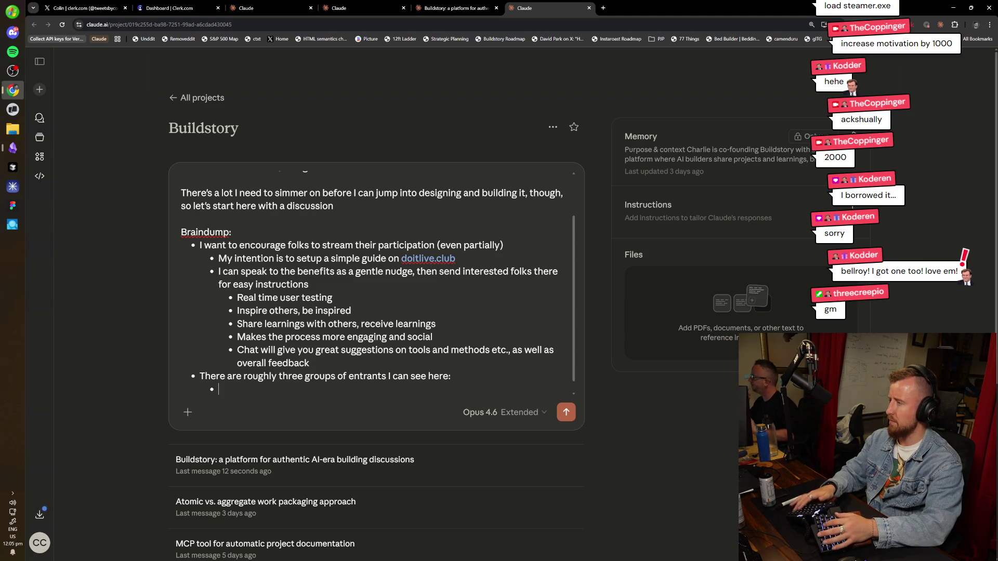
type("Brand new ")
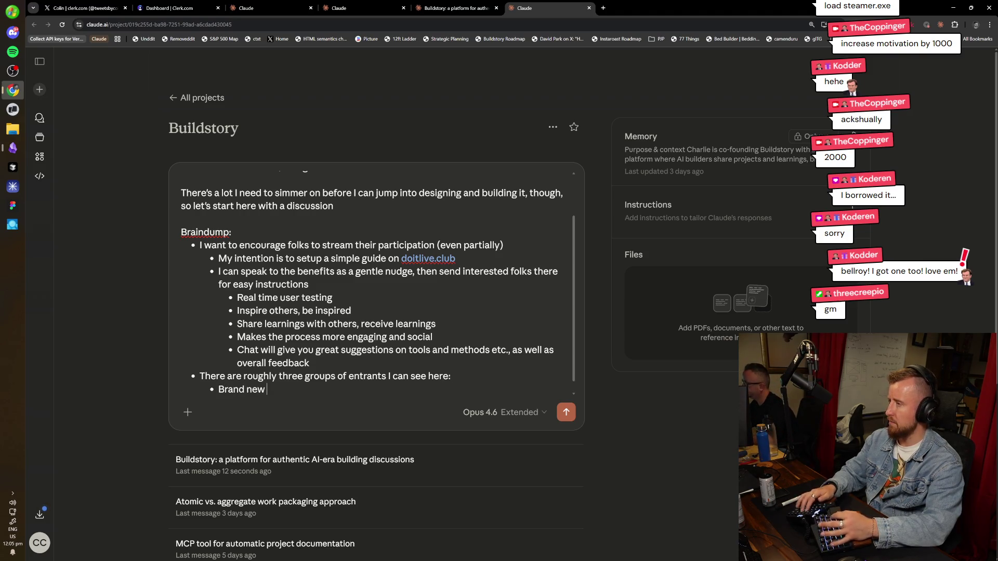
type("to building/AI tools")
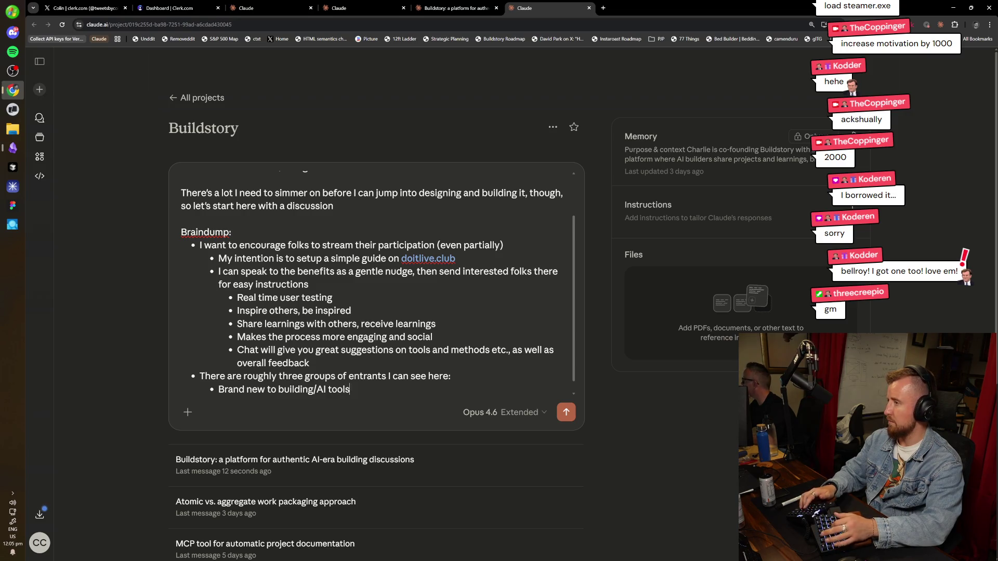
key("Return")
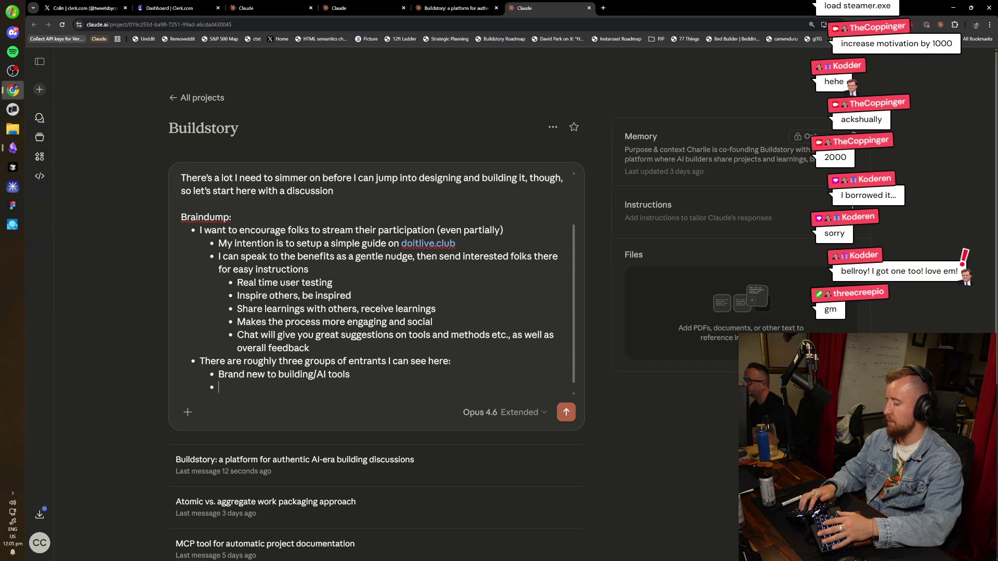
type("Somewhat ex")
key("ctrl+BackSpace")
type("Experienced b")
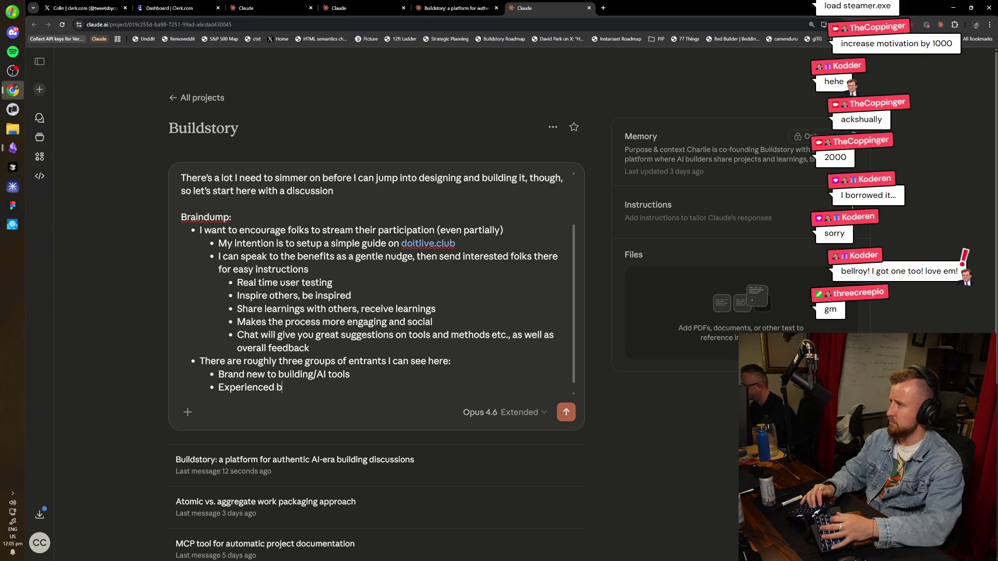
type("ut haven't shipp")
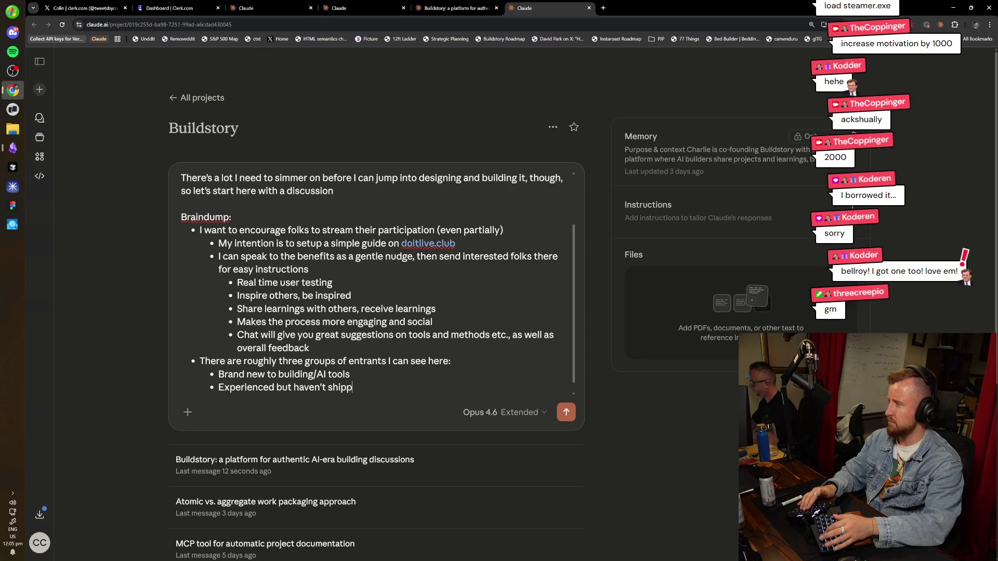
type("ed much before")
key("Return")
type("Shipped")
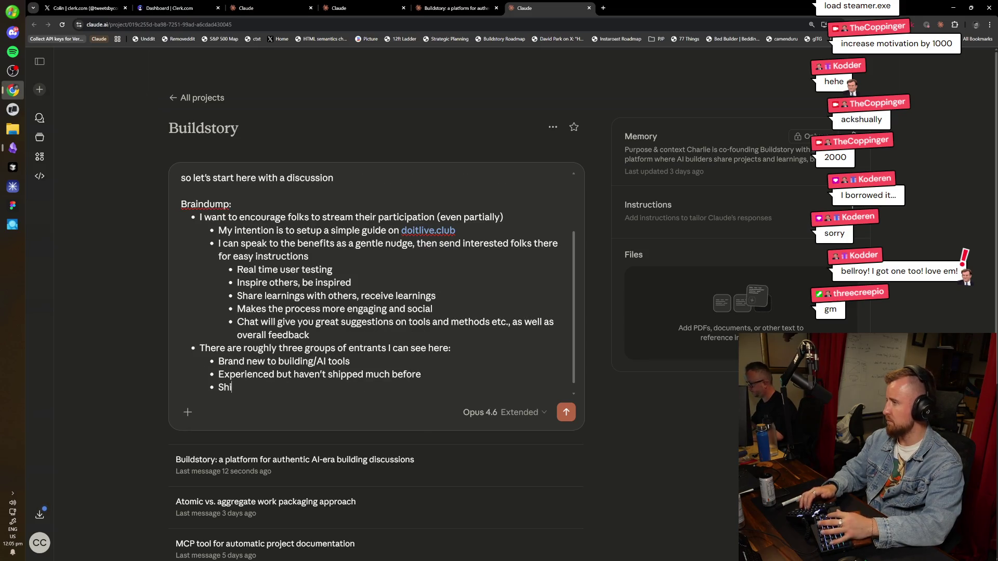
type(" before and")
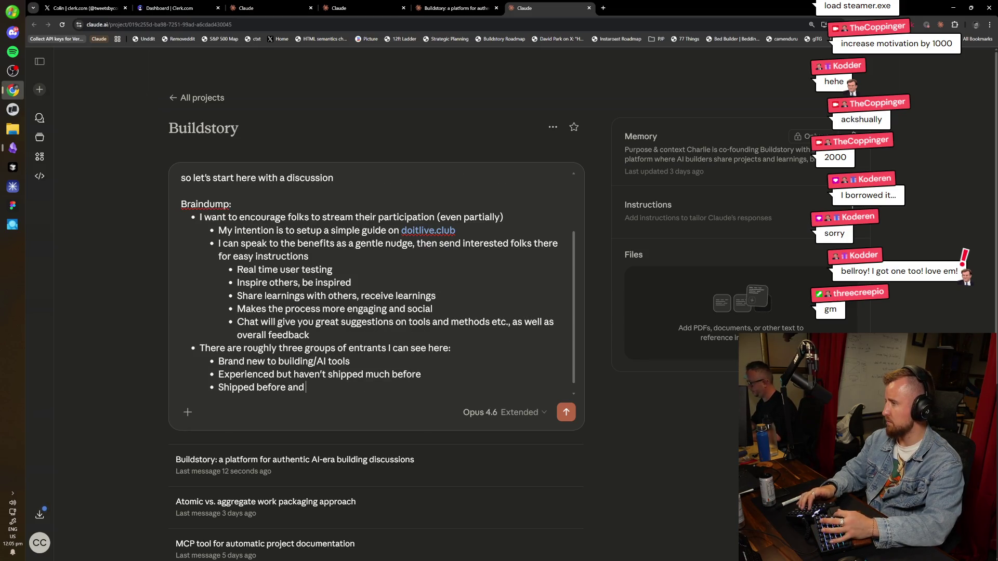
type(" red hot wi")
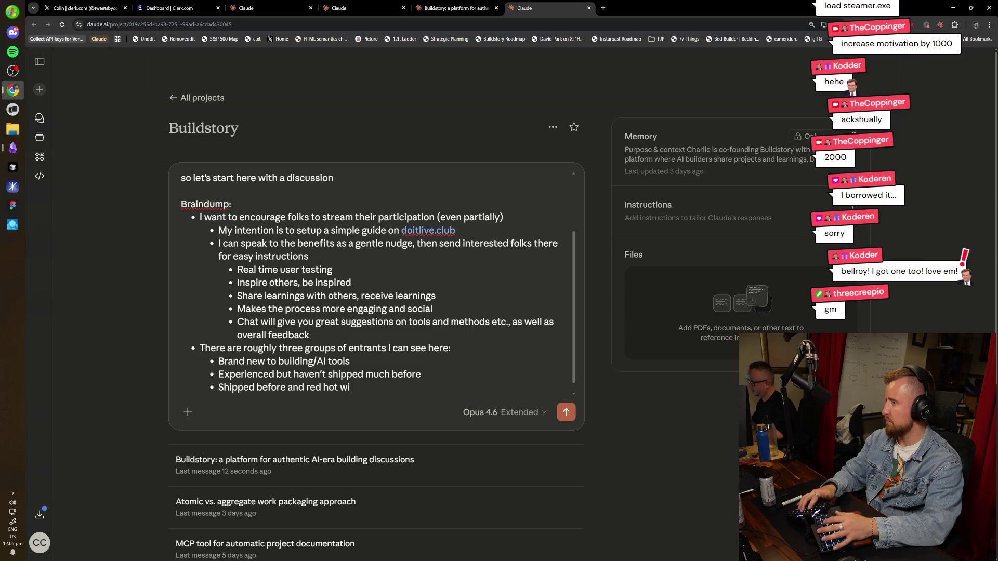
type("th tooling")
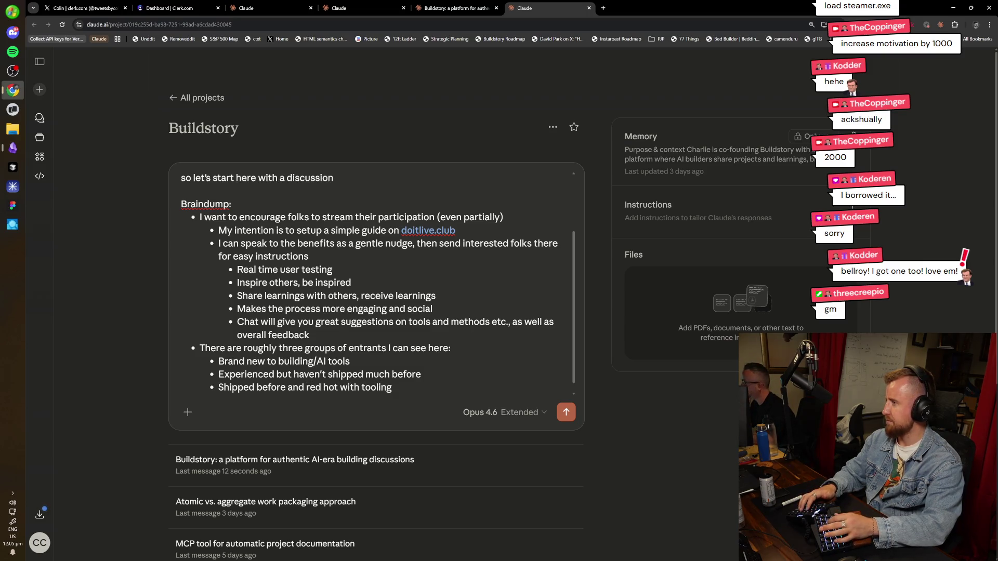
key("Return")
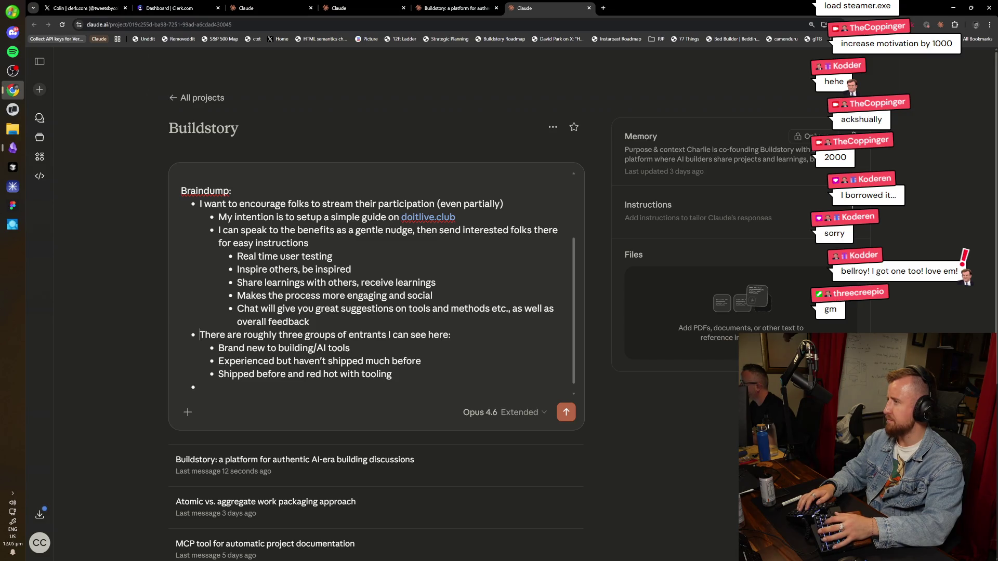
Step: Add an 'Experience levels' bullet and nest the three entrant groups under it
key("Down")
key("Return")
type("erience lve")
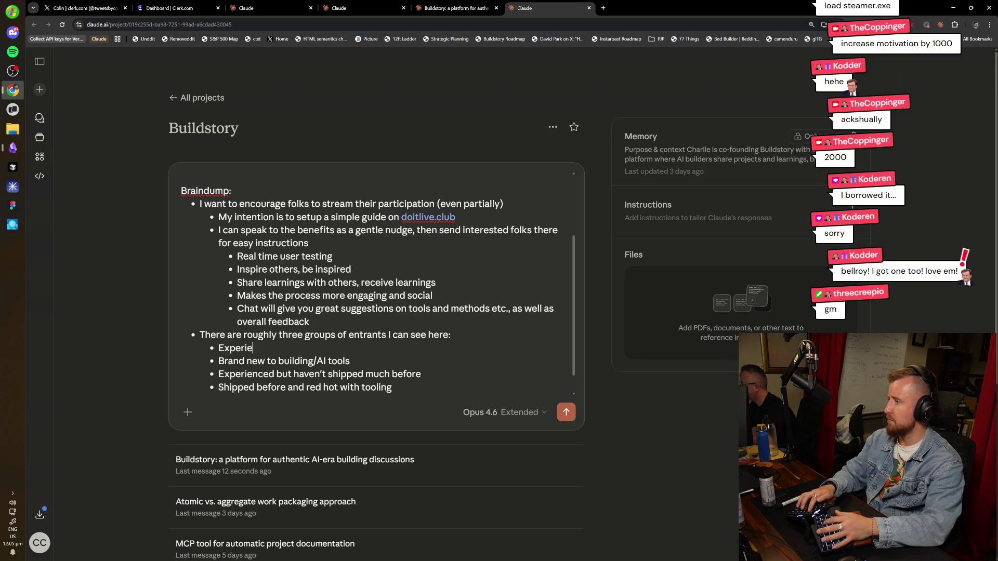
key("BackSpace")
type("els")
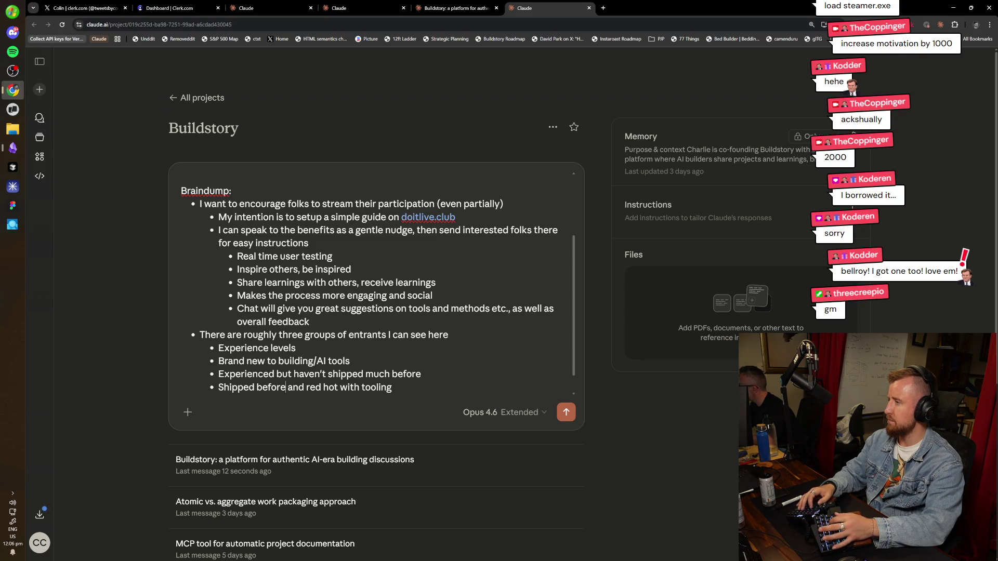
key("shift+Down")
key("shift+Down")
key("shift+Down")
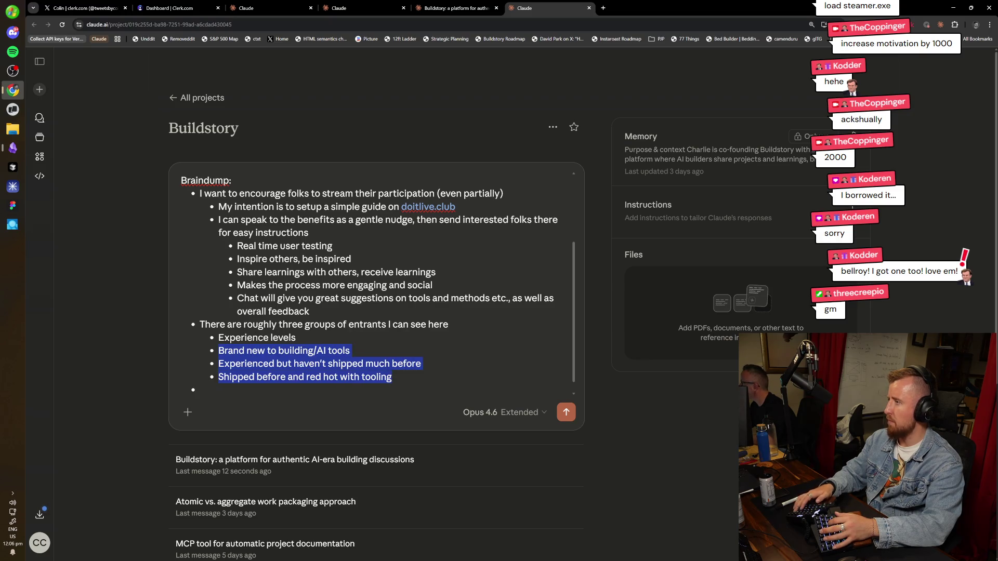
key("Left")
key("Tab")
key("Tab")
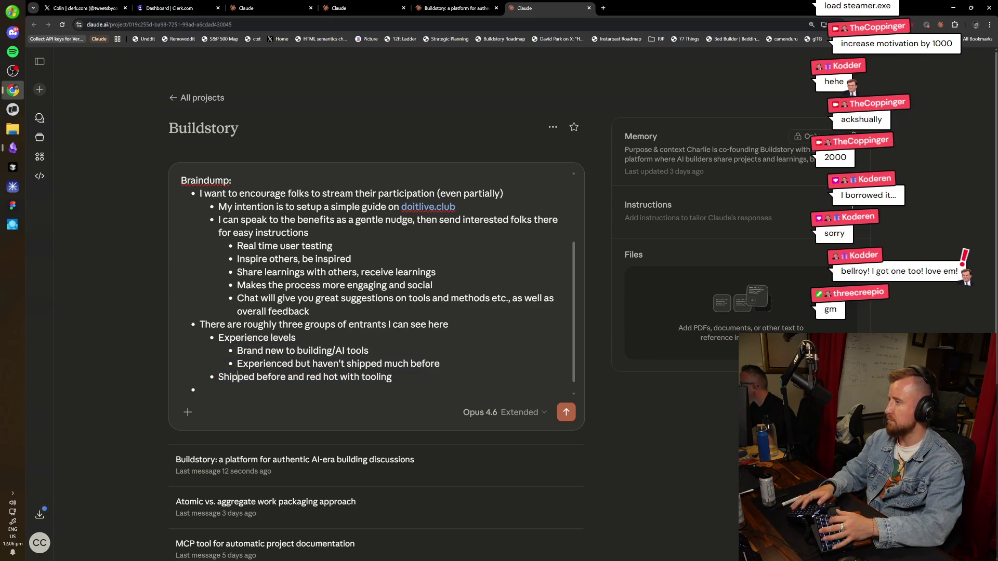
key("Down")
key("Tab")
Step: Start a point on how the experience levels apply to the event's structure/format
type("I'm ")
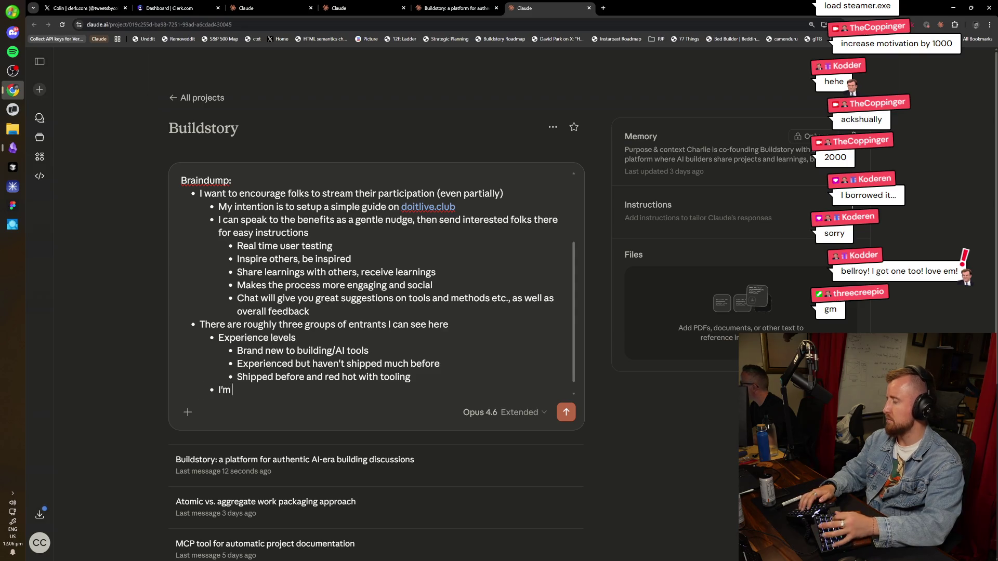
type("keen to think abo")
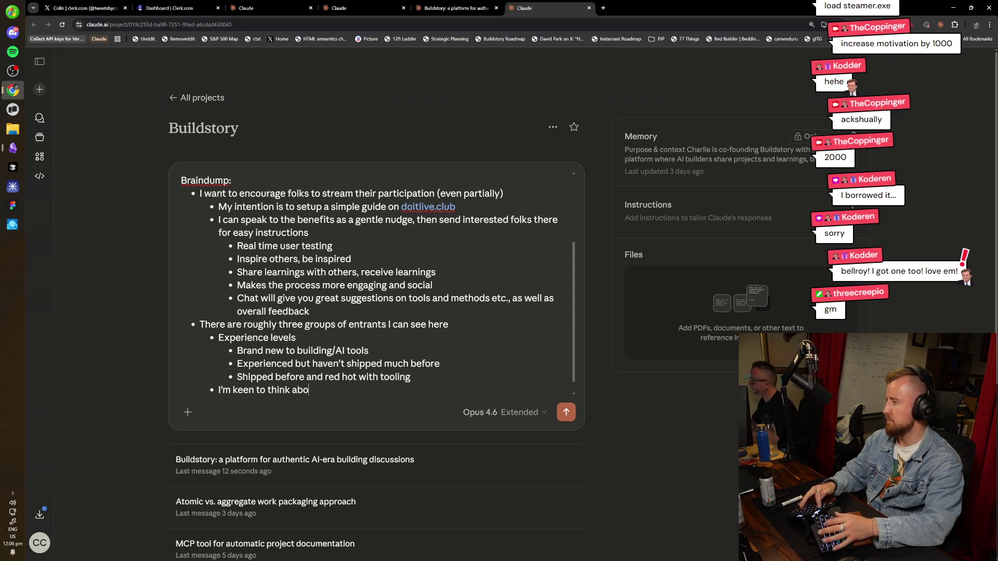
type("ut how best to")
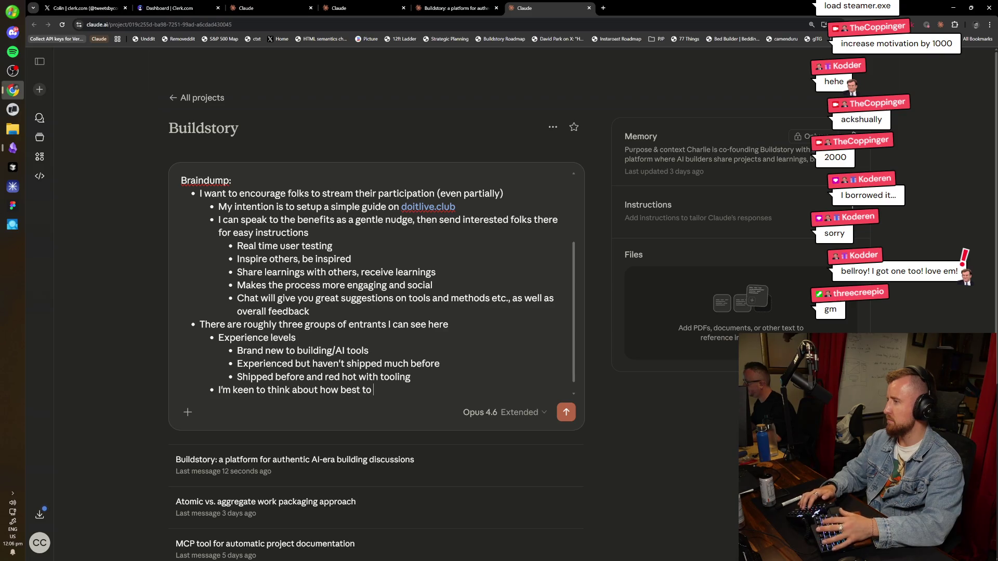
type(" think about this")
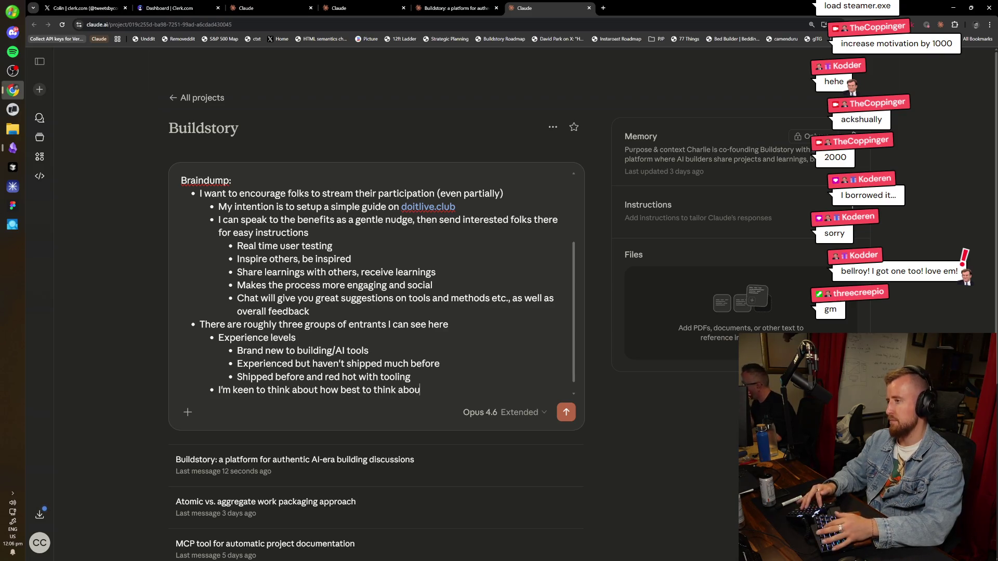
type(", especa")
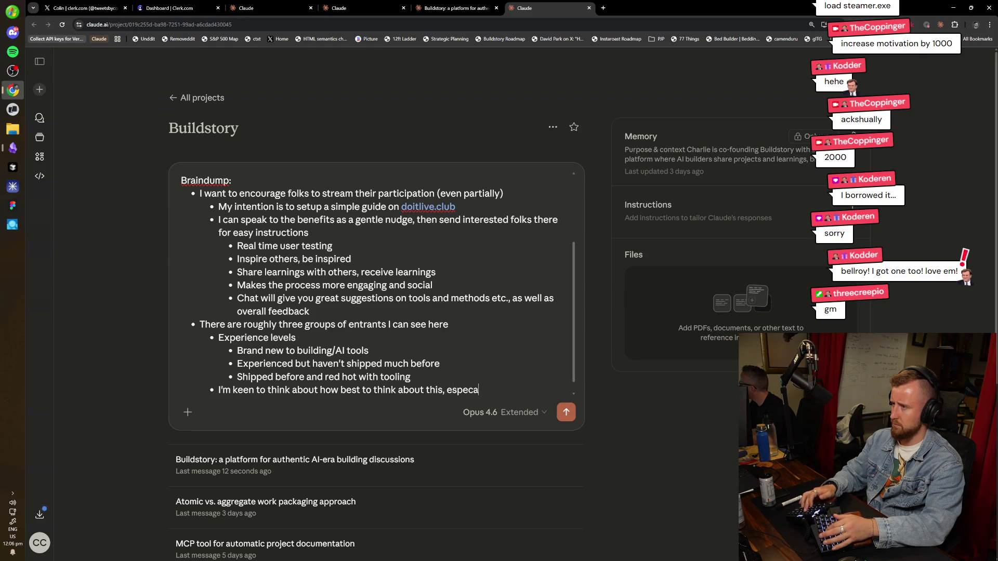
key("BackSpace")
key("BackSpace")
type("ially as it appies")
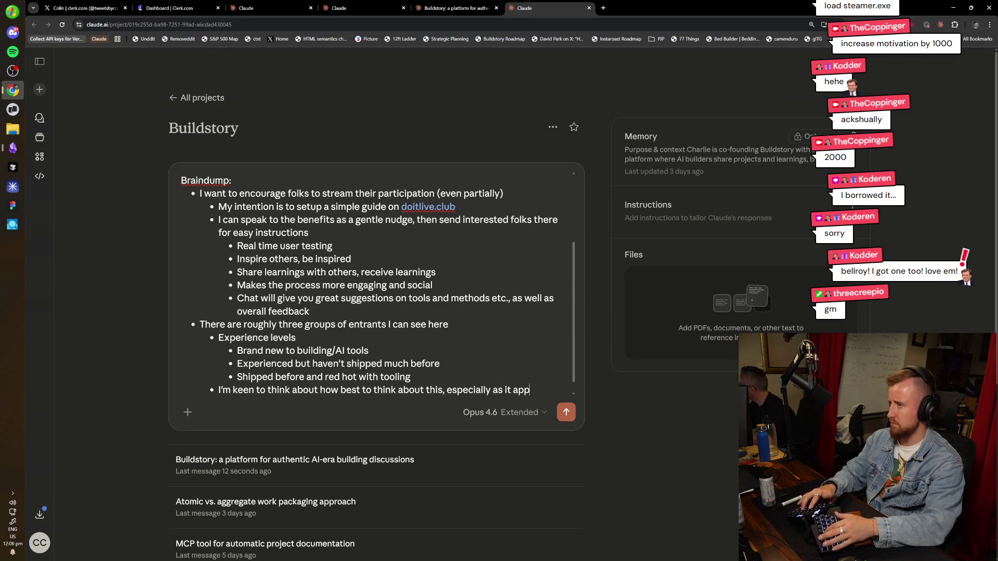
key("BackSpace")
key("BackSpace")
key("BackSpace")
type("lies to the structure")
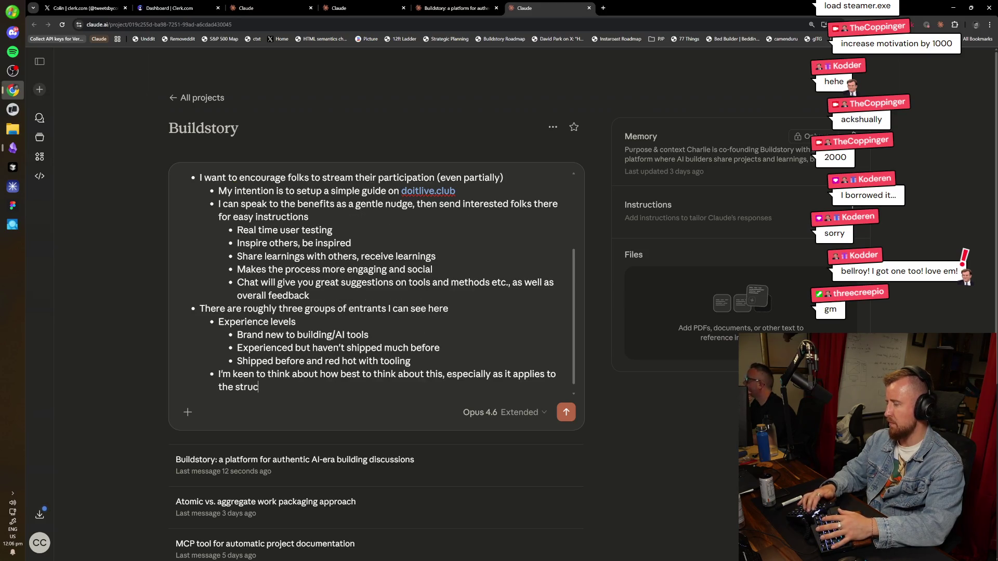
type("/format of the event")
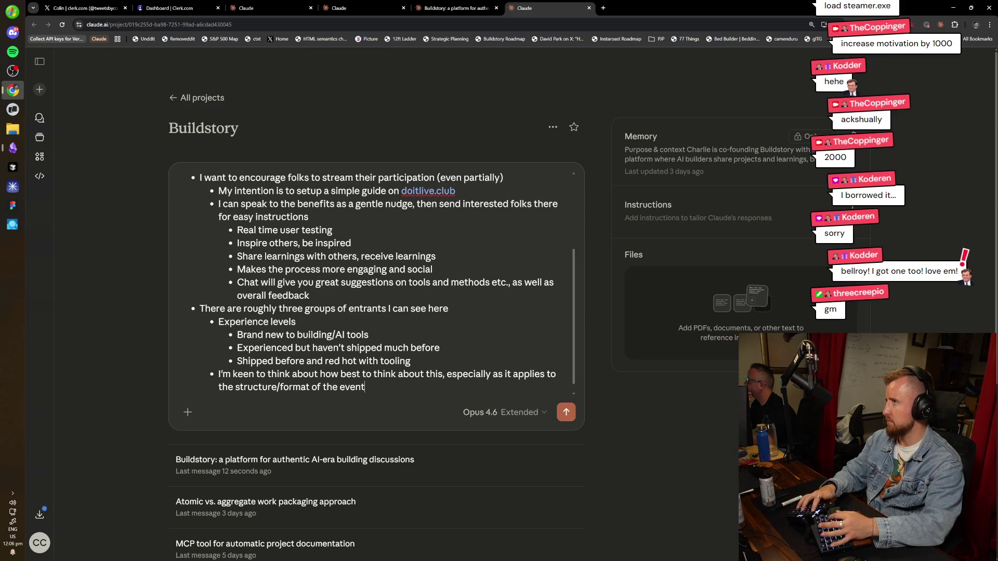
key("ctrl+t")
Step: Search the web for 'ai building hackathon' and open the AI Hackathon result in a new tab
type("ai building")
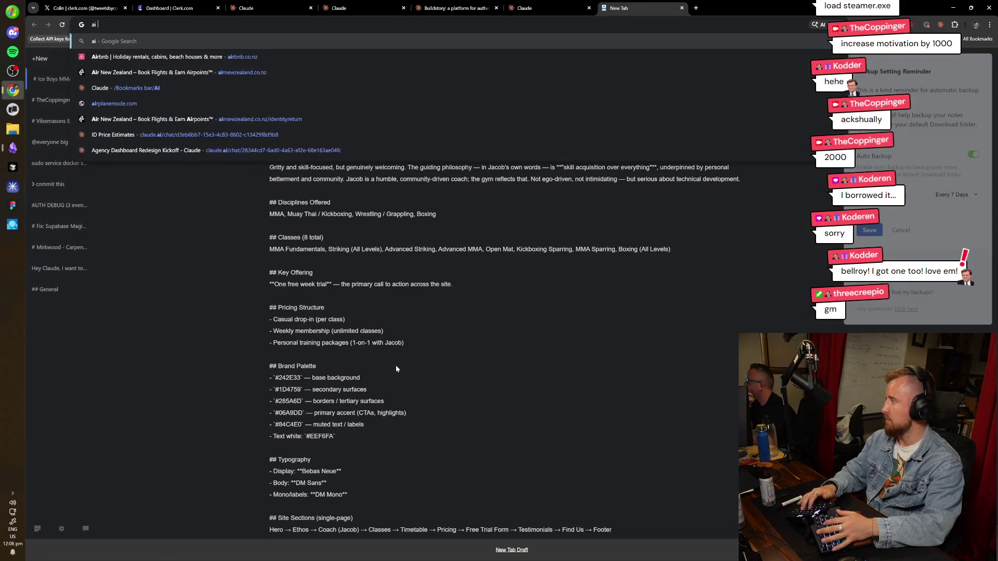
type(" hackathon")
key("Return")
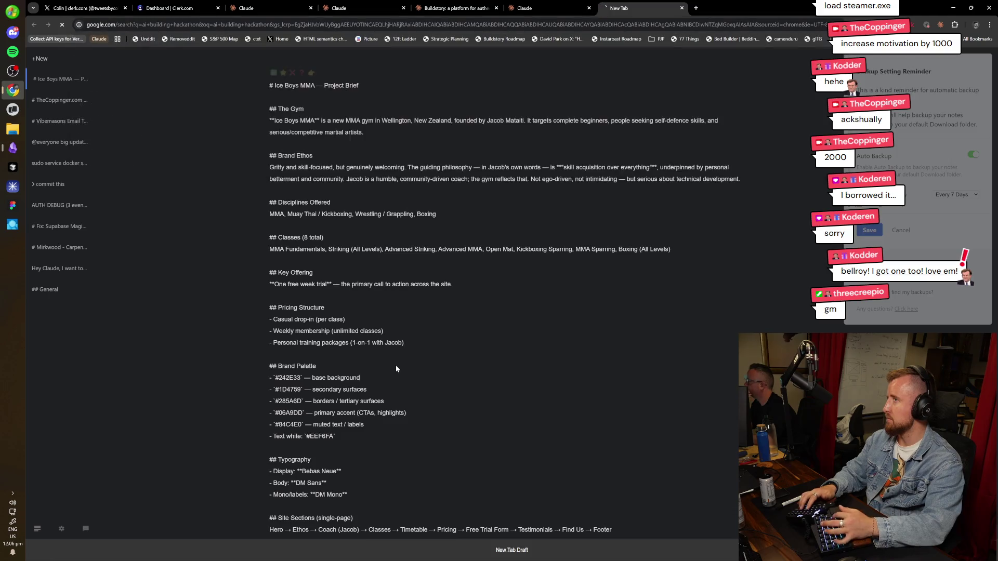
key("ctrl+shift+Tab")
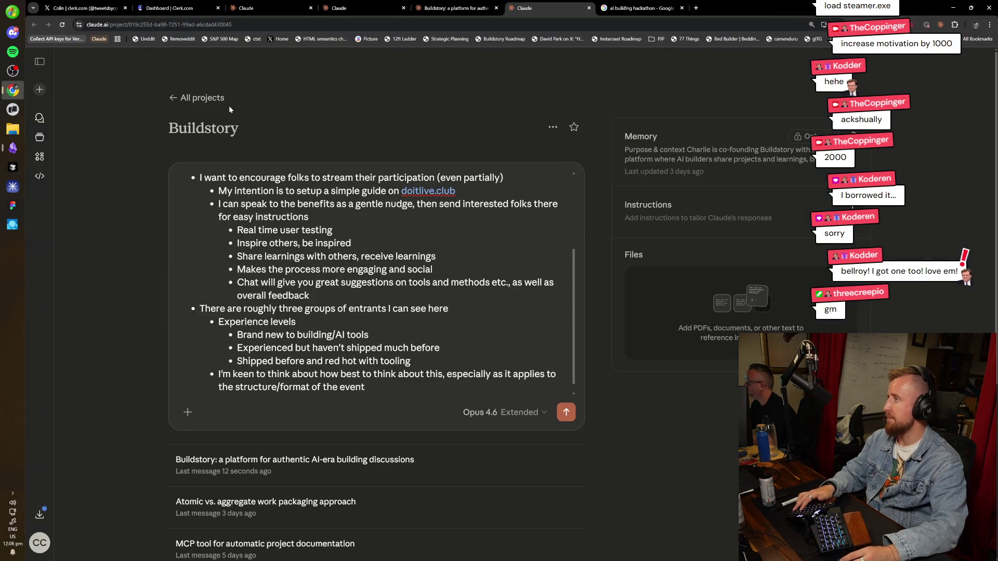
key("ctrl+Tab")
middle_click(125, 134)
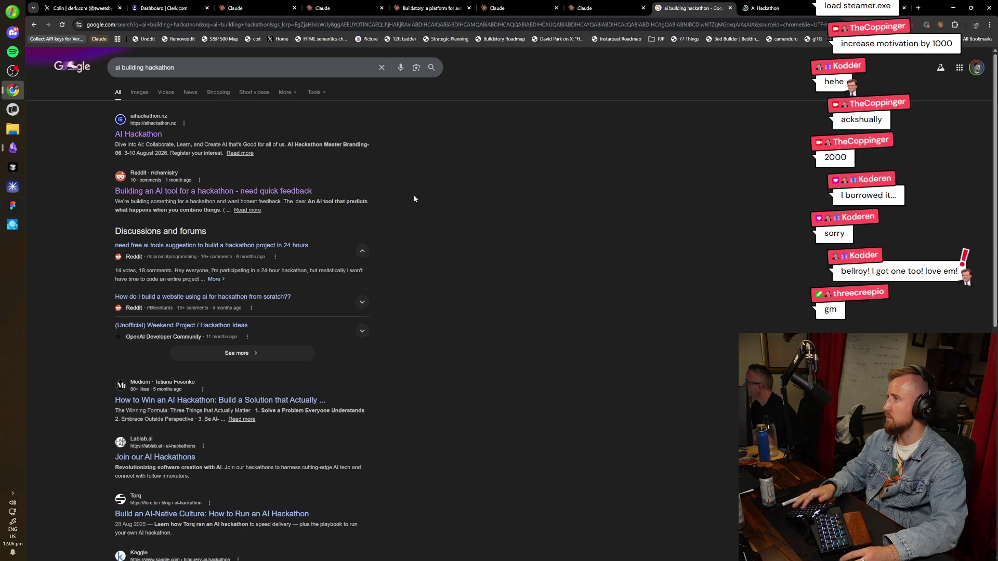
key("ctrl+Tab")
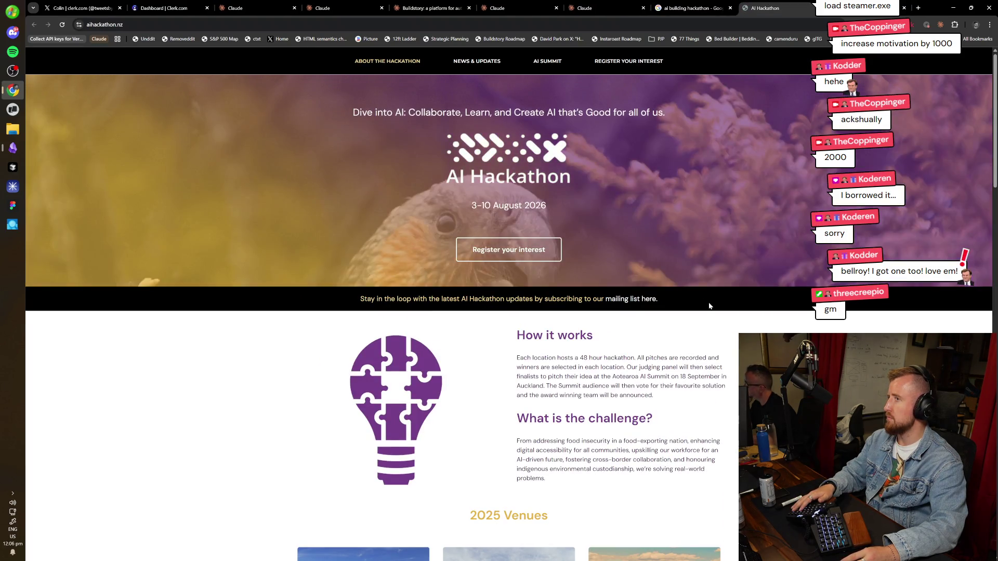
Step: Browse the aihackathon.nz site, briefly trying its enquiry link for hosting a hackathon in 2026
scroll(726, 368, "down", 4)
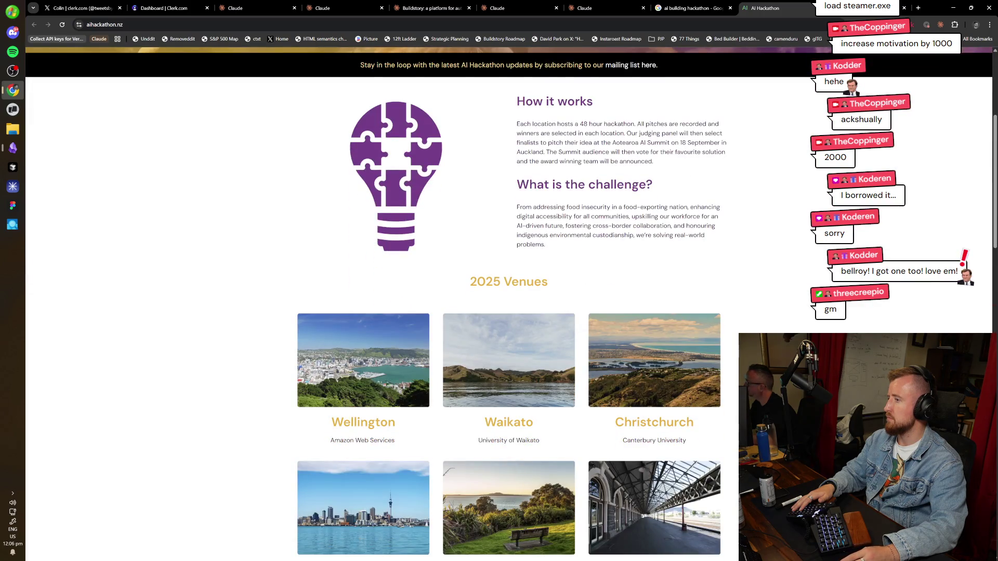
scroll(253, 377, "down", 1)
scroll(389, 364, "down", 5)
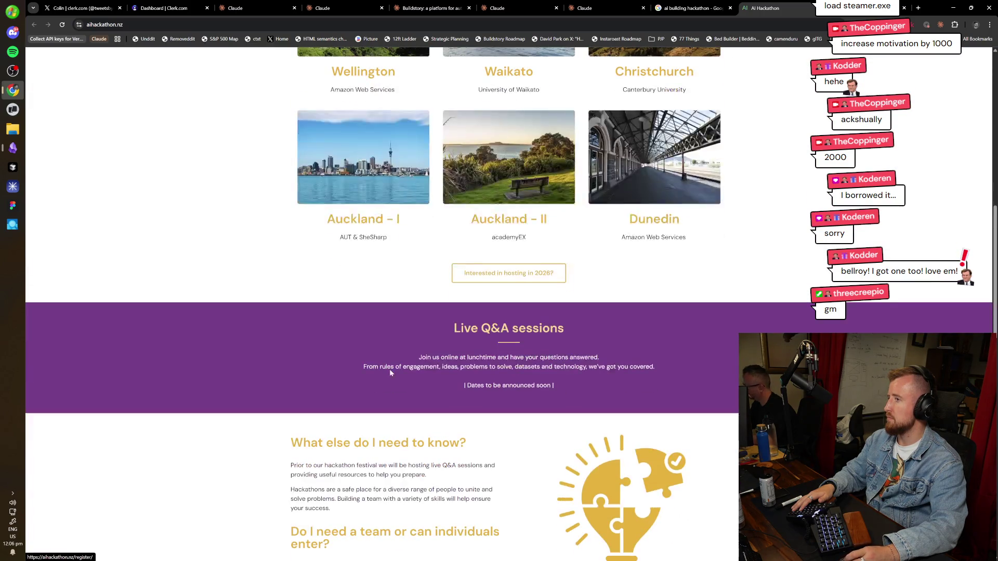
scroll(389, 369, "down", 1)
scroll(389, 364, "down", 1)
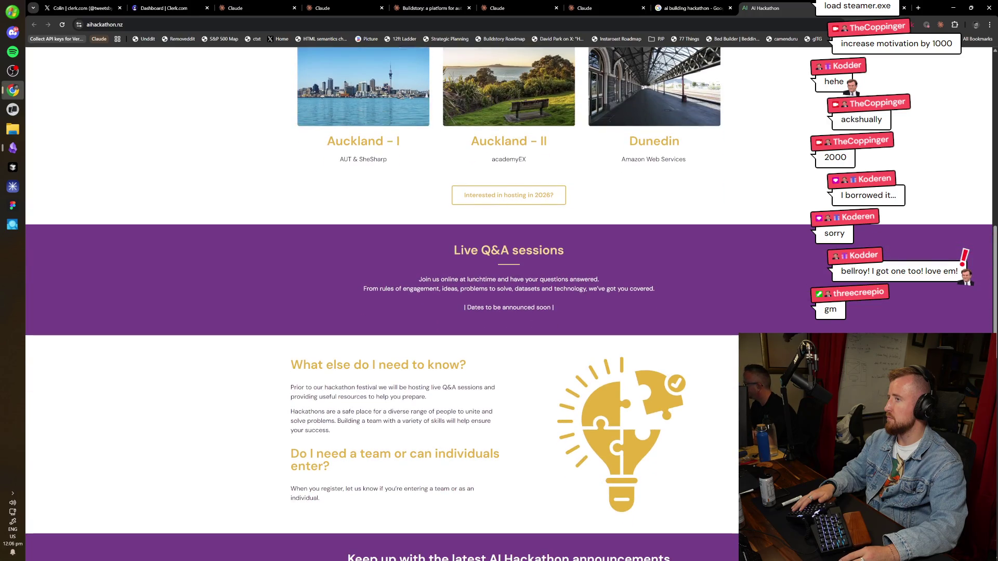
left_click(540, 200)
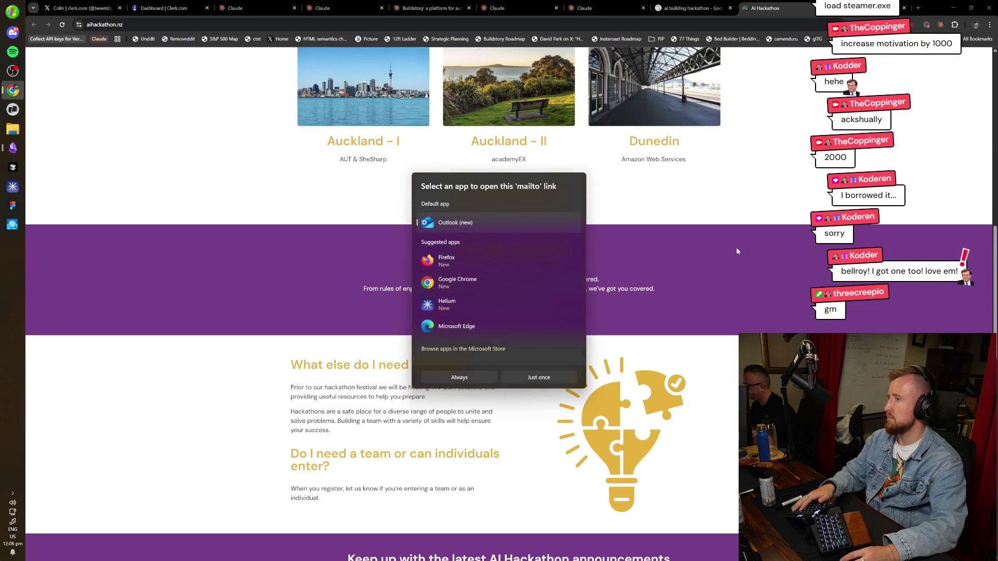
left_click(736, 248)
scroll(750, 299, "down", 10)
scroll(751, 304, "up", 2)
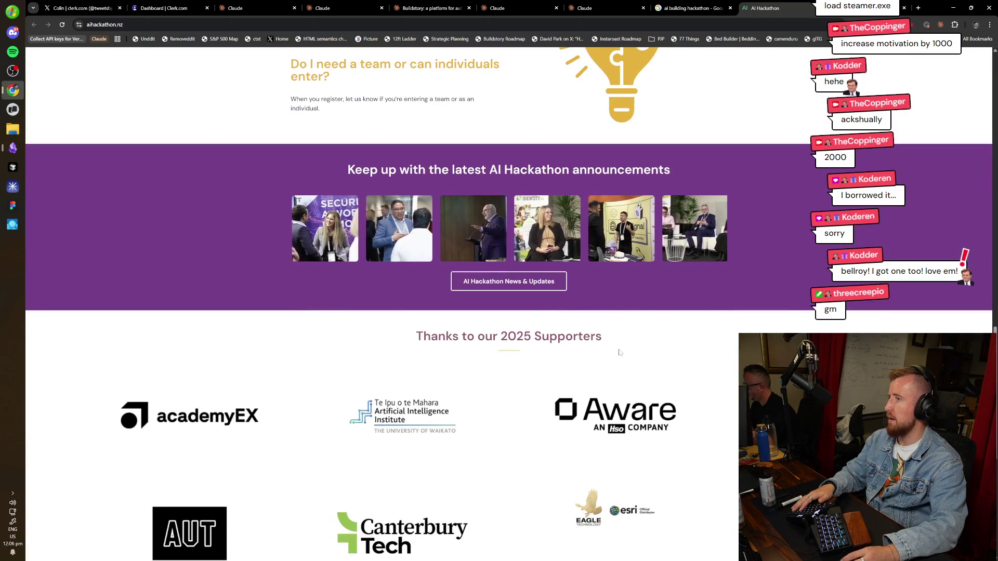
scroll(531, 373, "down", 4)
scroll(535, 374, "down", 3)
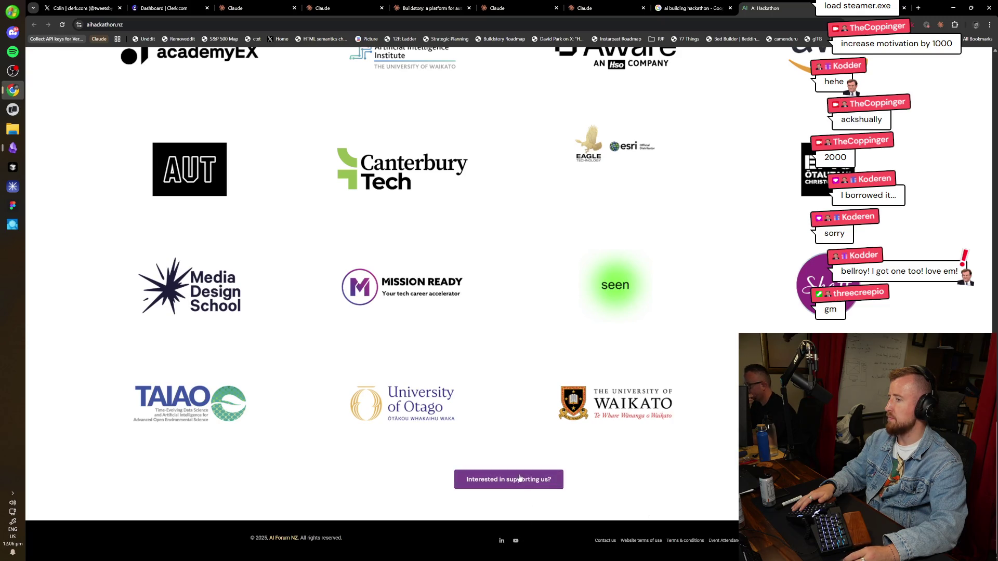
key("Home")
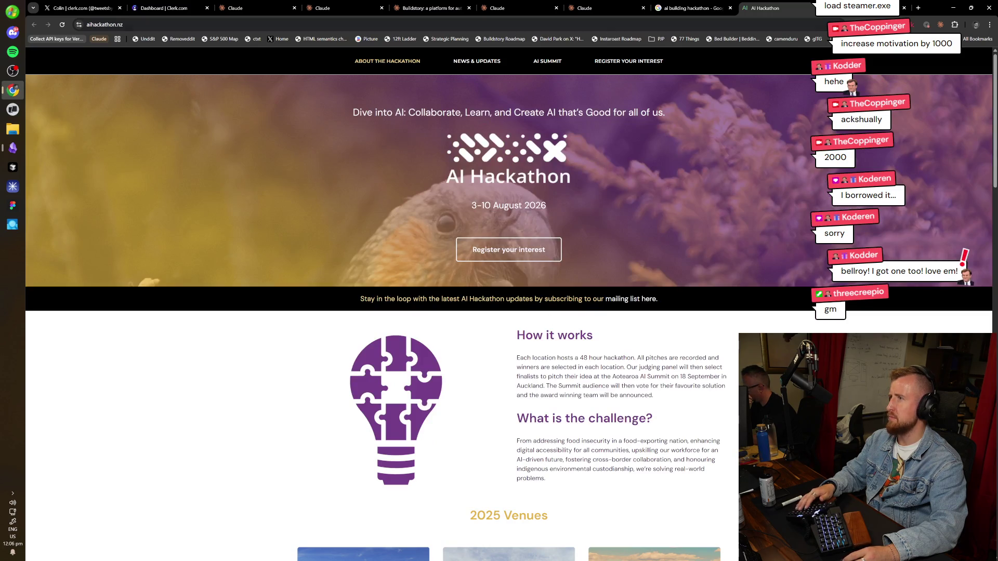
Step: Look at the site's News & Updates page and the Aotearoa AI Summit site, then close the summit page
left_click(477, 61)
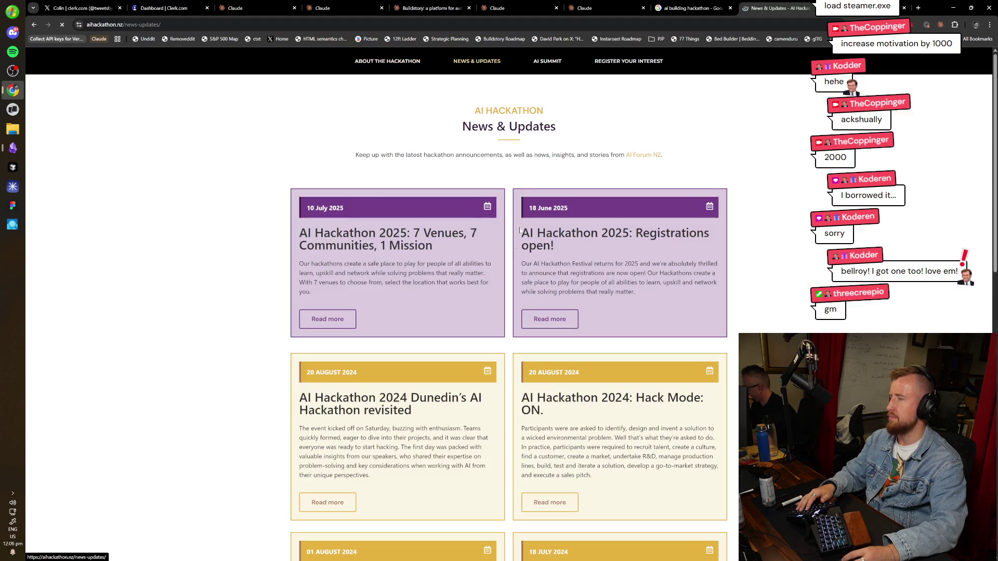
left_click(550, 64)
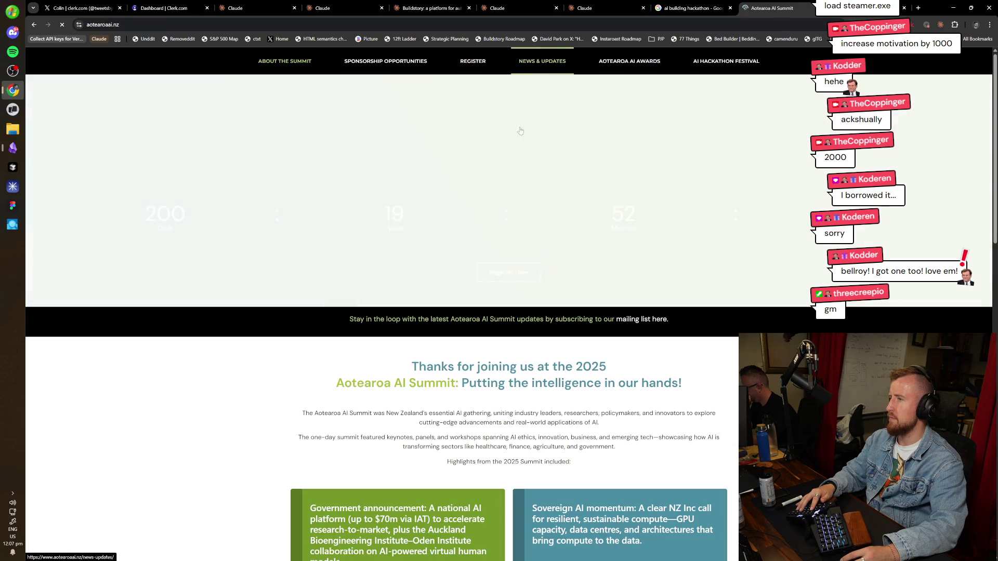
scroll(618, 309, "down", 1)
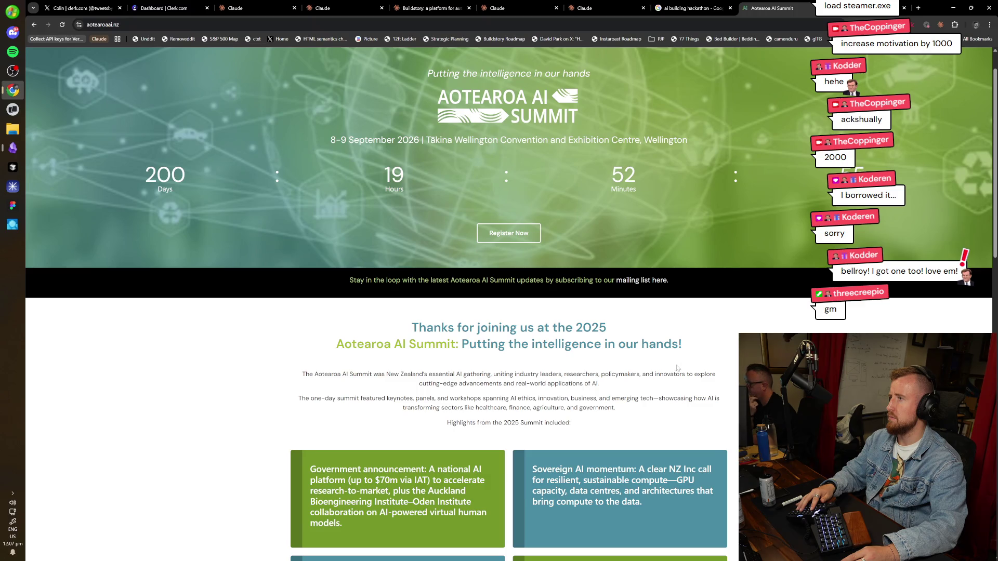
scroll(672, 370, "down", 10)
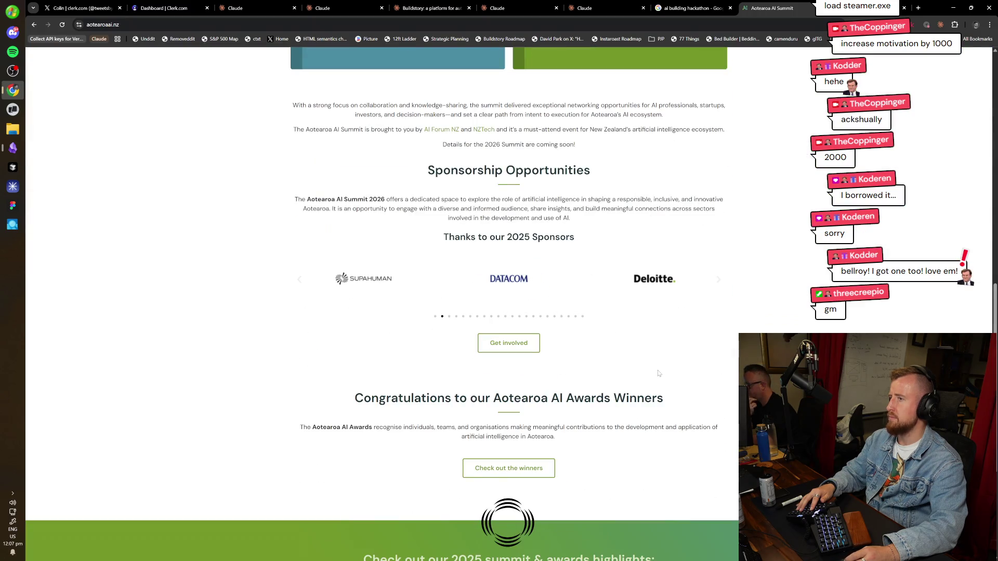
key("ctrl+w")
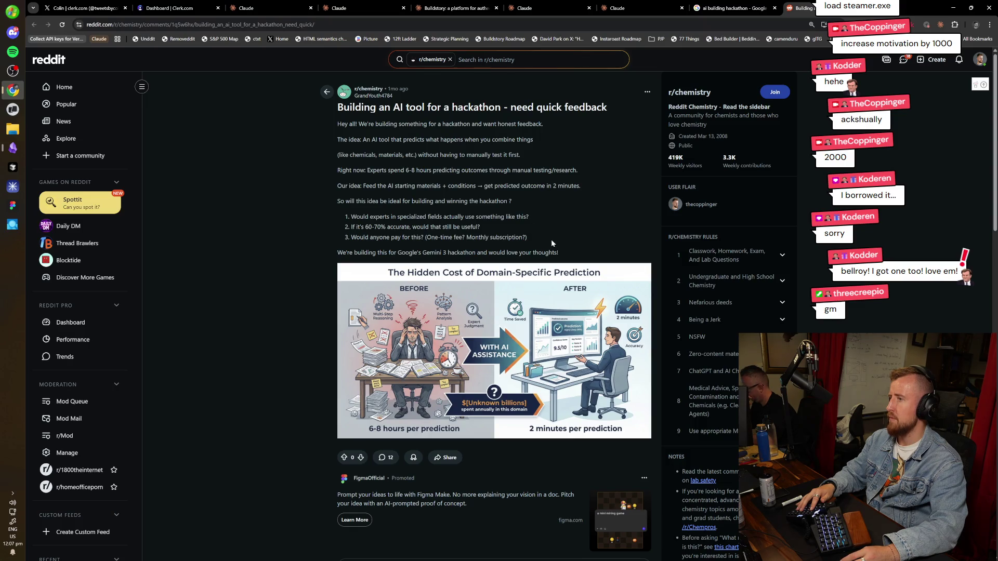
scroll(557, 218, "down", 9)
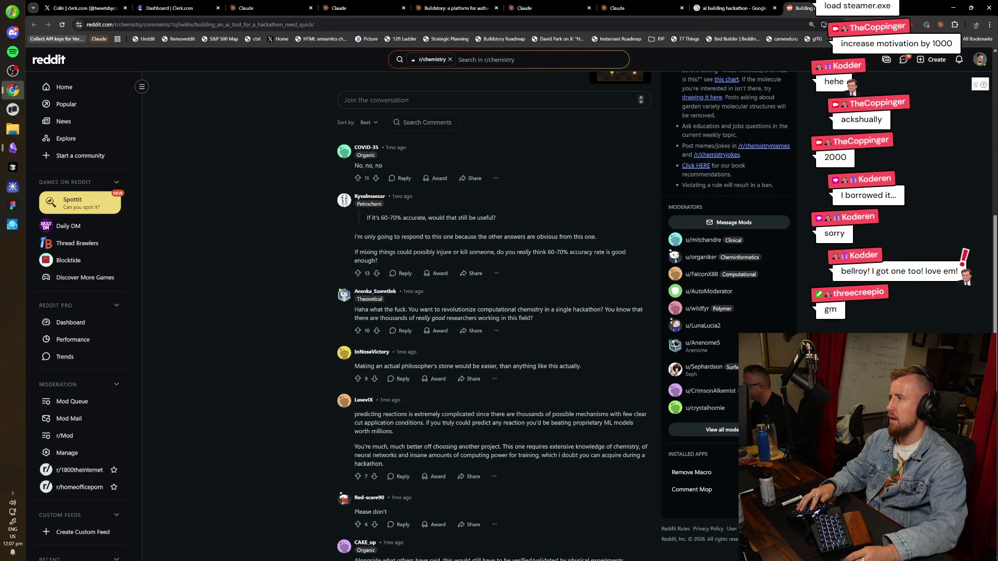
scroll(540, 232, "up", 9)
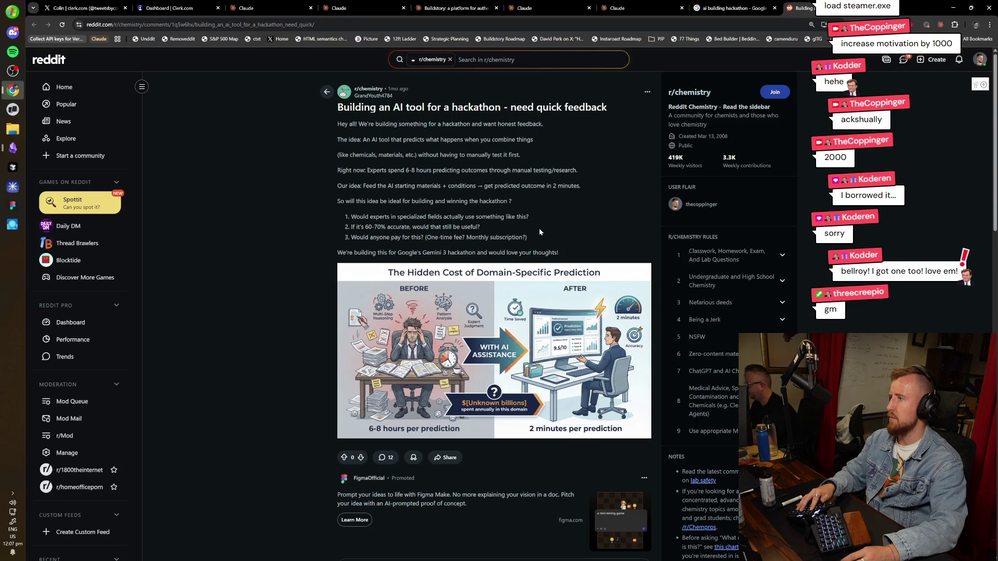
Step: Search 'ai hackathons', open the LabLab 'Join our AI Hackathons' result, and close the old search results
key("ctrl+l")
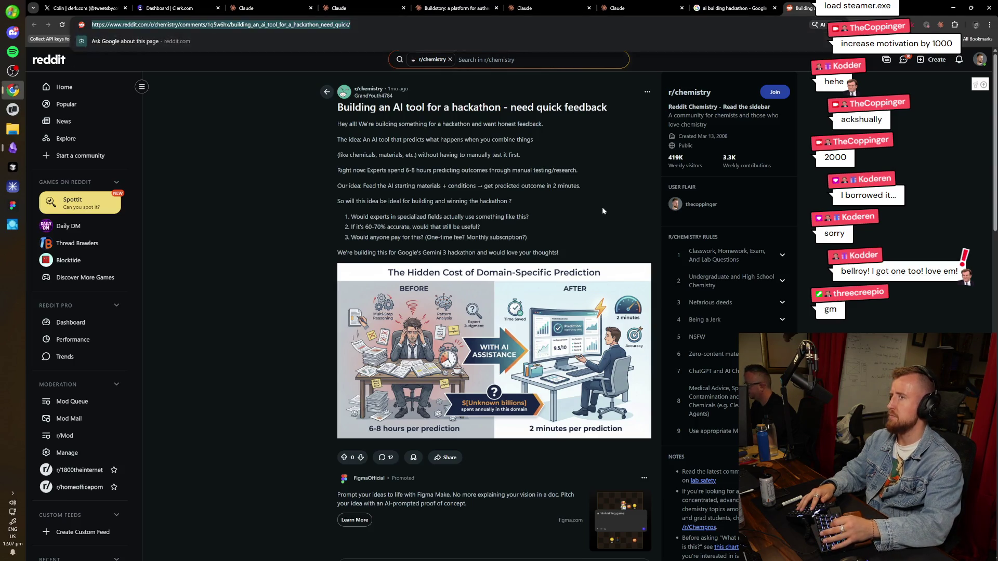
type("ai hackathons")
key("Return")
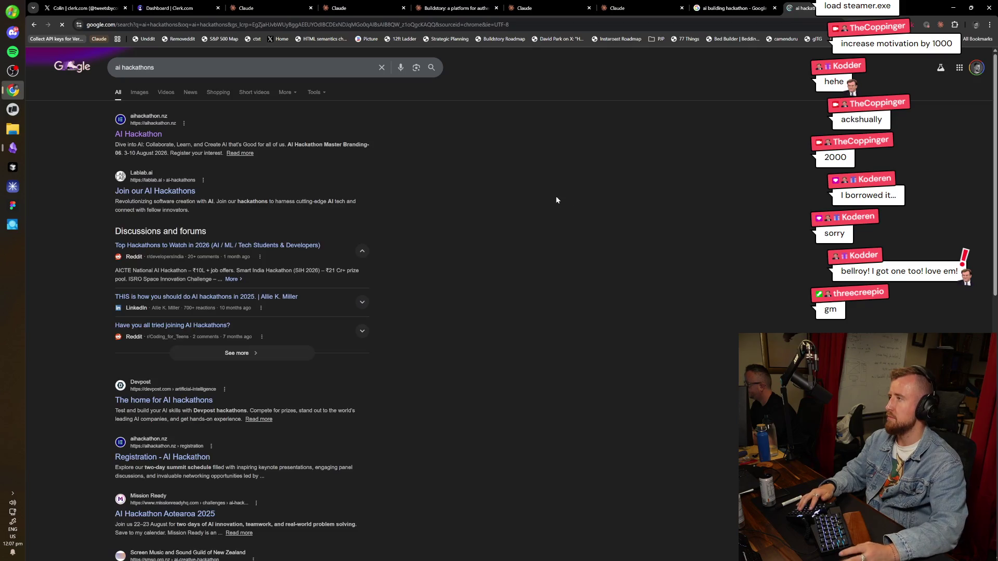
left_click(172, 192)
key("ctrl+shift+Tab")
key("ctrl+w")
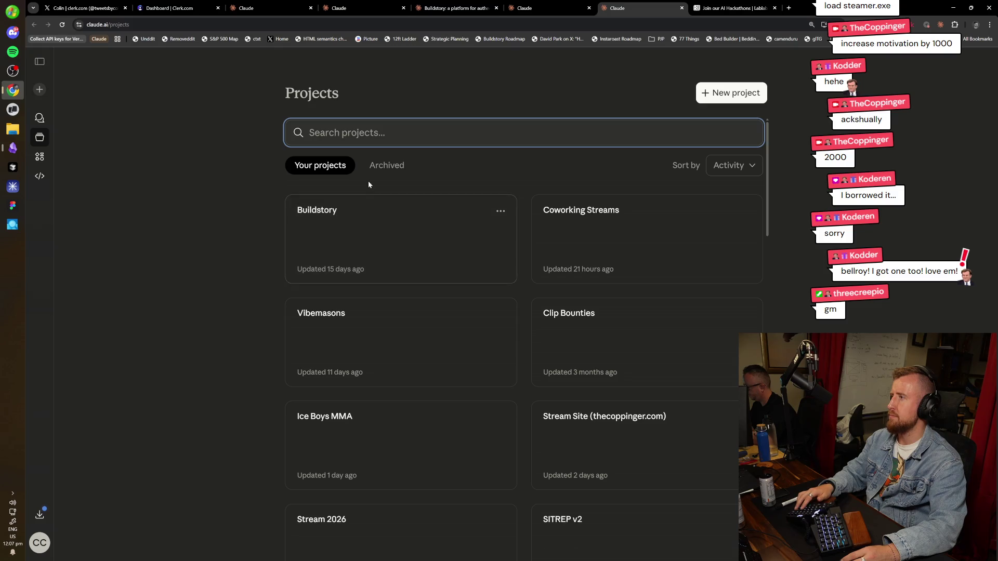
Step: Move between the Buildstory and Claude project tabs to reach the other project's draft
left_click(363, 249)
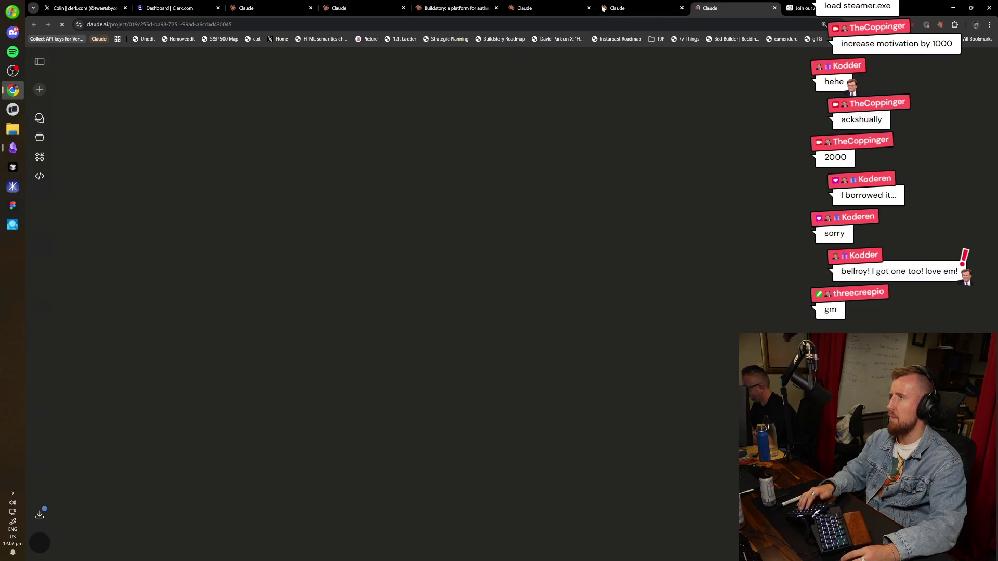
key("ctrl+9")
key("ctrl+shift+Tab")
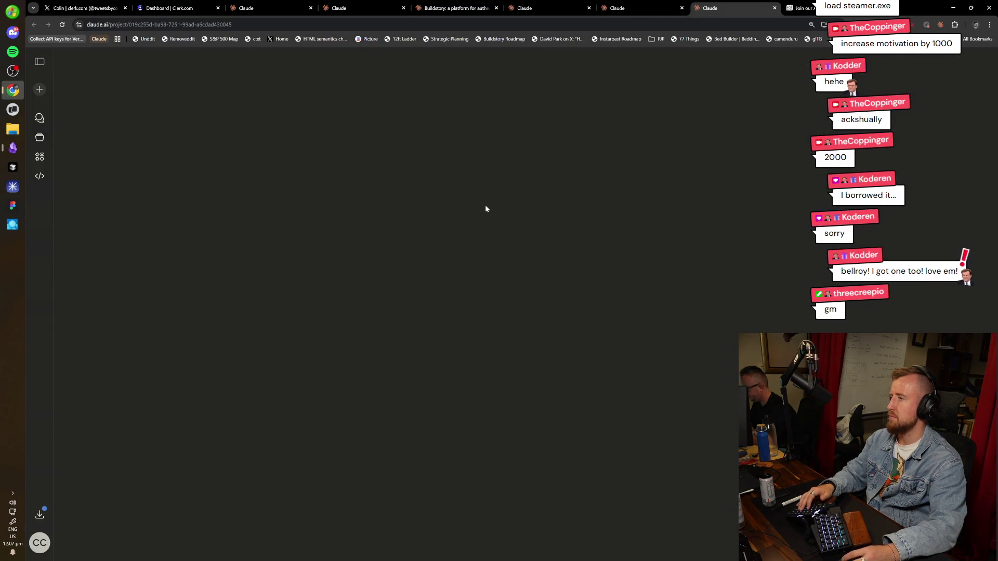
left_click(469, 8)
left_click(529, 8)
key("ctrl+a")
left_click(720, 6)
Step: Replace the draft with a request to research recent vibe coding hackathons for what worked and what didn't
key("ctrl+a")
type("Please resear")
type("recent")
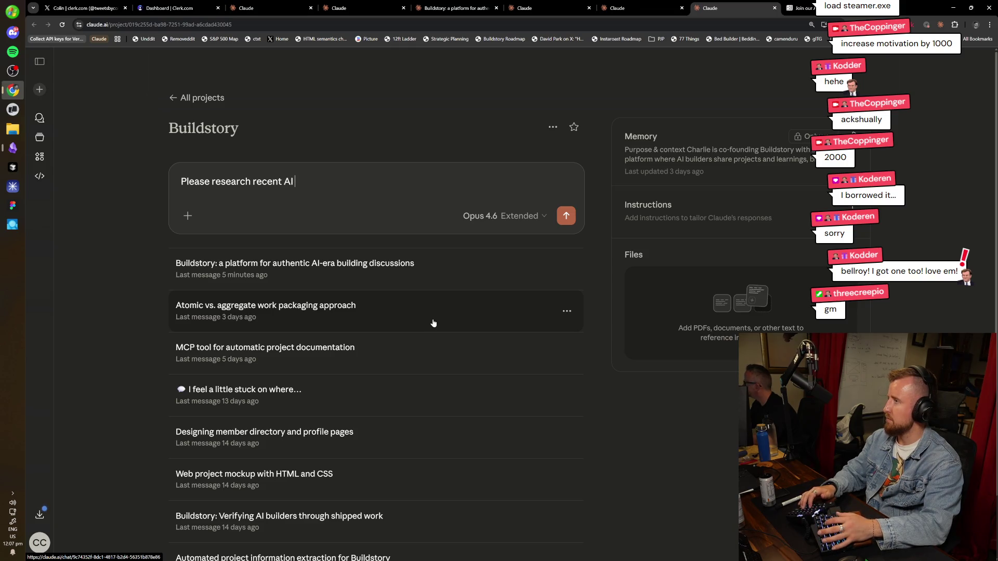
type(" assisted ")
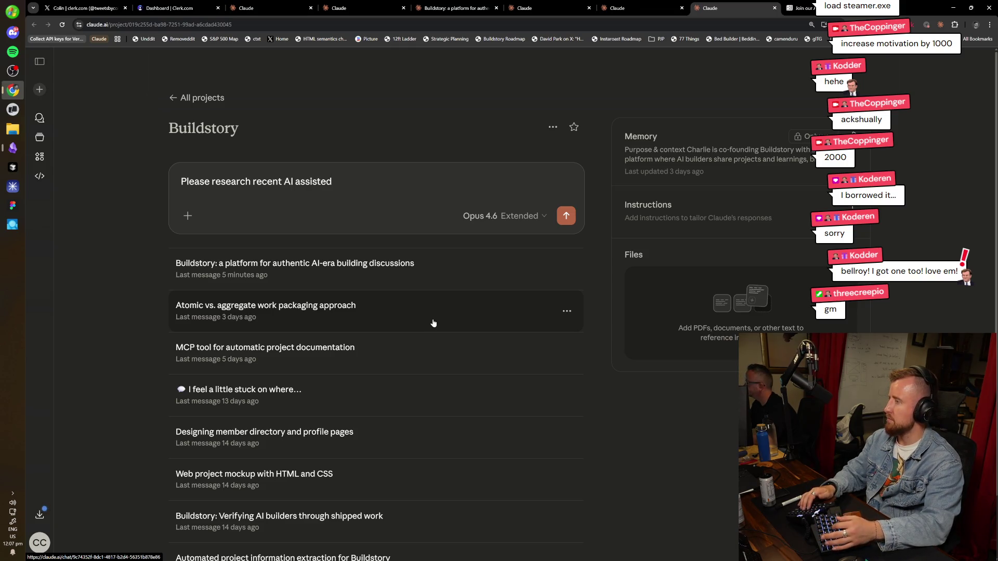
type(" vibe code")
key("BackSpace")
key("BackSpace")
key("BackSpace")
type("development/vibe coding hackathons for i")
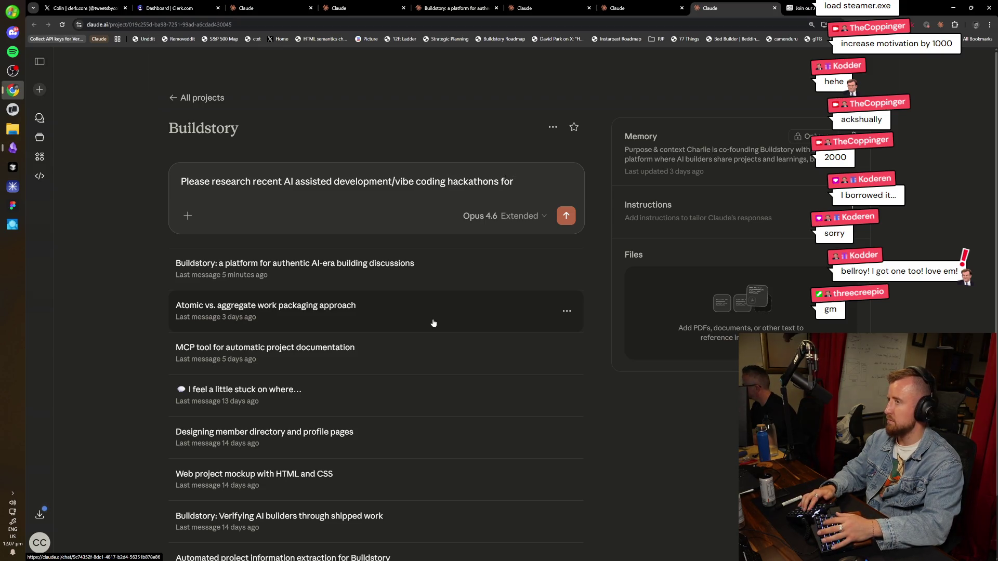
type("nsights")
key("ctrl+shift+Left")
type("so we can garner")
key("End")
type("into what has worked well vs. what hasn't etc.")
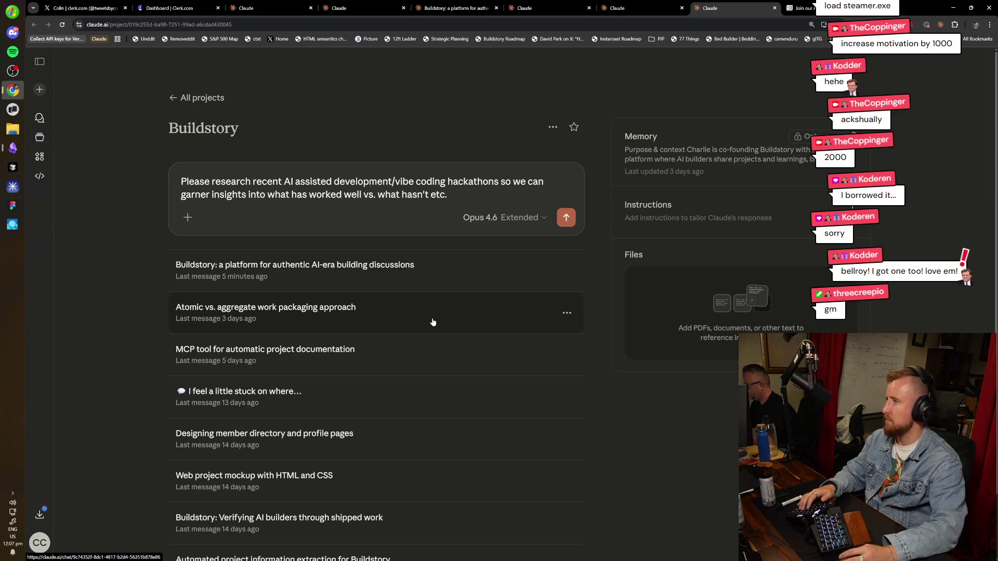
Step: Turn on Research for the hackathon insights request
left_click(187, 217)
left_click(264, 307)
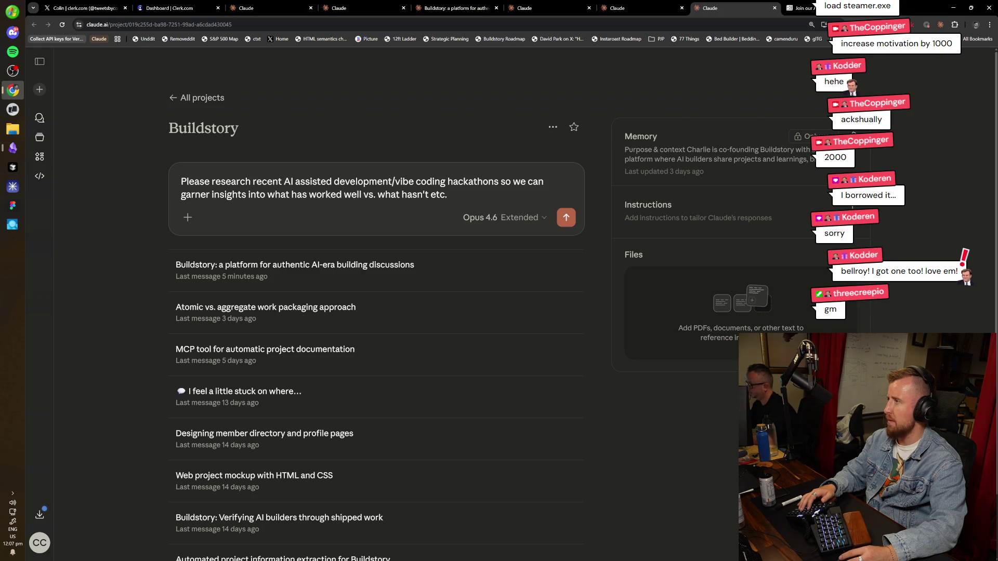
left_click(188, 218)
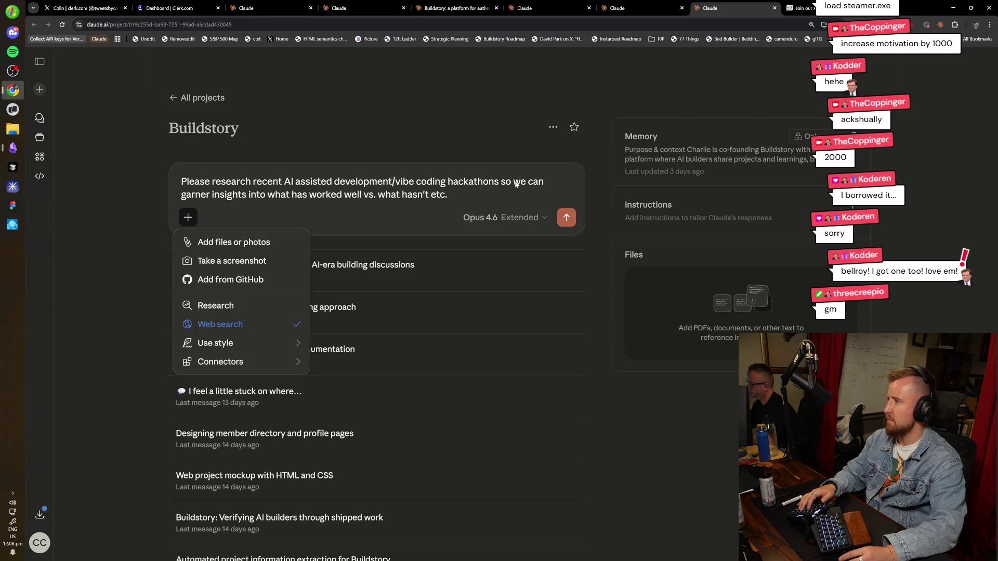
key("Escape")
Step: Close the projects page and add a new bullet line to the Buildstory braindump
key("ctrl+shift+Tab")
key("ctrl+w")
left_click(351, 243)
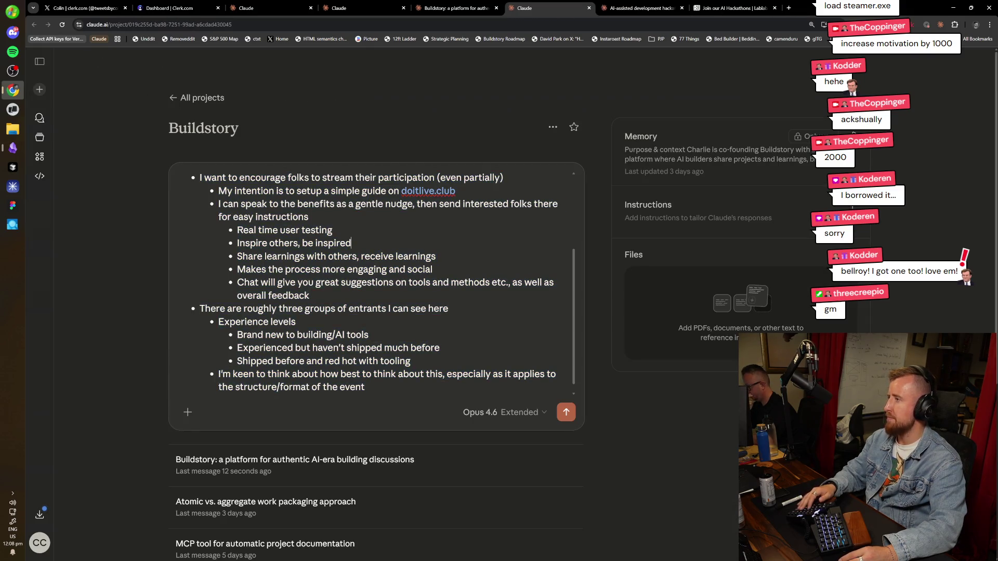
key("ctrl+a")
key("Right")
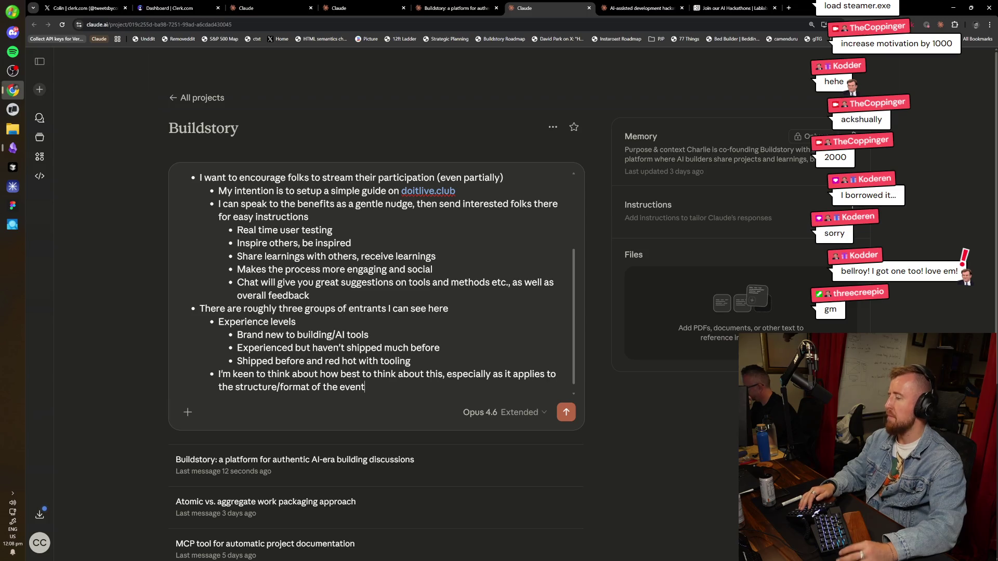
key("Return")
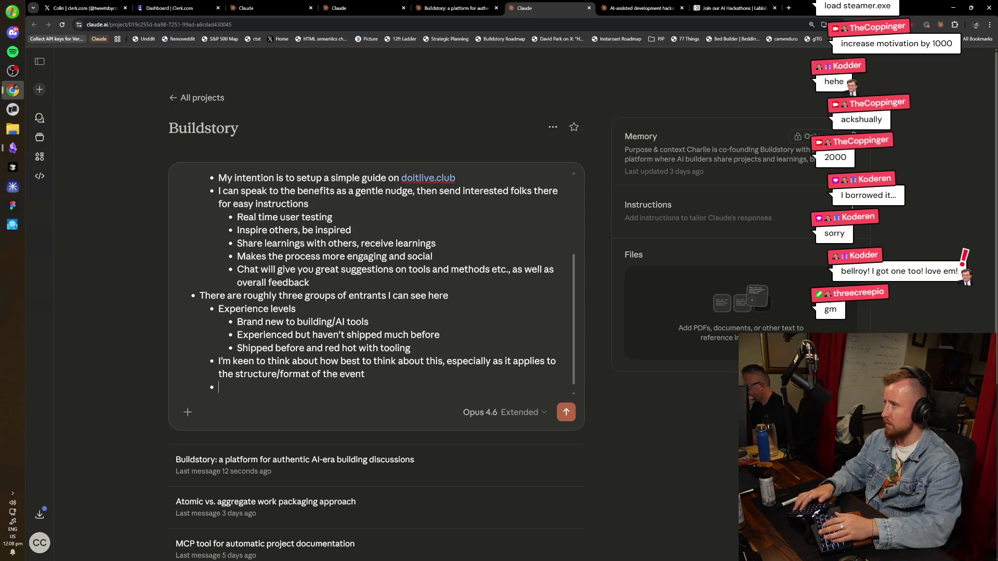
key("Return")
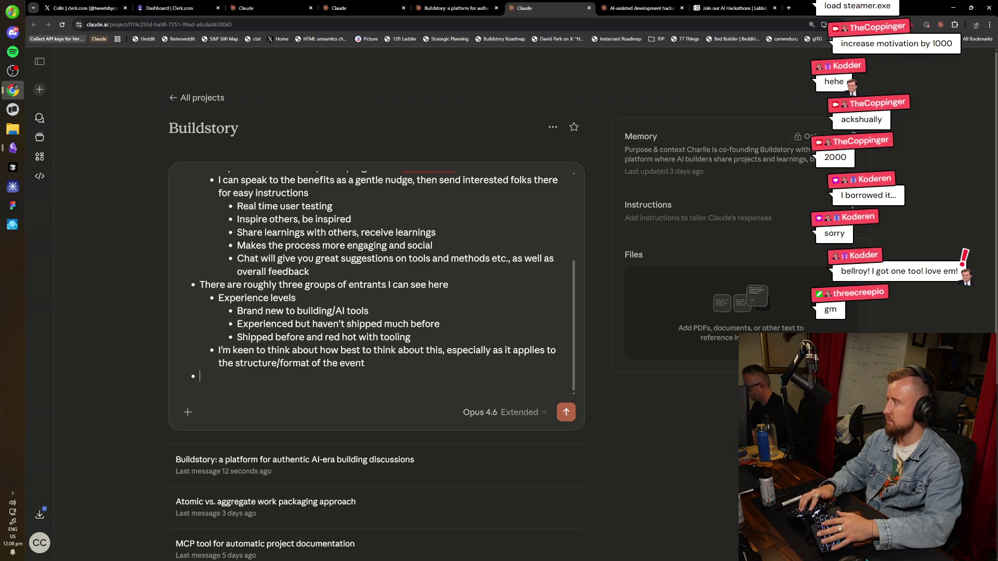
Step: Add the design point: engaging and exciting, gritty and cool, minimalist and slightly arthaus
type("Thedesign should be en")
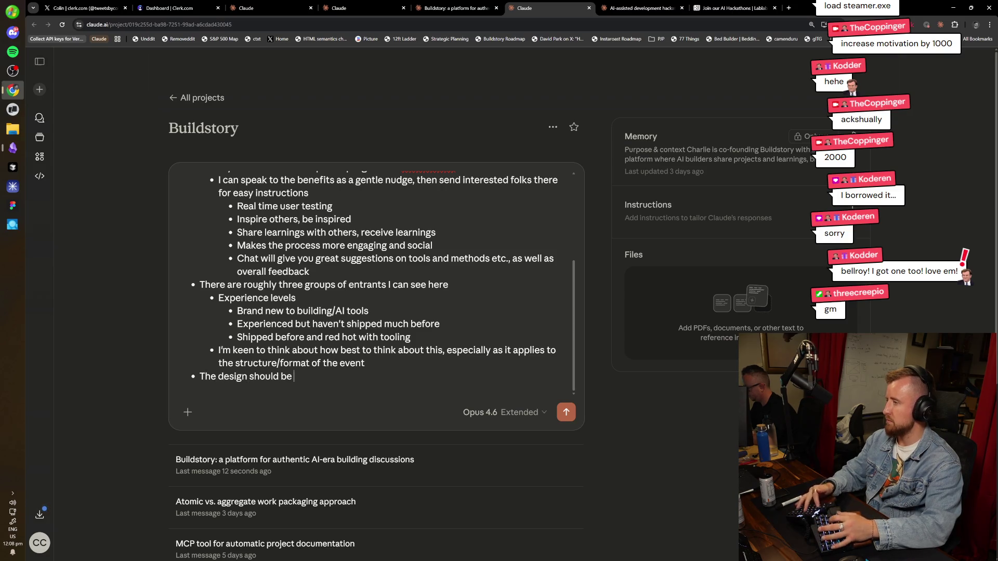
type("gaging and exciting:")
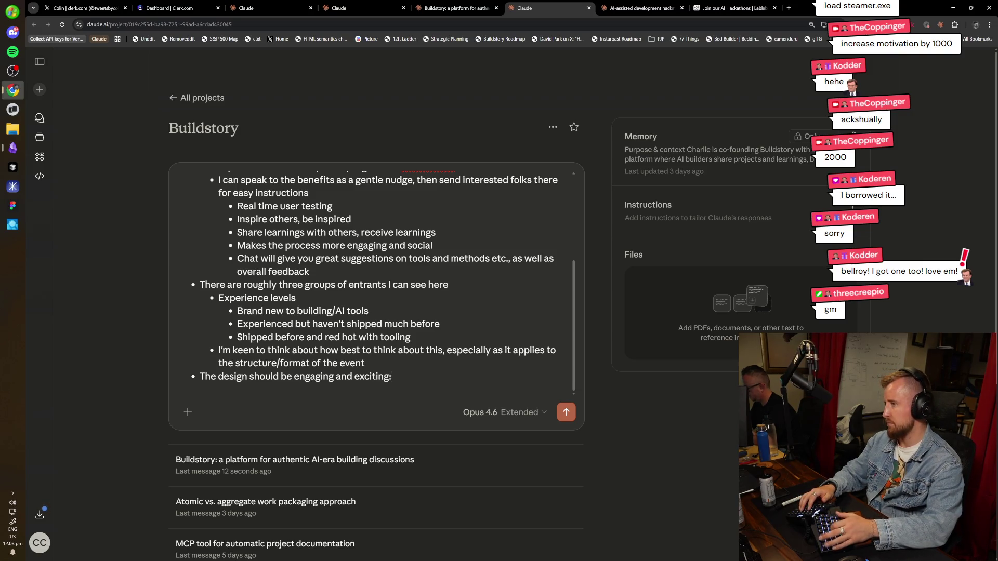
type(" gritty and coo")
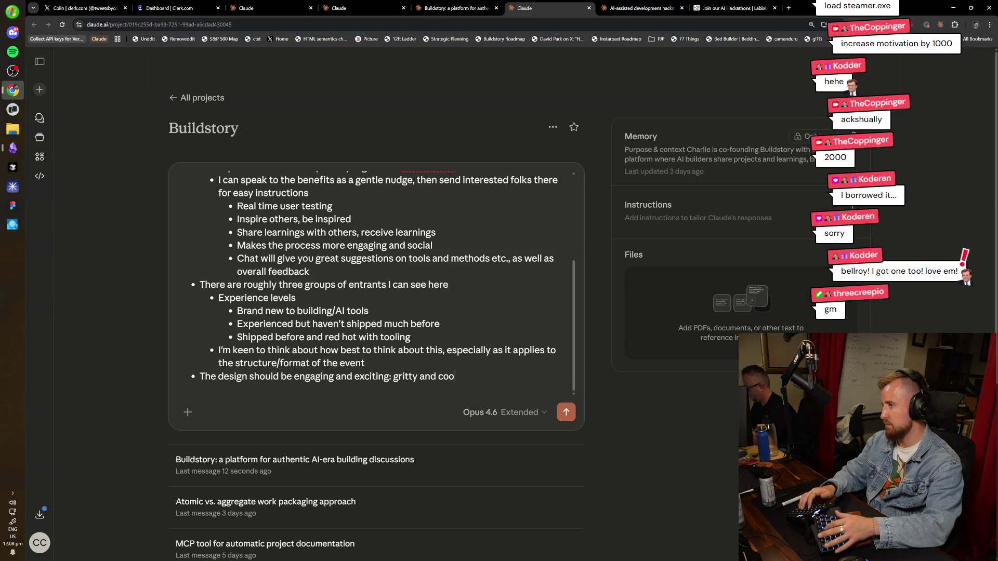
type("ist")
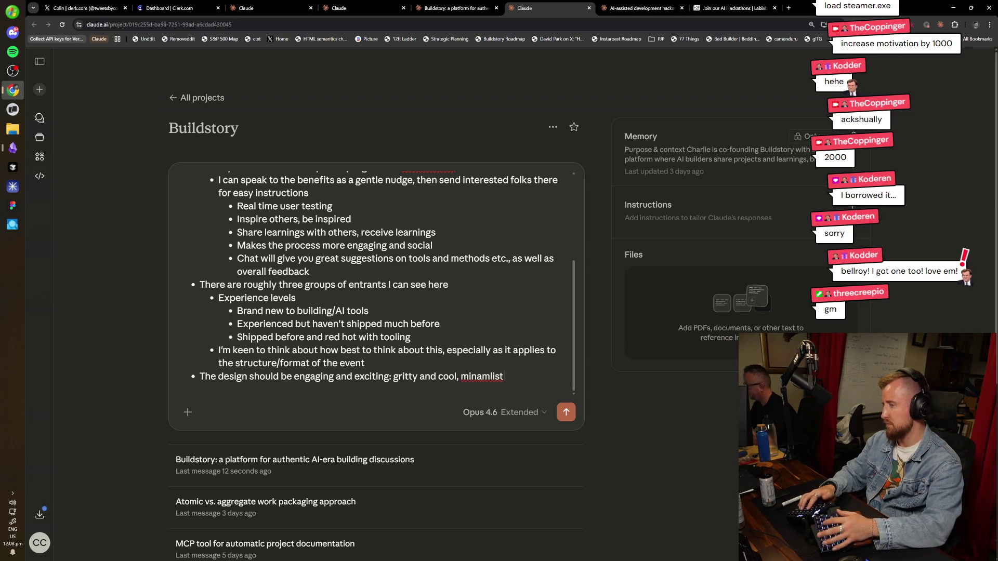
key("ctrl+BackSpace")
type("minimalist")
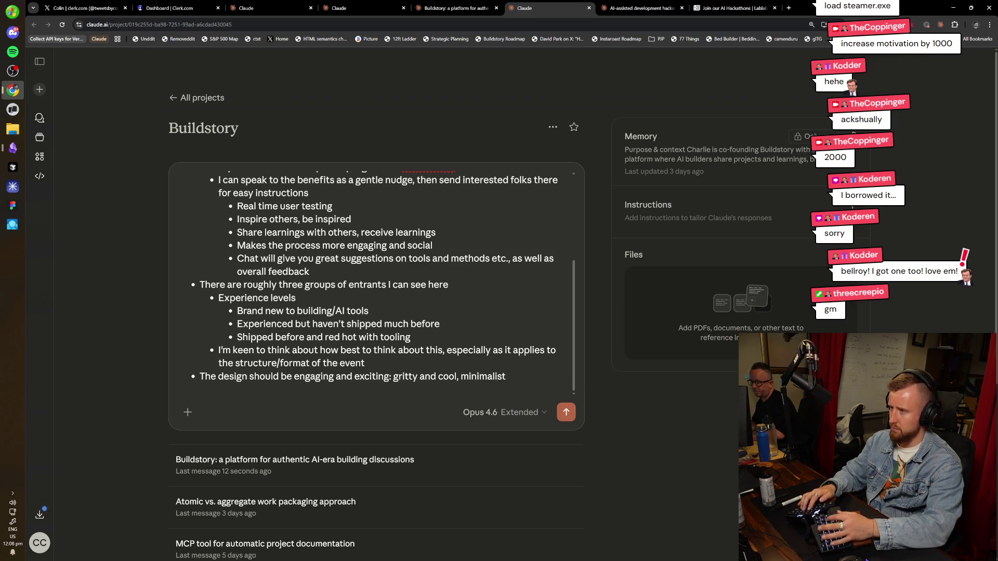
type(" and slightlyu ar")
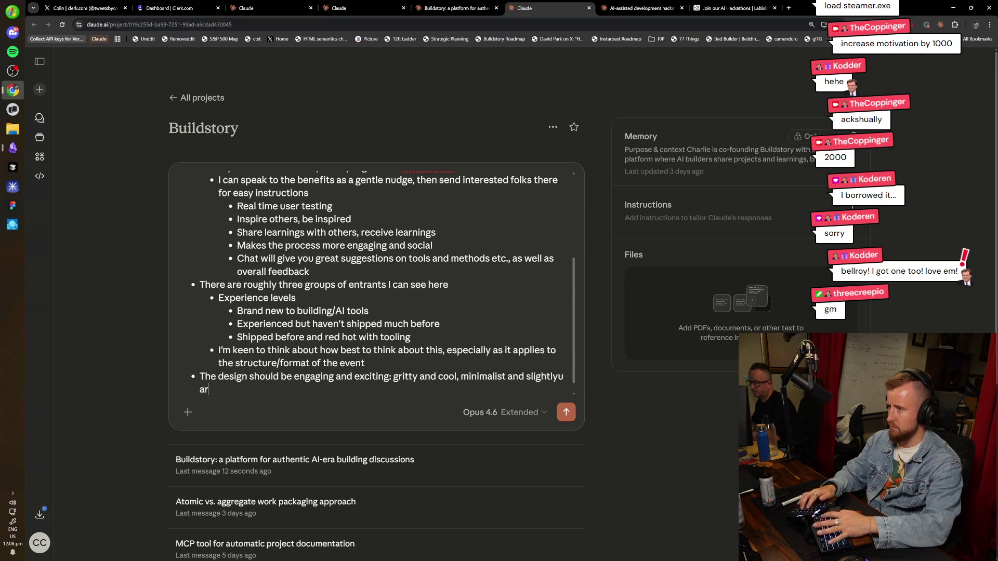
key("BackSpace")
key("BackSpace")
key("BackSpace")
key("BackSpace")
type(" arth")
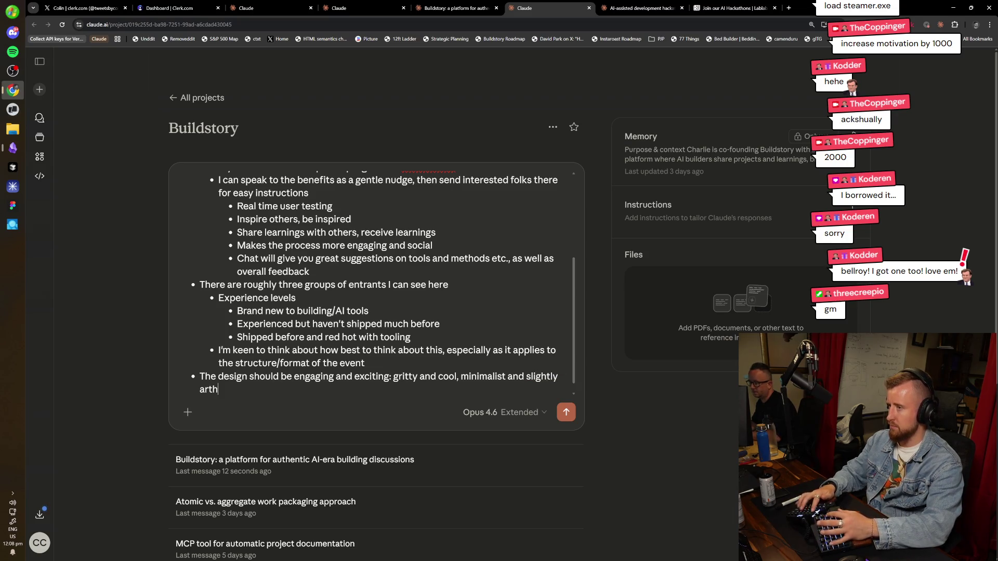
key("Return")
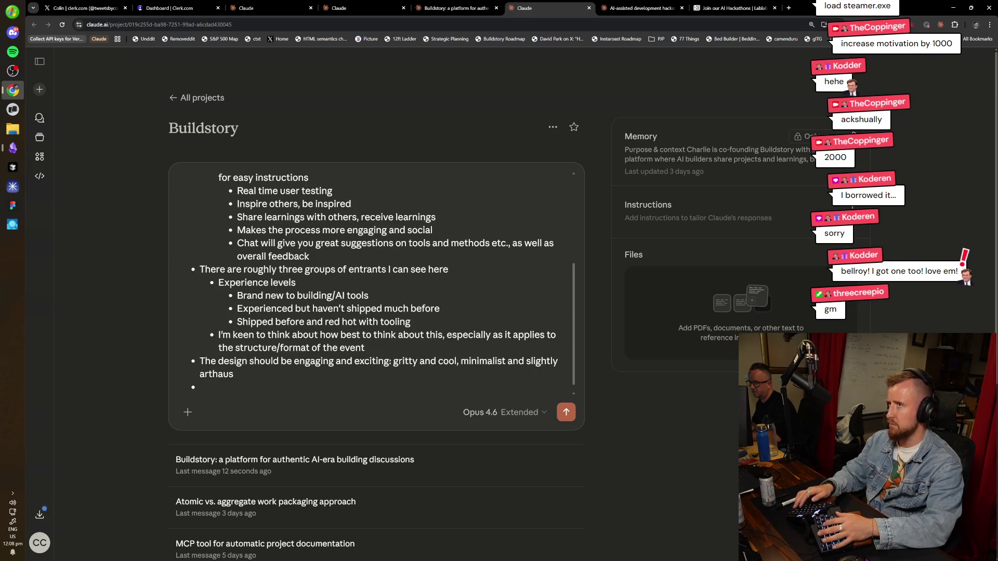
key("ctrl+Tab")
key("ctrl+Tab")
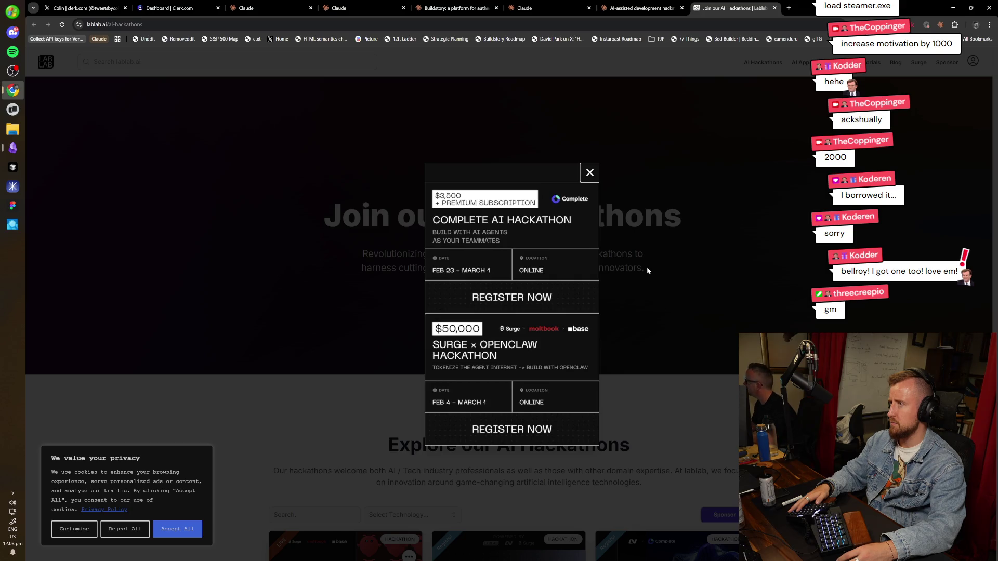
Step: Dismiss the hackathon promo popup and scroll through lablab.ai's AI hackathon listings
left_click(590, 173)
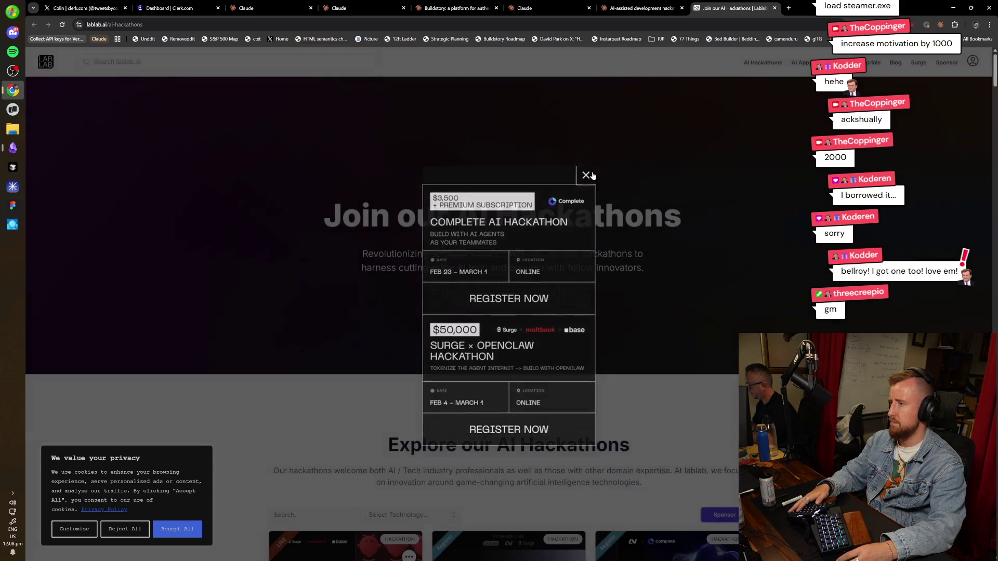
scroll(382, 204, "down", 6)
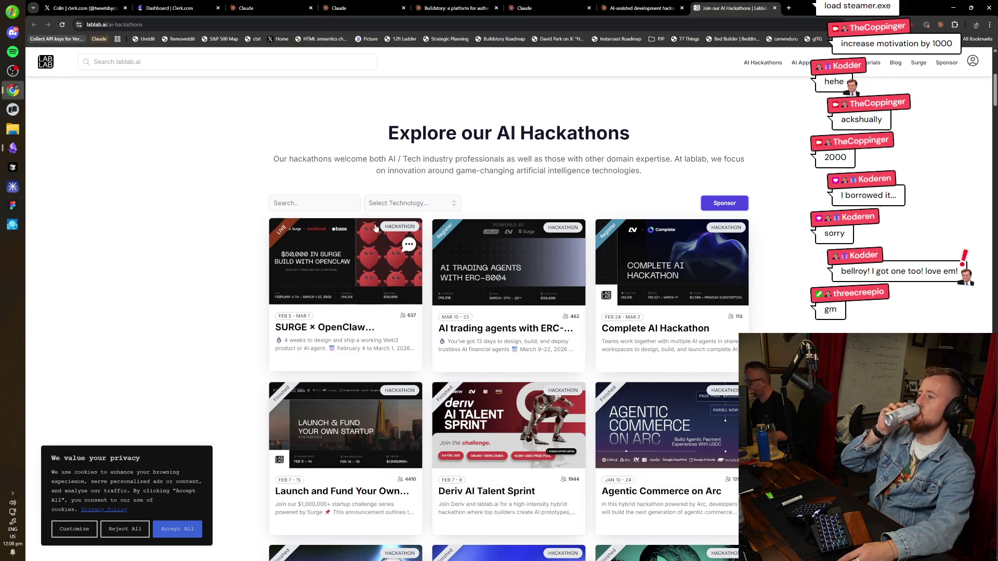
scroll(223, 312, "down", 3)
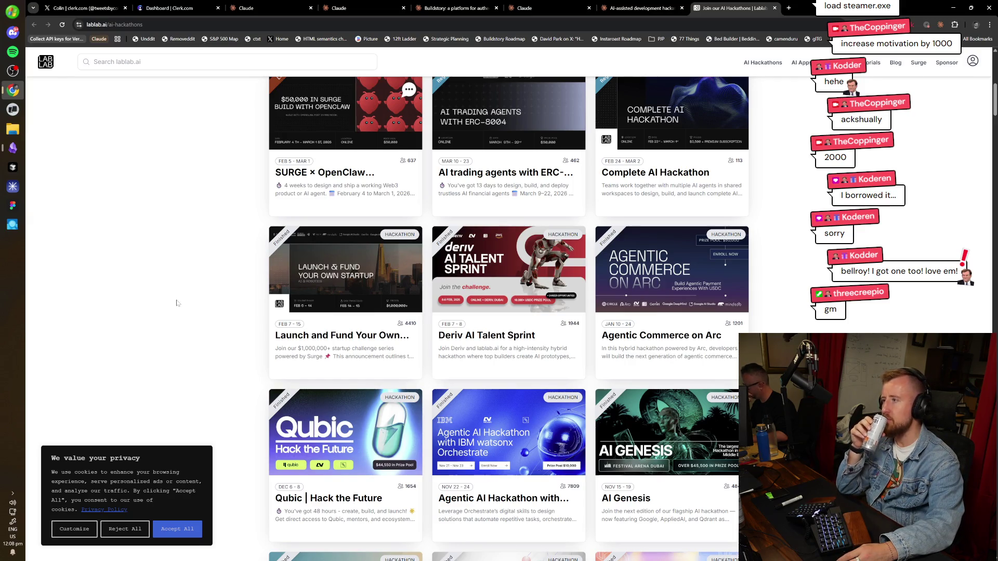
scroll(187, 284, "up", 2)
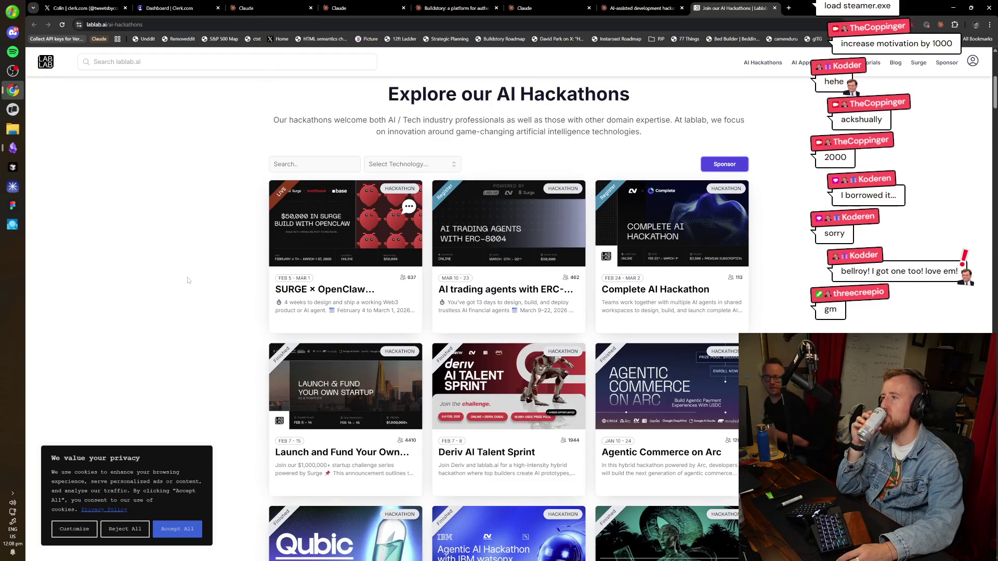
scroll(188, 280, "down", 8)
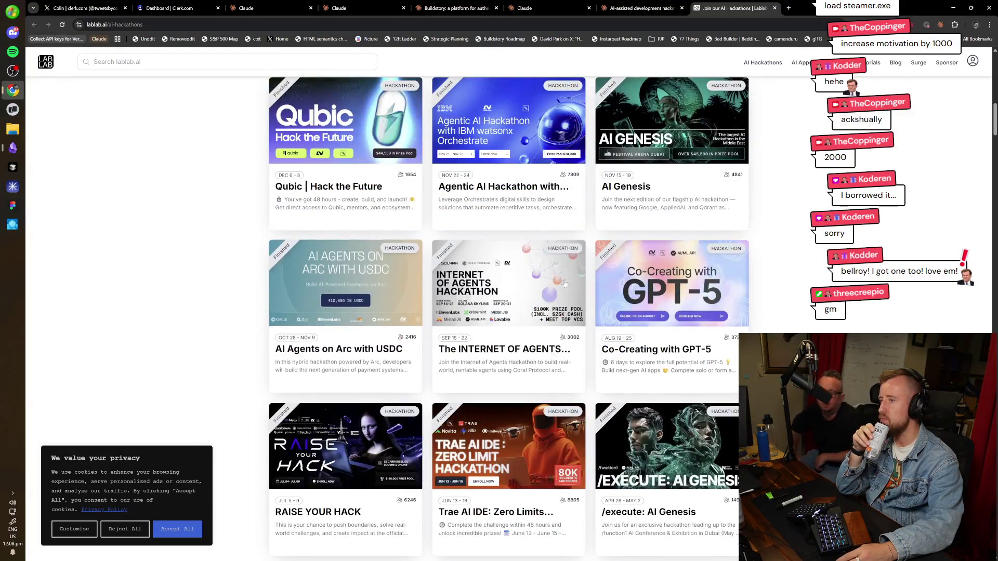
Step: Look over lablab.ai's sponsor page, then return to the hackathon listings and the Claude draft
left_click(947, 62)
scroll(609, 246, "down", 5)
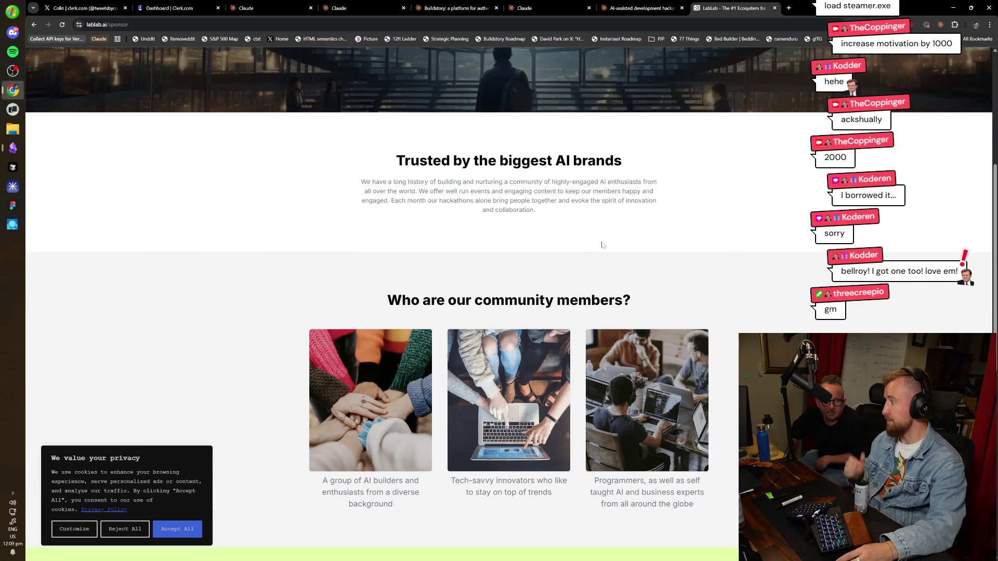
key("alt+Left")
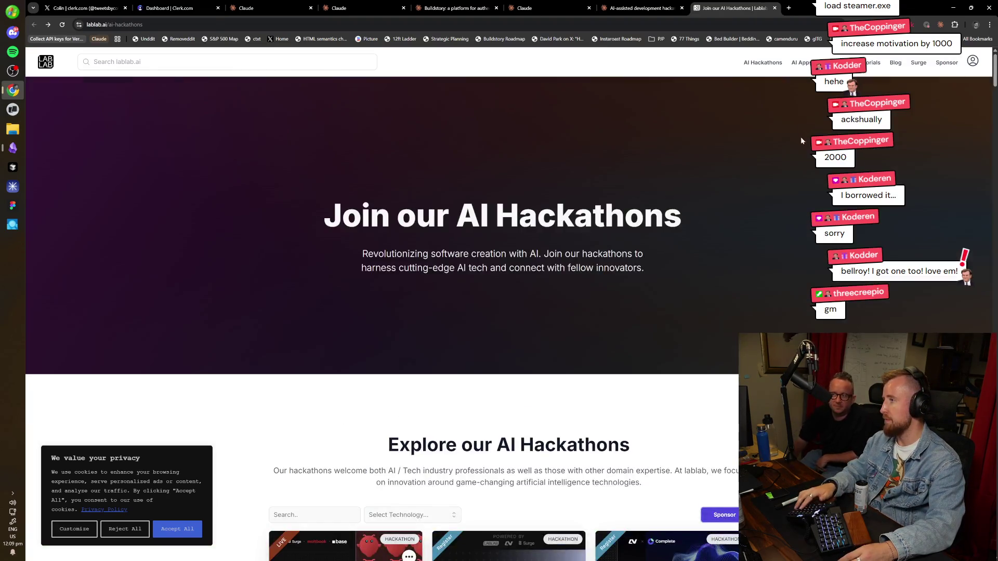
key("ctrl+shift+Tab")
key("ctrl+shift+Tab")
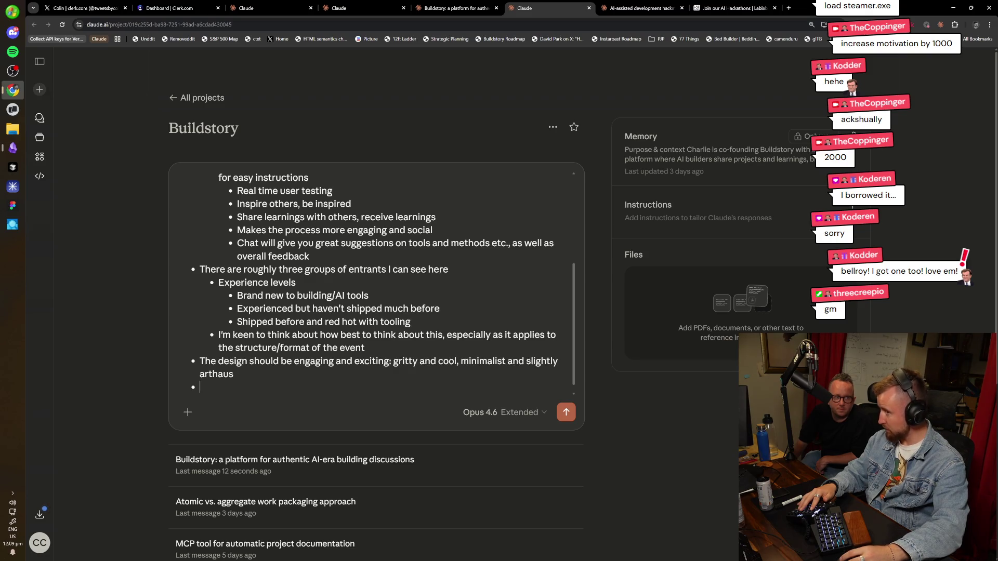
Step: Search for 'github desktop app' and open the GitHub Desktop download page
key("ctrl+t")
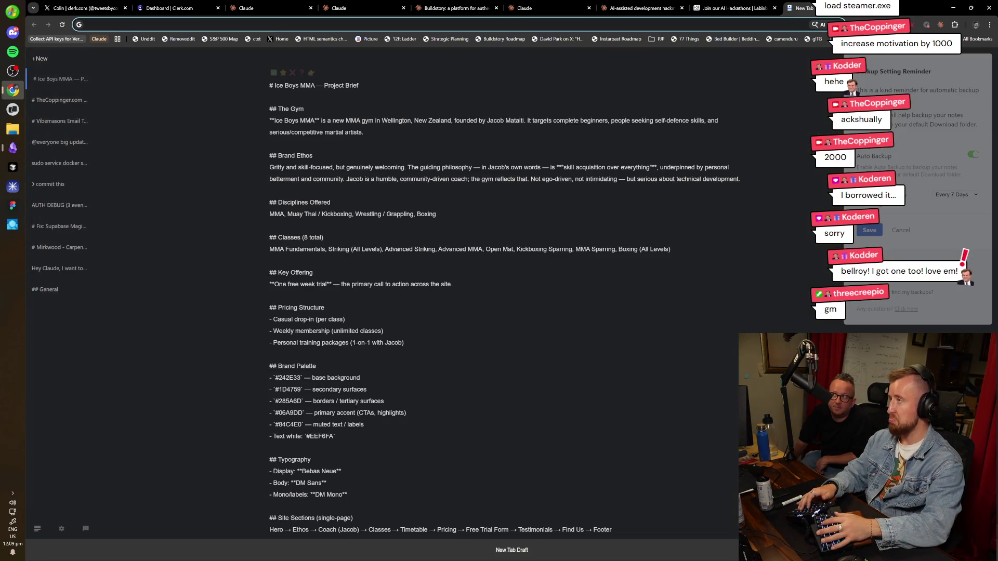
type("github desktop ")
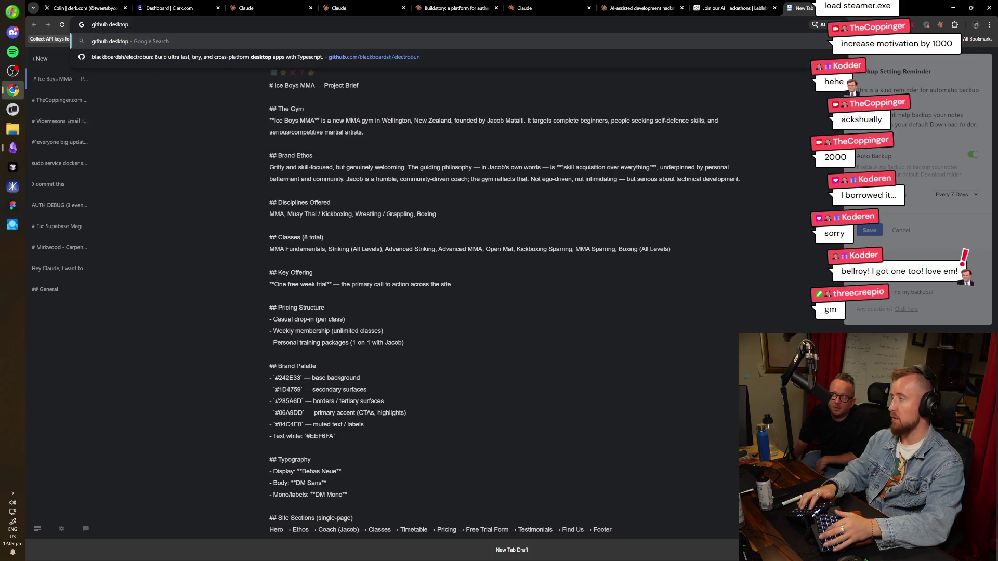
type("app")
key("Return")
key("Tab")
key("Return")
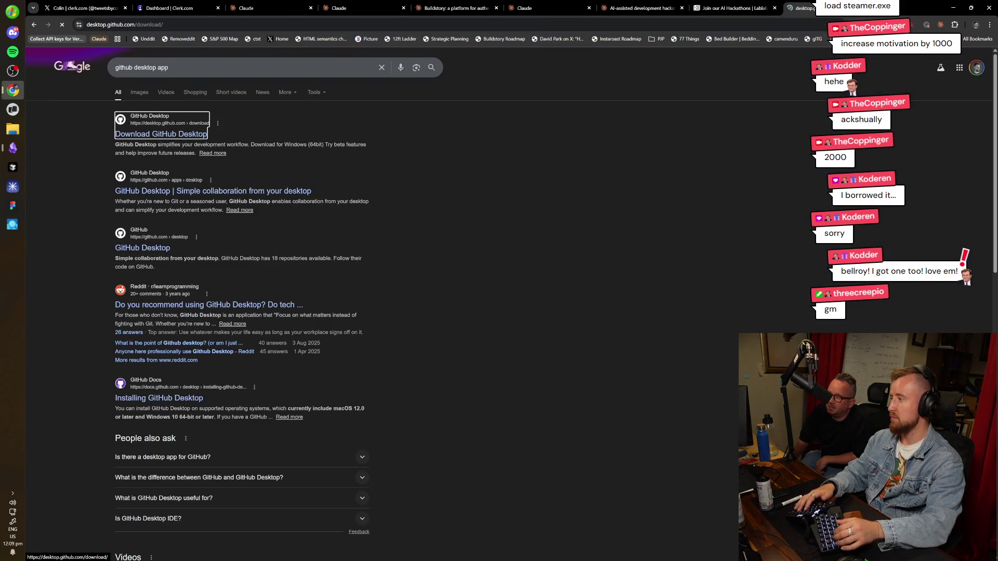
Step: Download the GitHub Desktop installer for Windows 64bit (185 MB) and close the downloads panel
key("Tab")
key("Tab")
key("Tab")
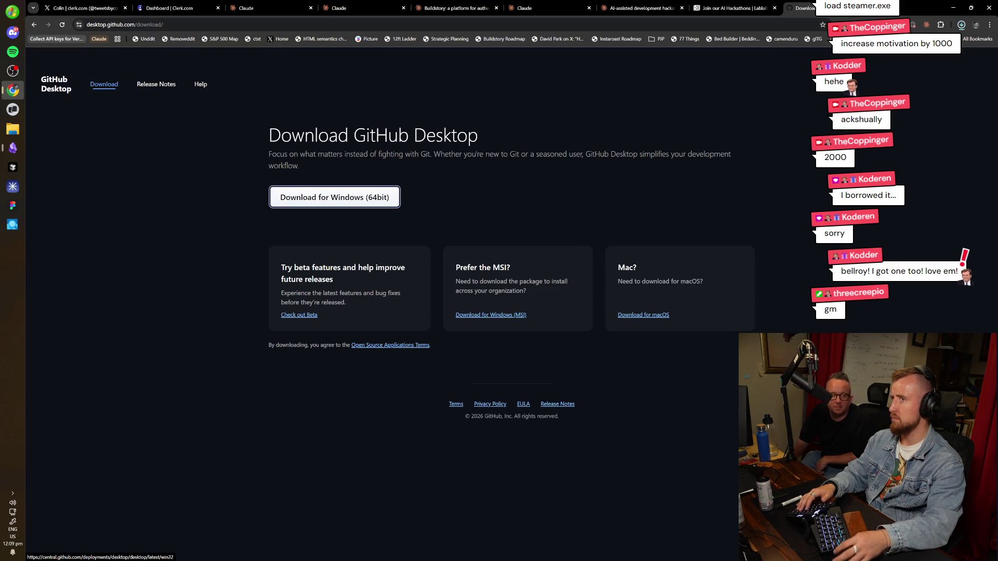
left_click(962, 25)
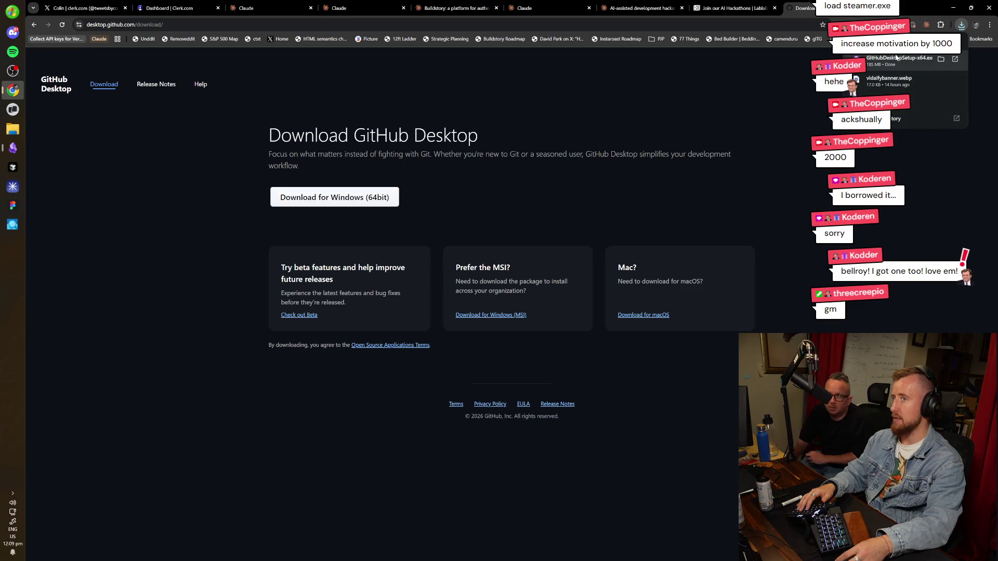
left_click(653, 186)
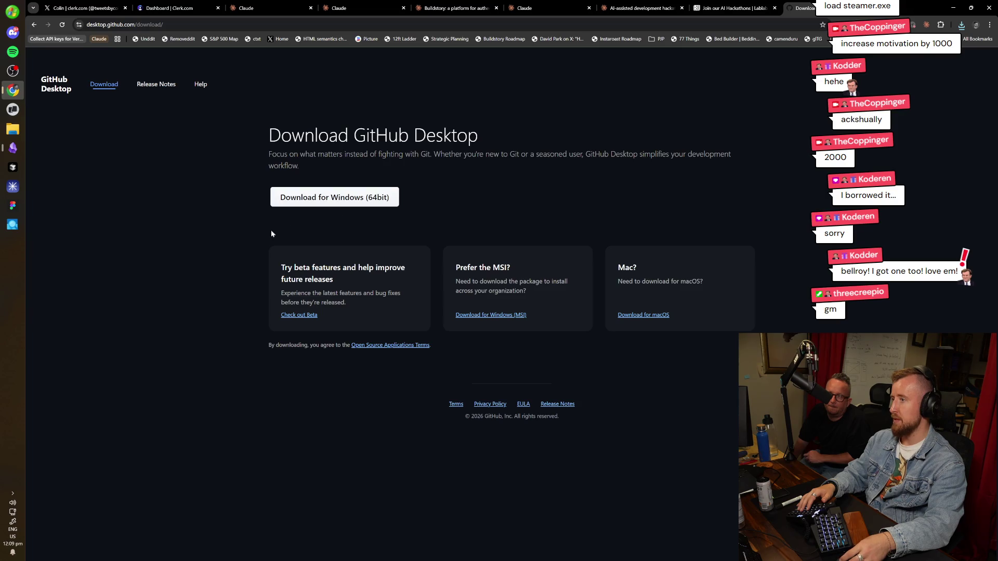
key("ctrl+t")
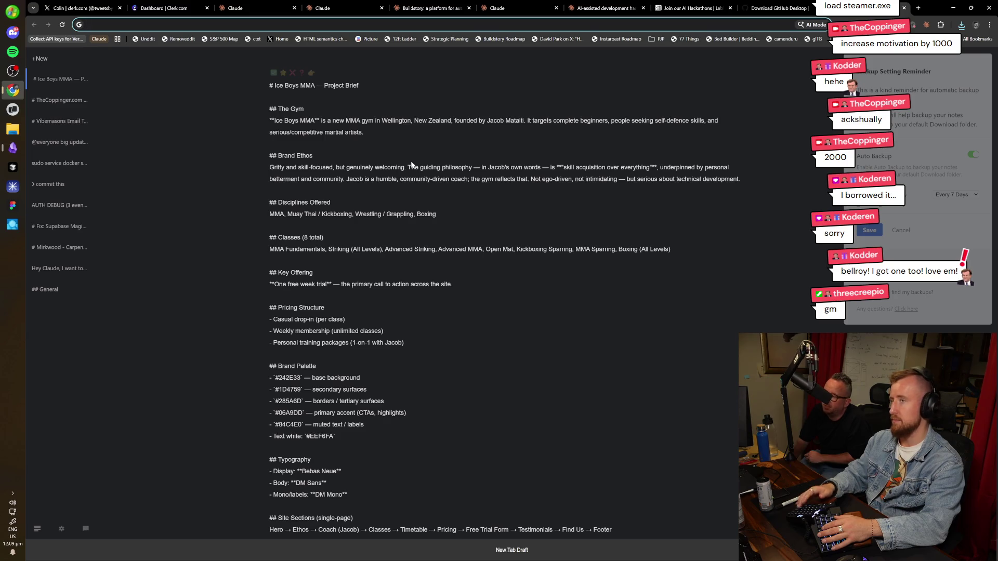
Step: Search 'wsl github desktop' and open GitHub issue #13953 on WSL2 integration in a new tab
type("wsl github desktop")
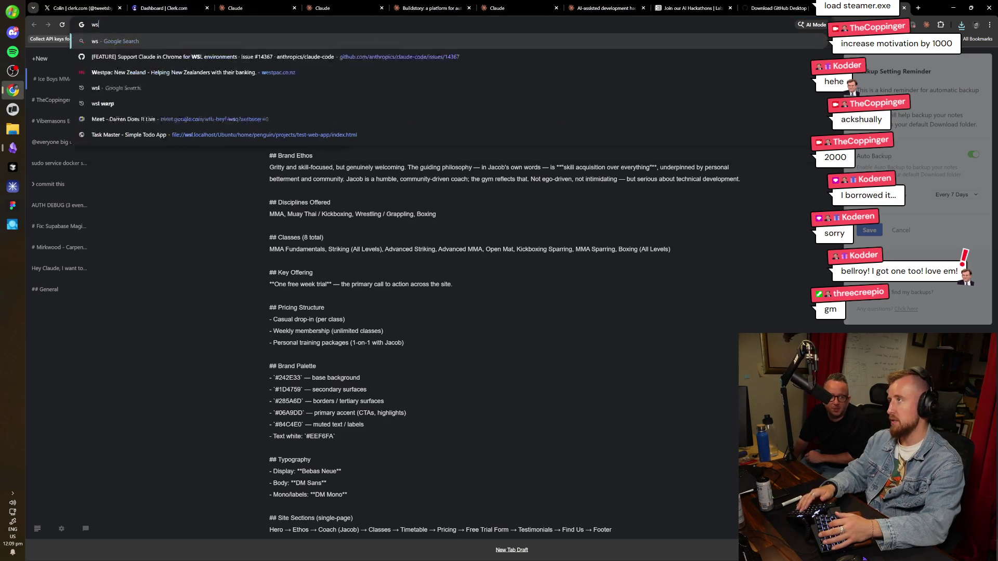
key("Return")
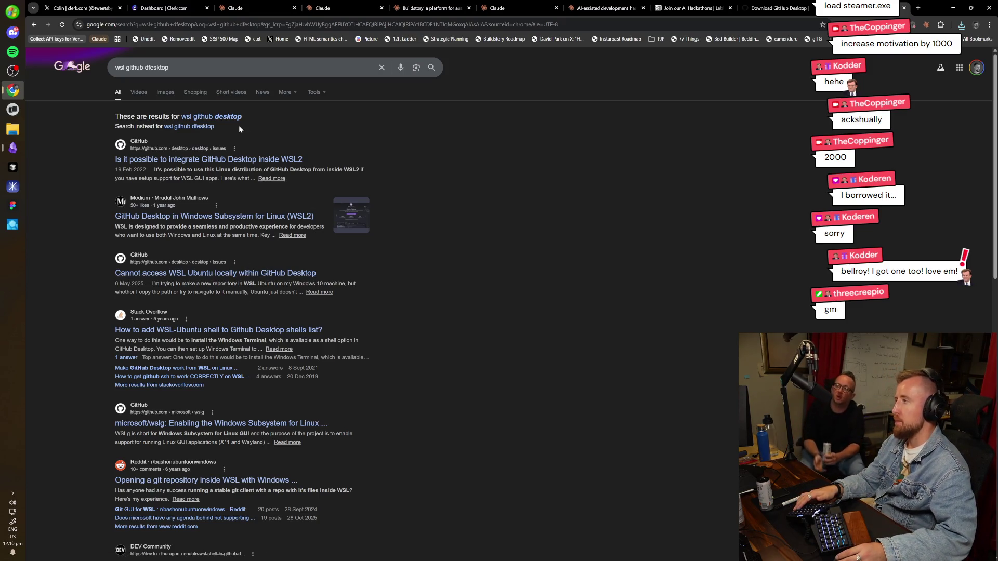
middle_click(246, 159)
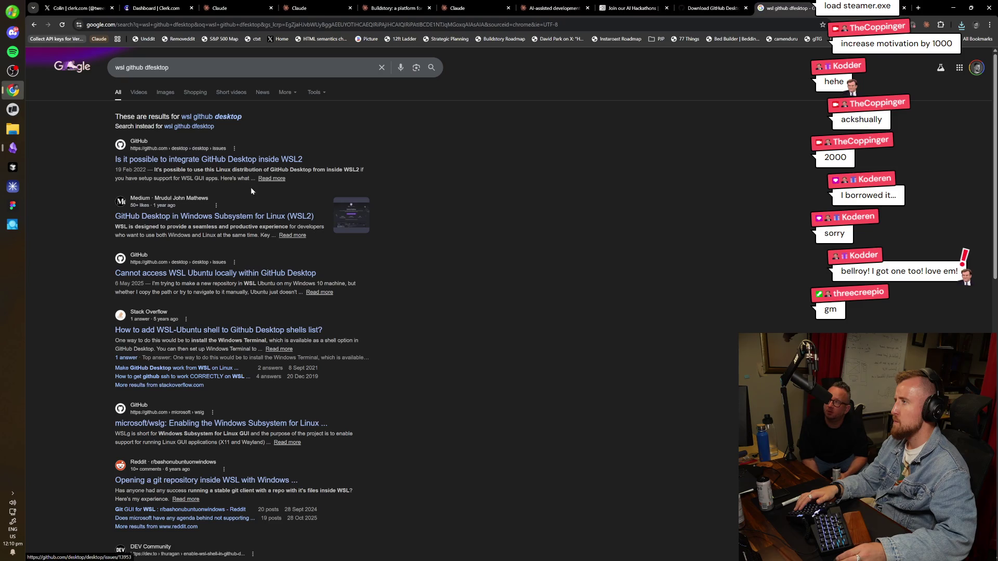
key("ctrl+Tab")
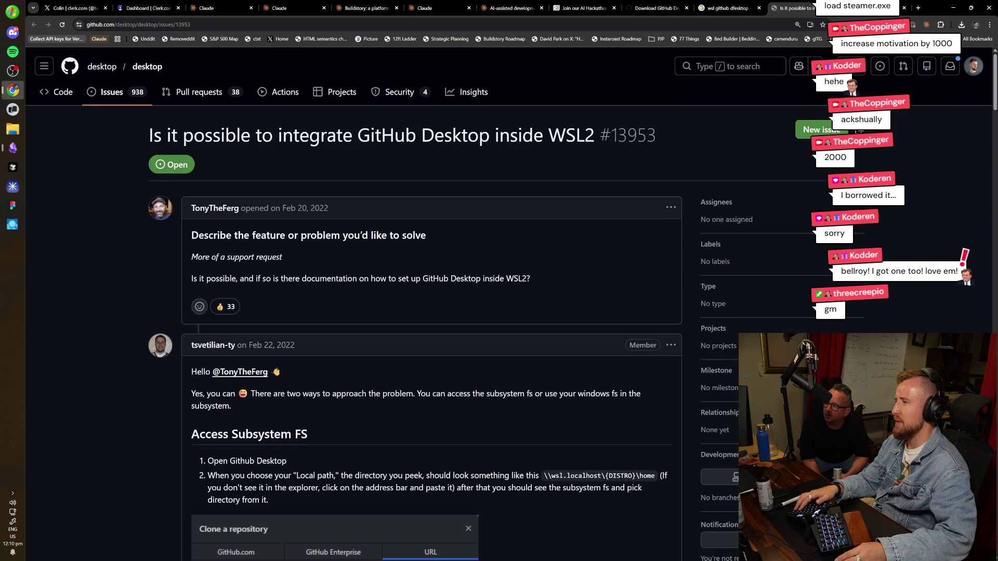
Step: Read the issue #13953 replies, including the step about choosing the WSL local path
scroll(240, 310, "down", 3)
mouse_move(268, 344)
left_mouse_down()
mouse_move(208, 332)
mouse_move(225, 319)
left_mouse_up()
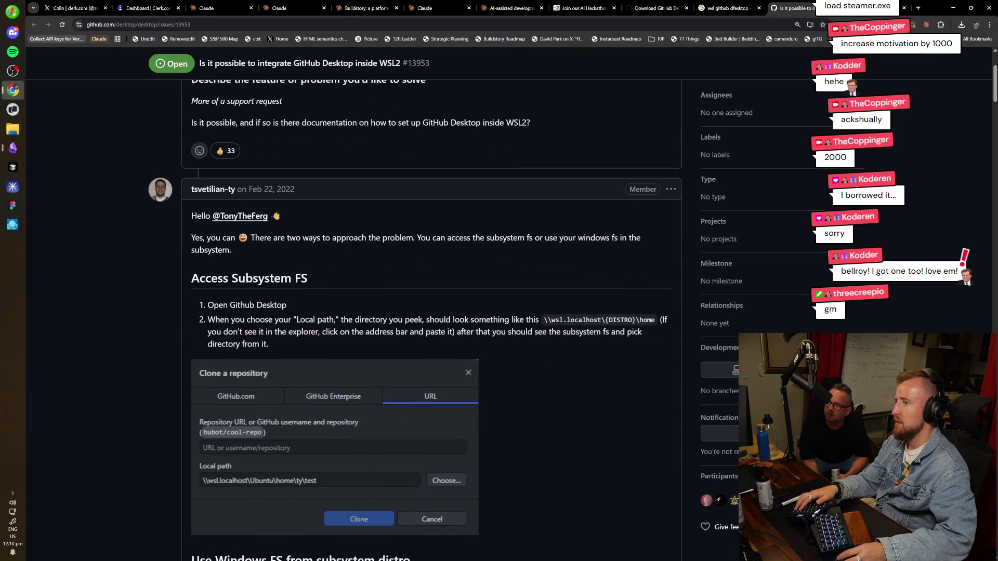
left_click(569, 360)
scroll(541, 356, "down", 3)
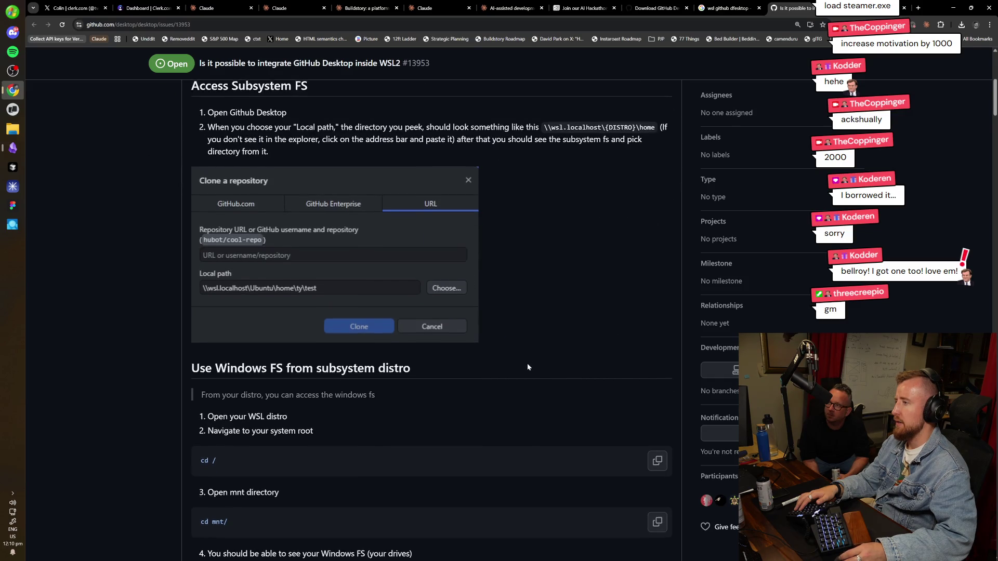
scroll(290, 358, "up", 2)
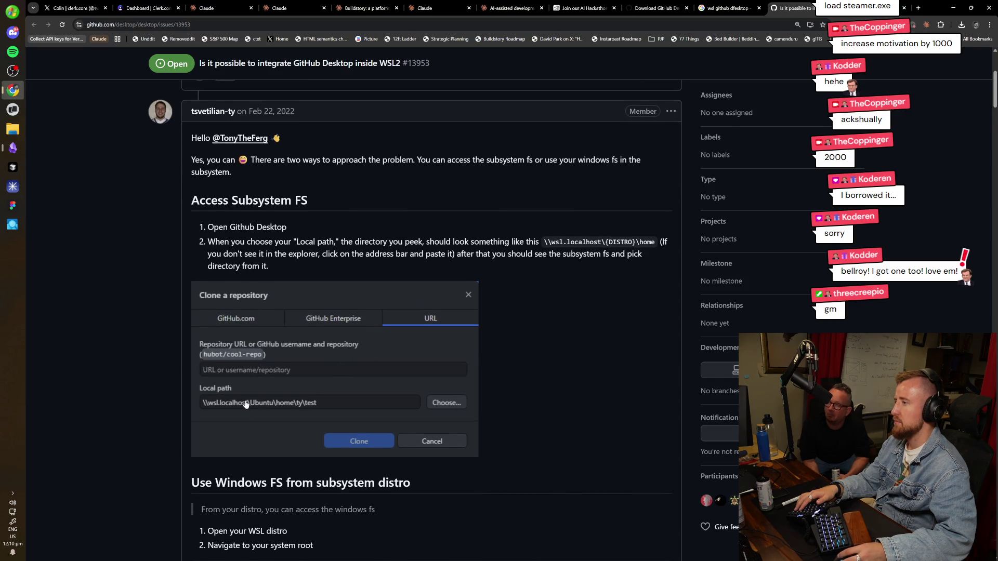
scroll(497, 478, "down", 8)
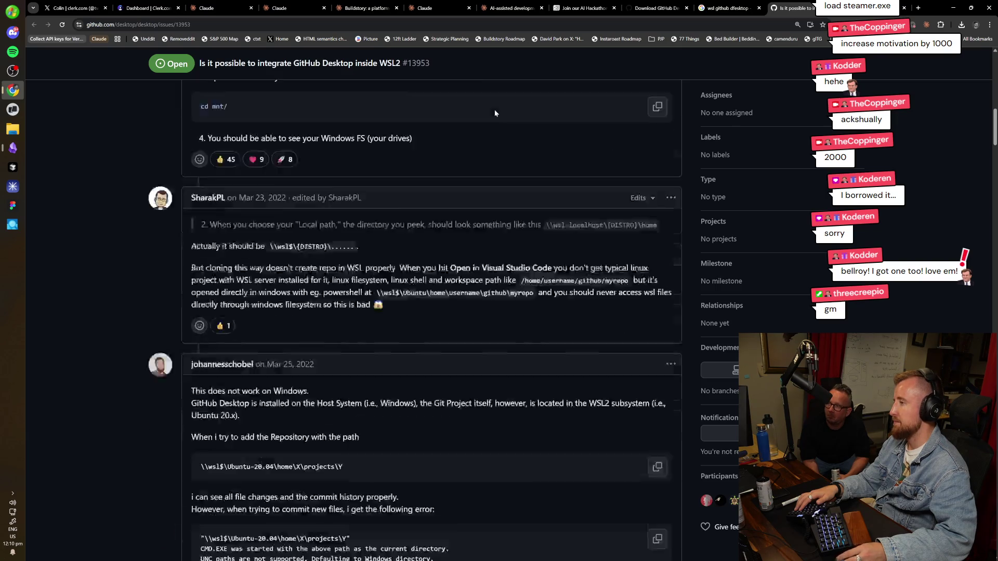
scroll(461, 299, "up", 1)
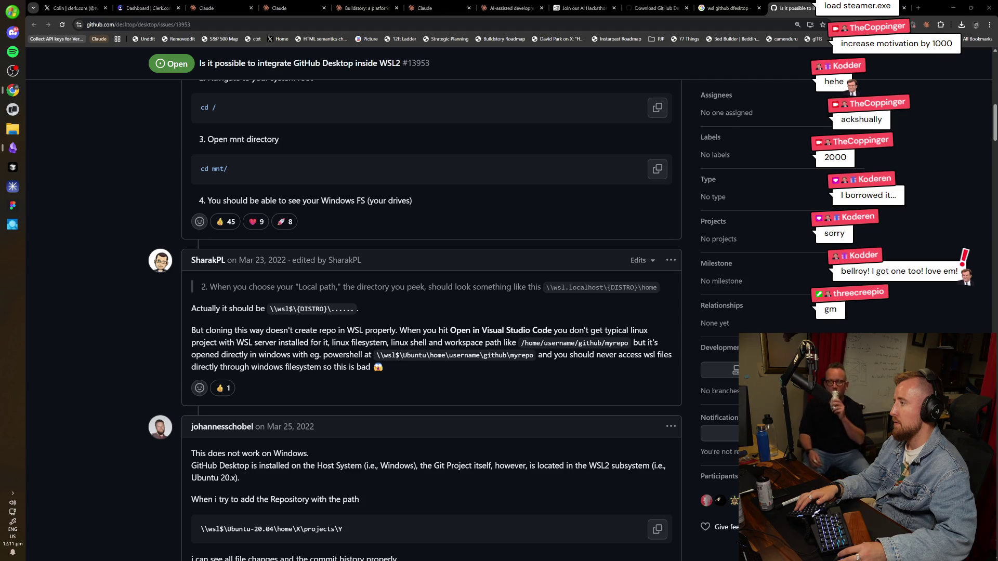
Step: Scroll to the 'Windows Solution' comment and open pull request #16378 in a new tab
scroll(406, 485, "down", 8)
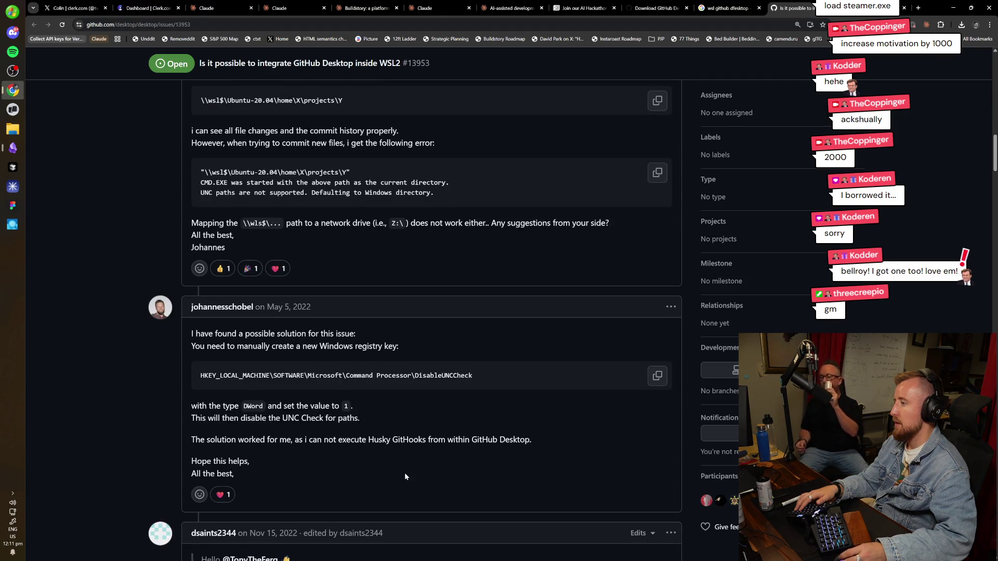
scroll(407, 468, "down", 6)
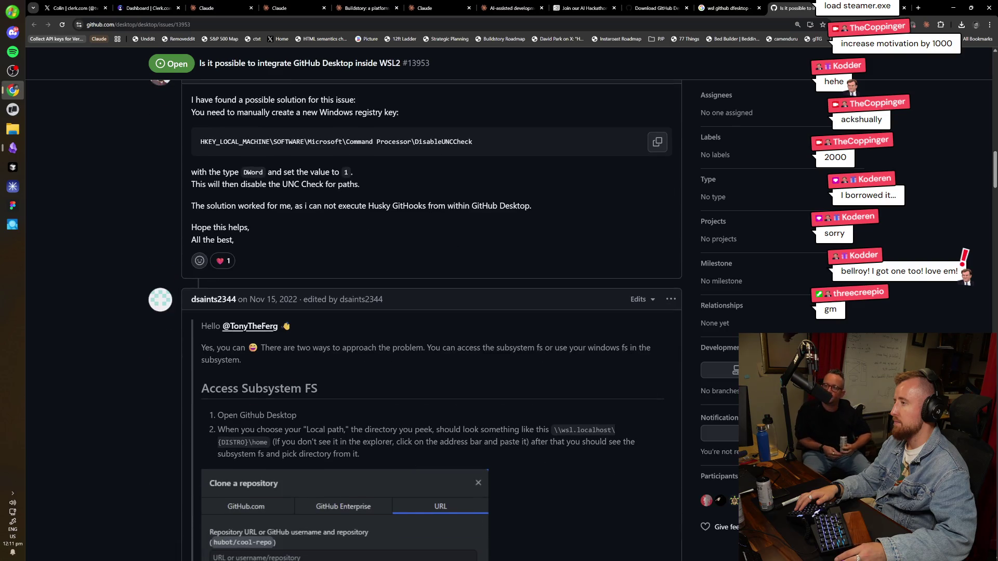
scroll(407, 466, "down", 2)
scroll(412, 428, "down", 7)
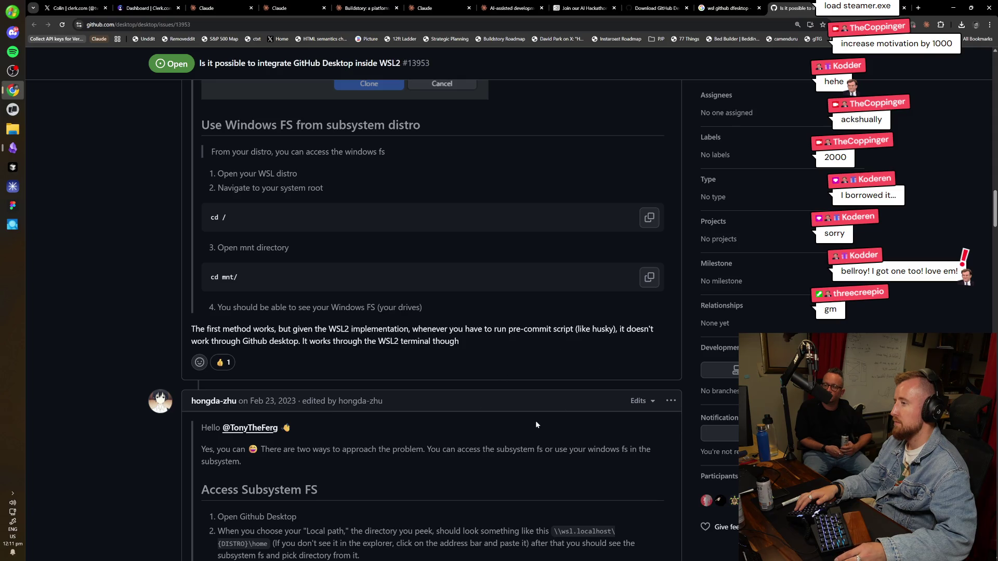
scroll(536, 423, "down", 14)
scroll(517, 337, "down", 20)
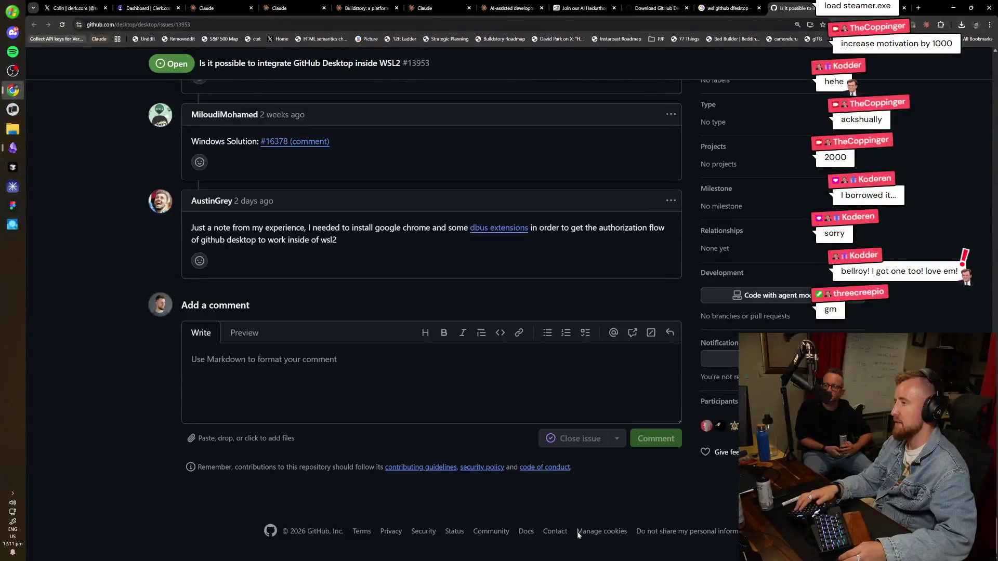
scroll(384, 335, "up", 2)
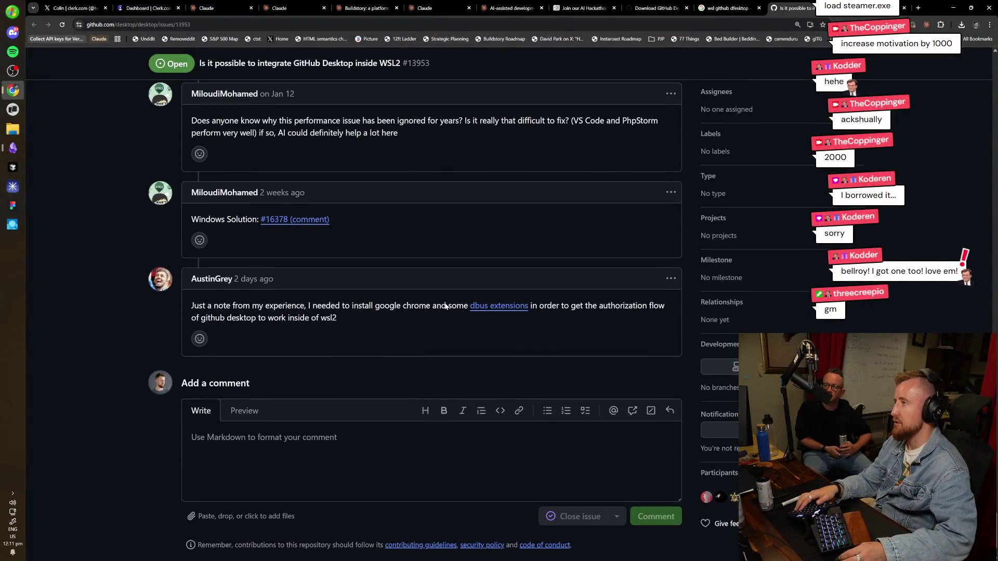
middle_click(315, 218)
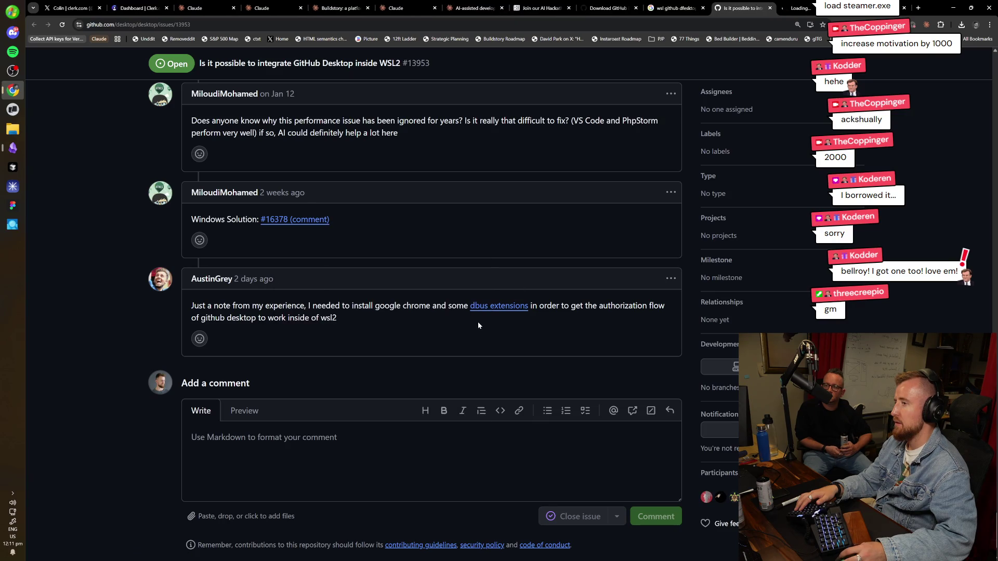
Step: Switch to pull request #16378 on WSL compatibility, closing a stray tab along the way
key("ctrl+Tab")
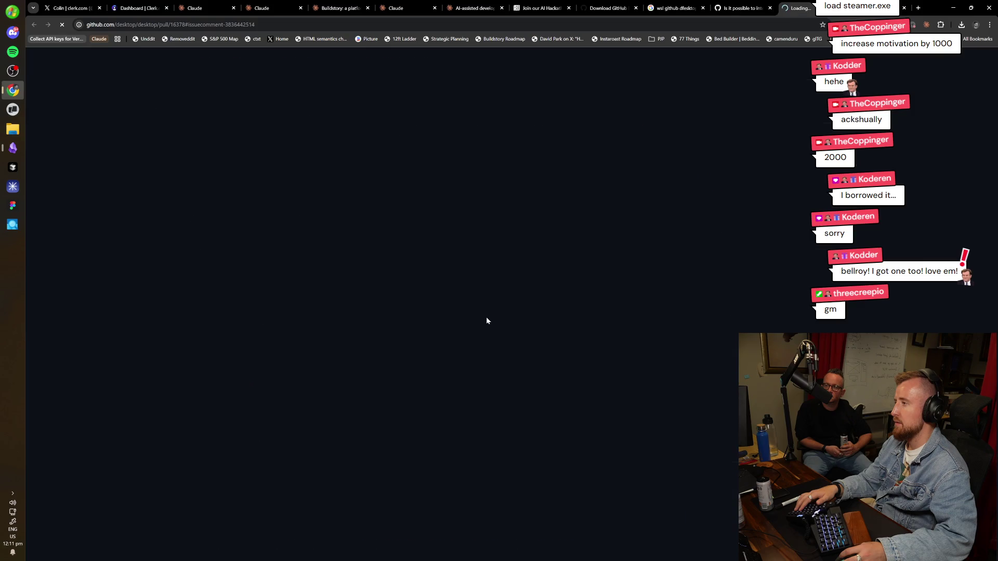
key("ctrl+w")
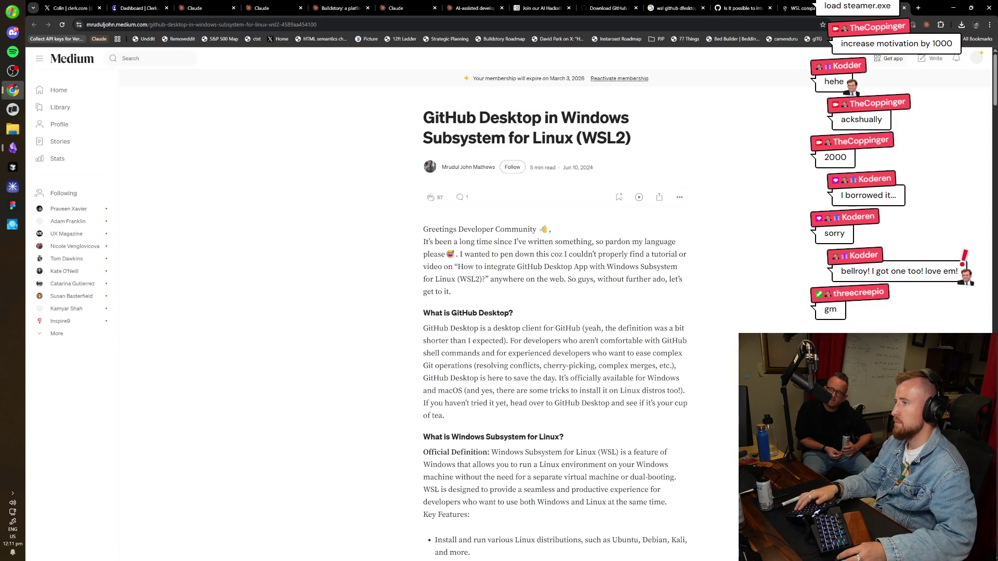
scroll(677, 300, "down", 6)
key("ctrl+shift+Tab")
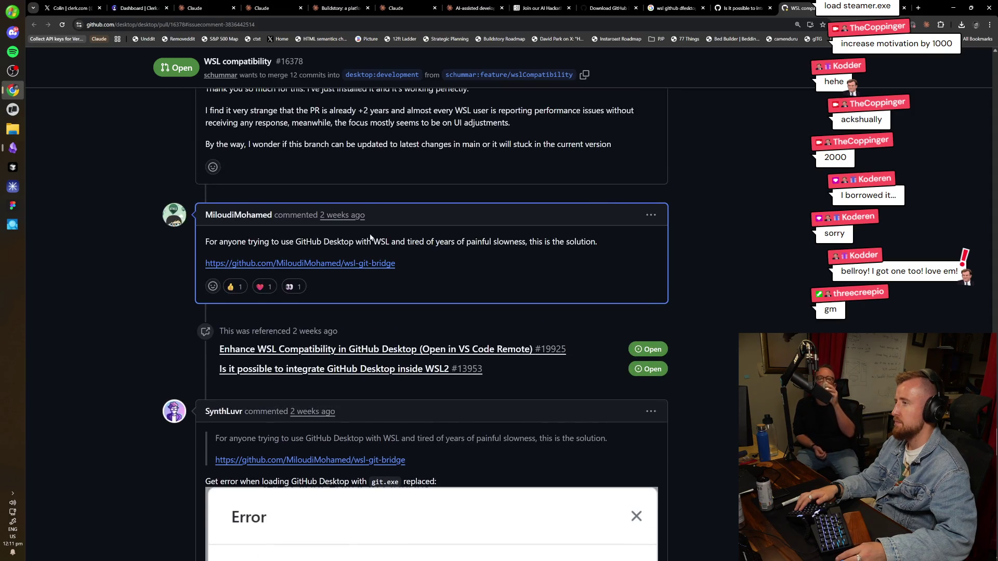
Step: Open the linked wsl-git-bridge repository, read its README, and go to its Issues list
middle_click(382, 268)
key("ctrl+Tab")
scroll(372, 293, "down", 2)
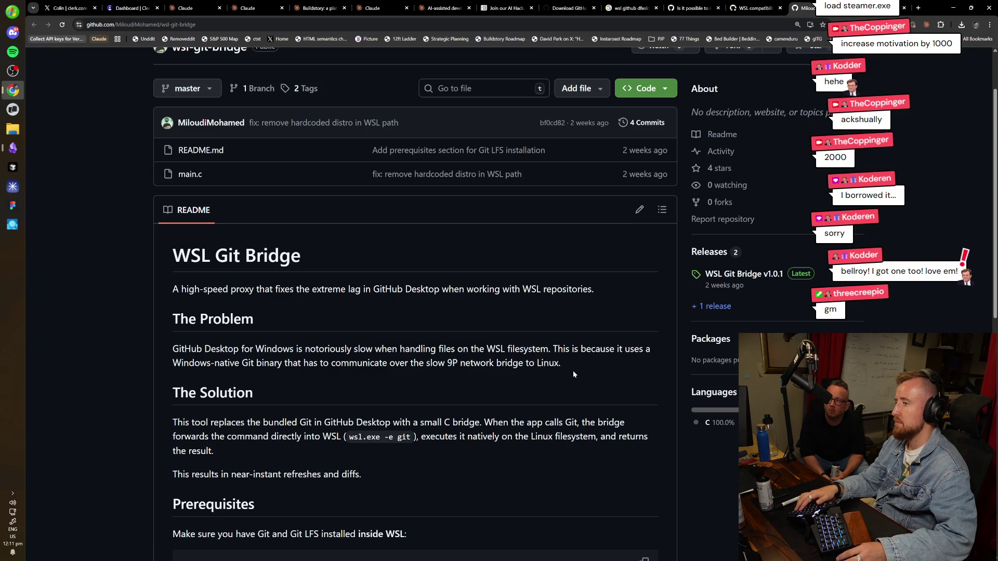
scroll(581, 366, "down", 1)
scroll(581, 363, "down", 1)
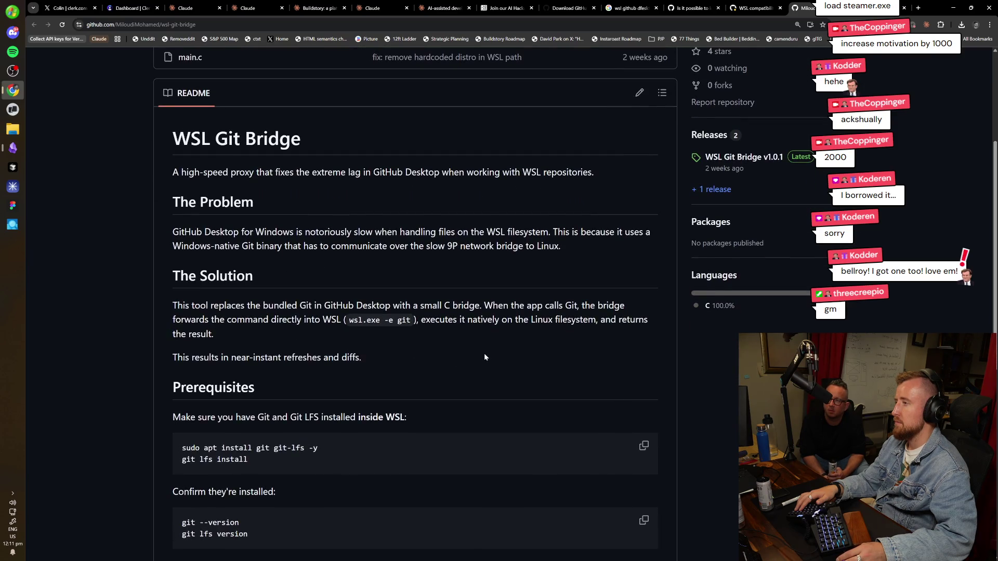
scroll(484, 353, "down", 2)
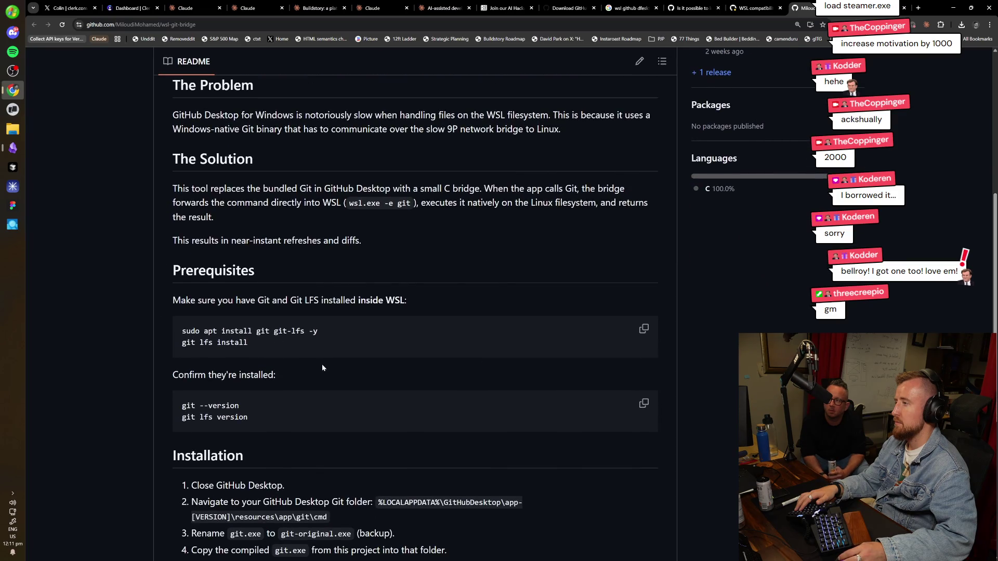
scroll(322, 365, "down", 5)
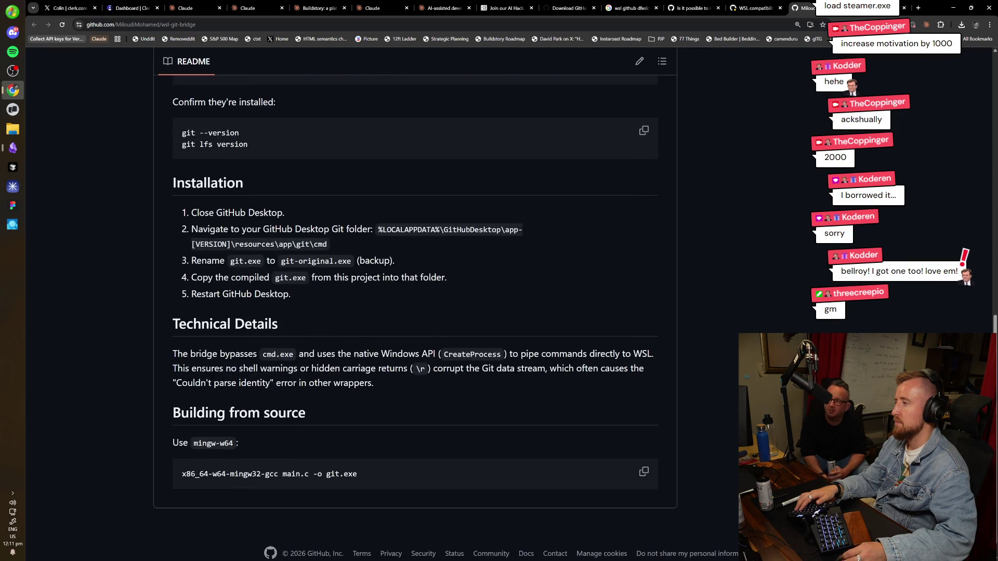
scroll(690, 188, "up", 20)
left_click(110, 92)
Step: Read wsl-git-bridge issue #2 'Program detected as Trojan virus' about Windows quarantining git.exe
left_click(241, 259)
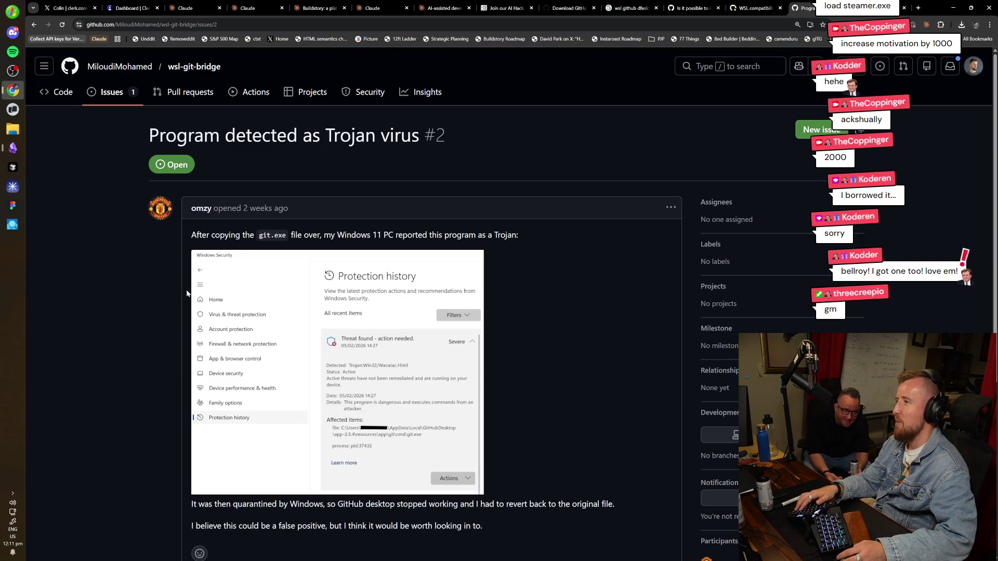
scroll(203, 185, "down", 1)
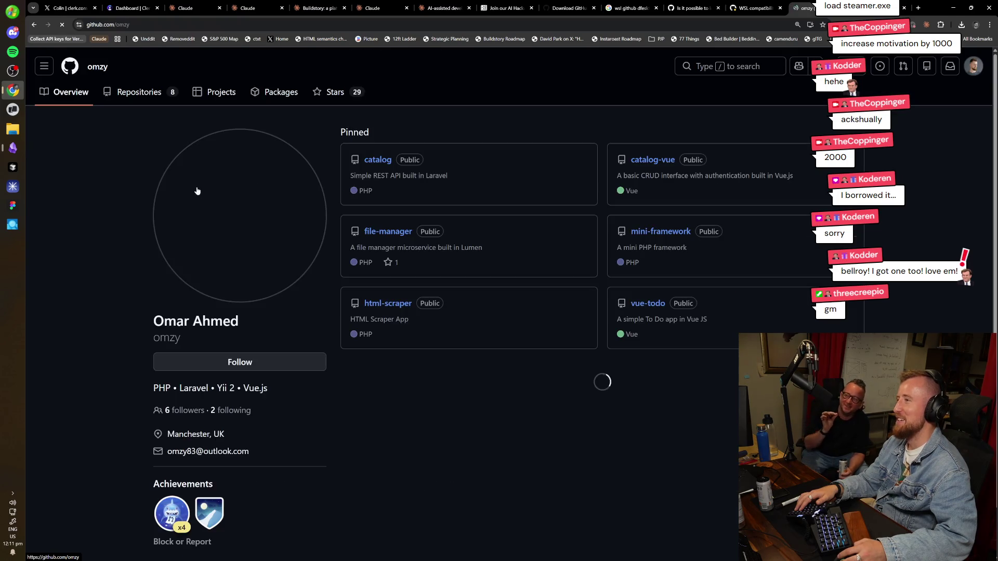
key("alt+Left")
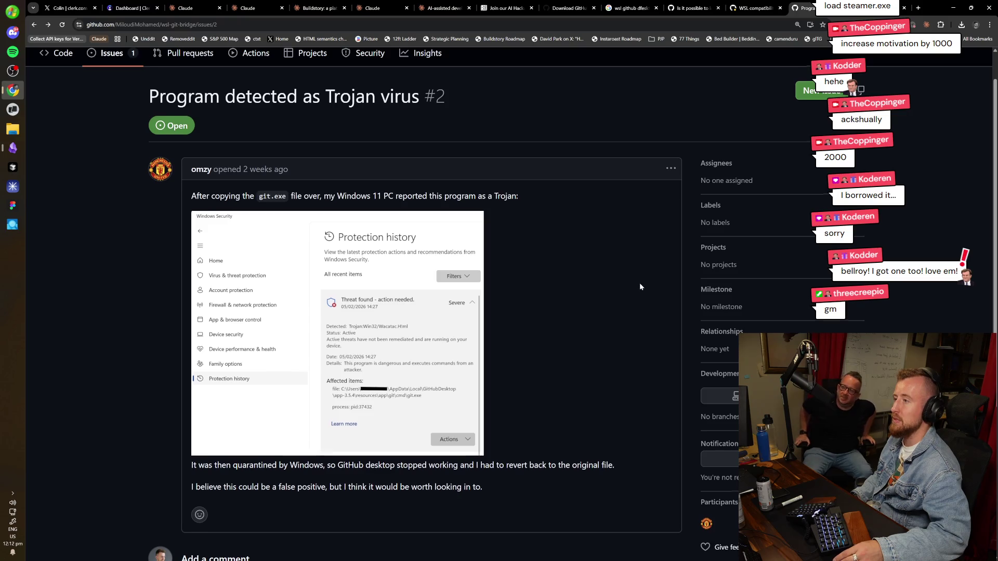
scroll(640, 285, "down", 2)
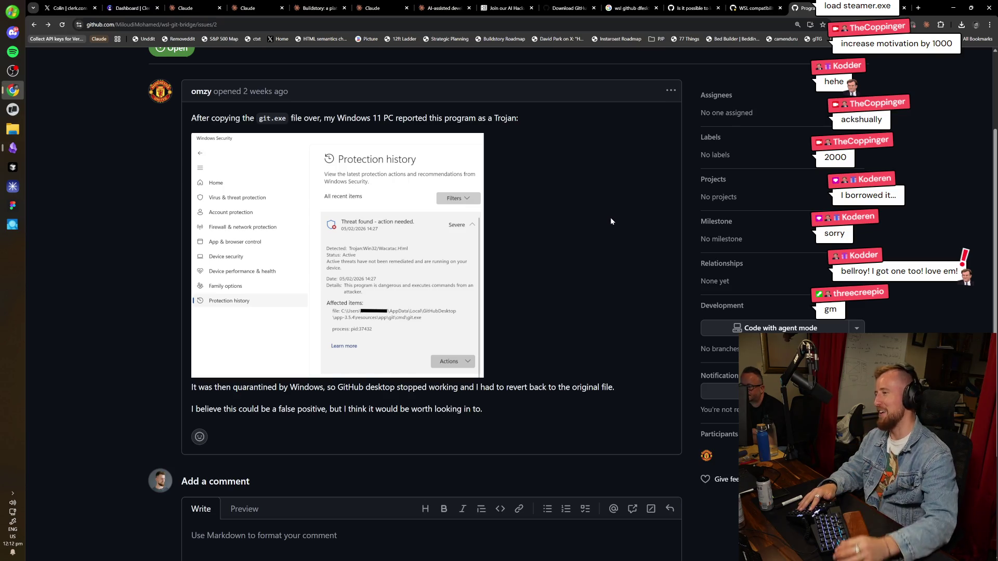
scroll(548, 288, "down", 1)
scroll(546, 289, "down", 1)
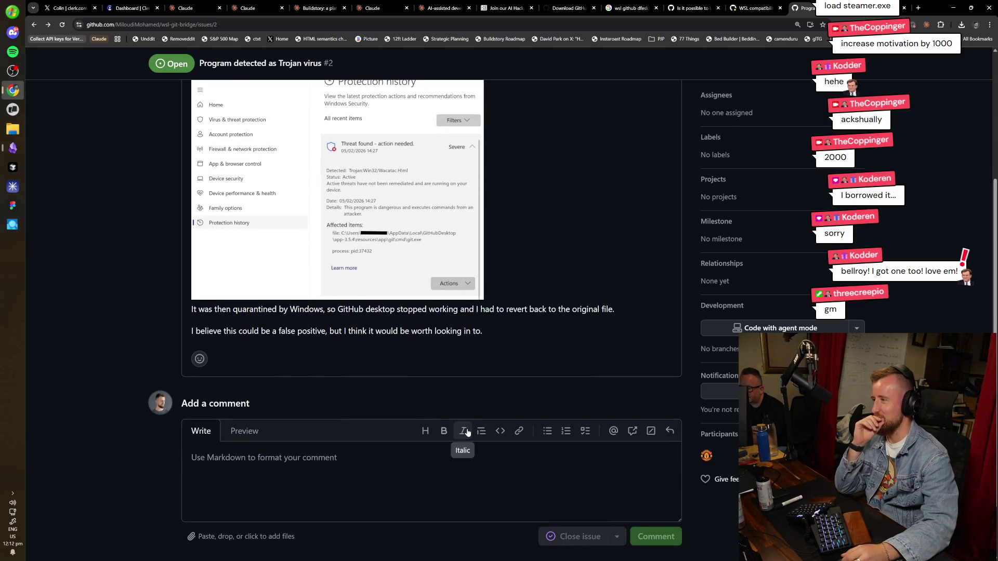
scroll(499, 379, "up", 2)
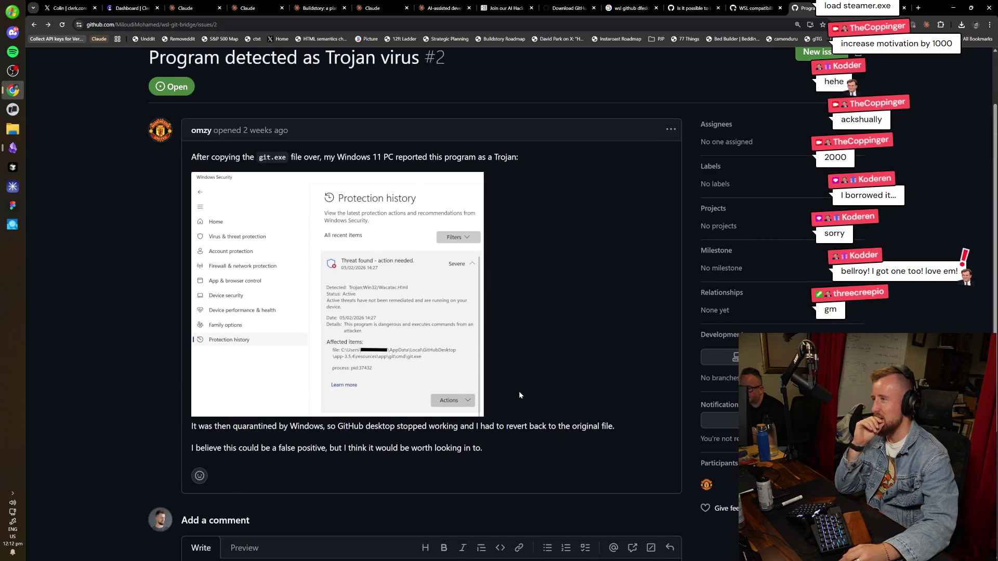
key("ctrl+shift+Tab")
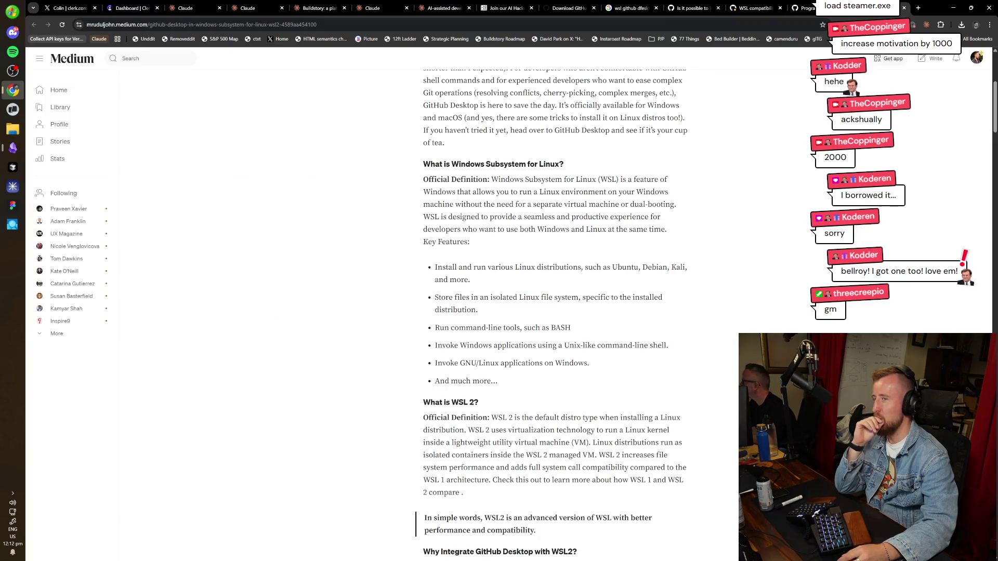
Step: Return to the wsl-git-bridge repository's main page and skim its README again
key("ctrl+Tab")
scroll(532, 226, "up", 2)
left_click(42, 99)
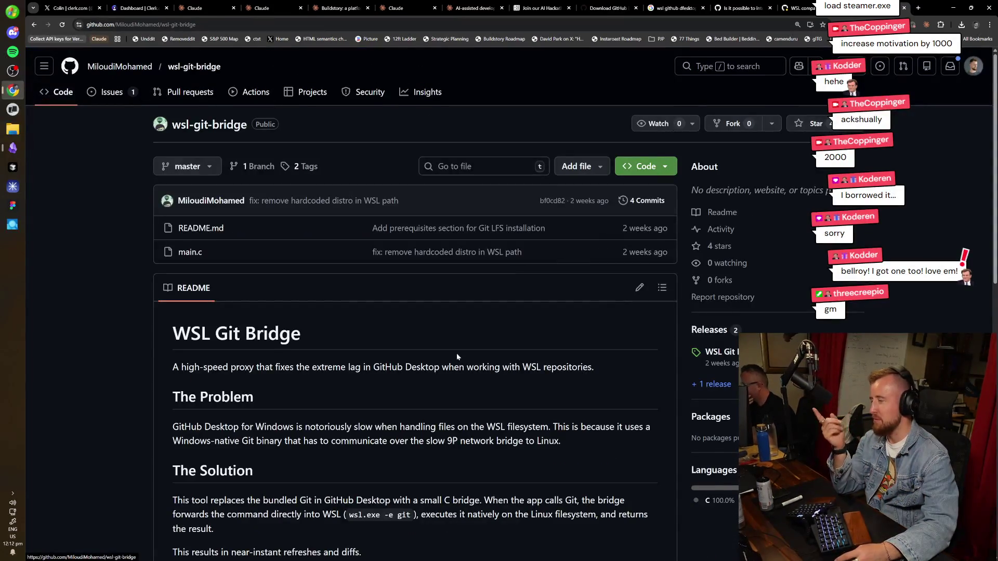
scroll(435, 370, "down", 2)
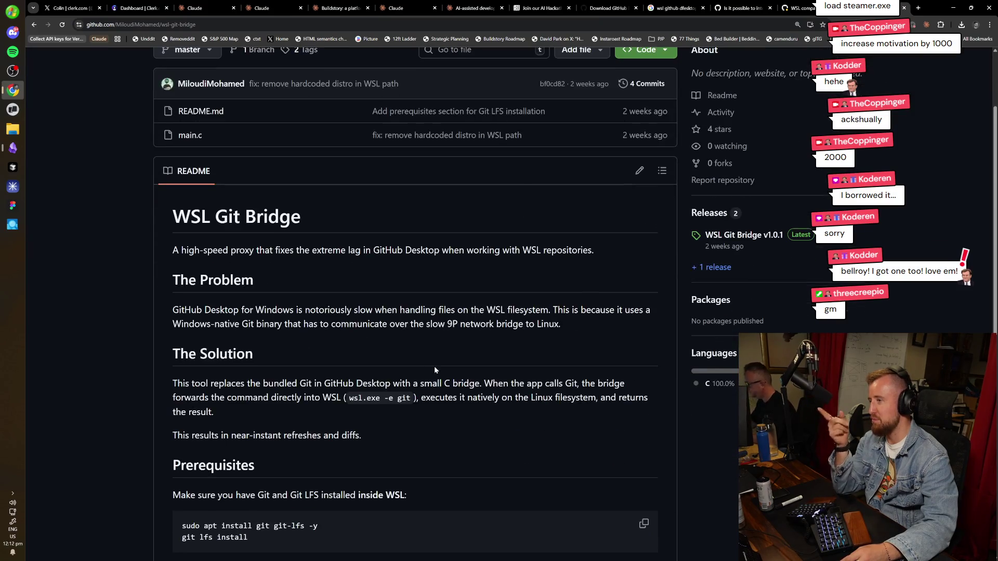
scroll(370, 333, "down", 6)
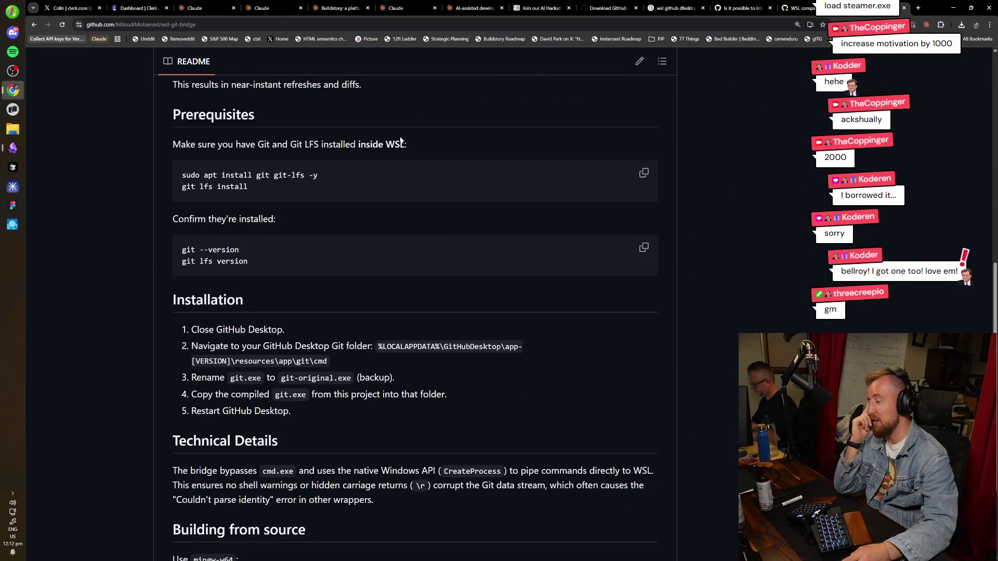
scroll(509, 252, "down", 4)
scroll(623, 435, "up", 12)
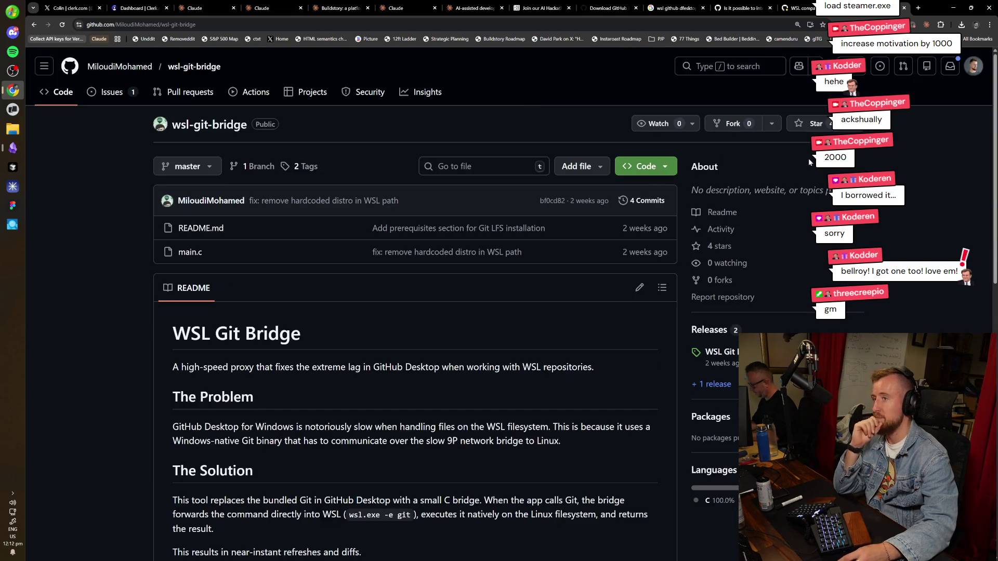
scroll(404, 400, "down", 5)
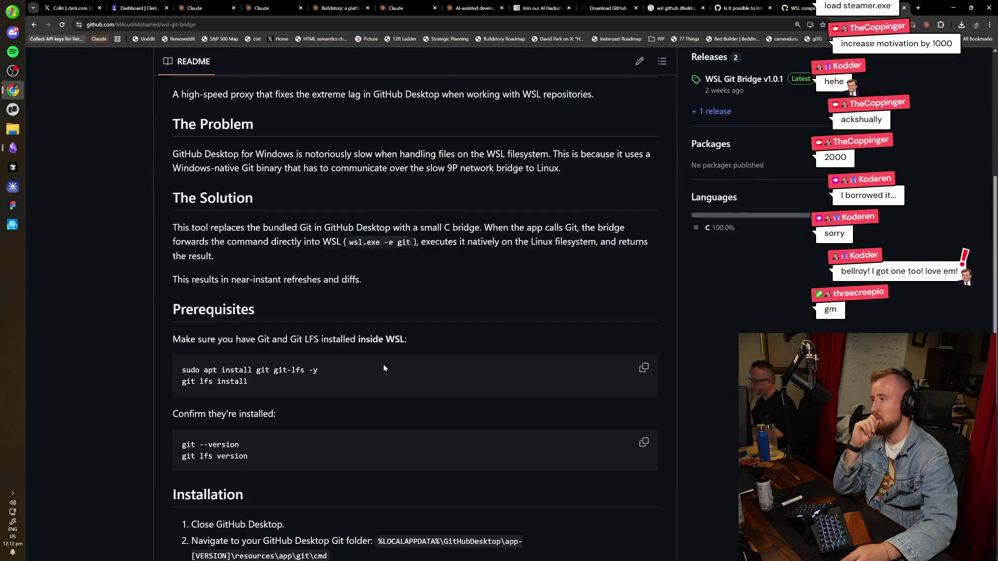
Step: Close the WSL2 issue, #16378 pull request and GitHub Desktop search tabs
left_click(799, 4)
left_click(767, 4)
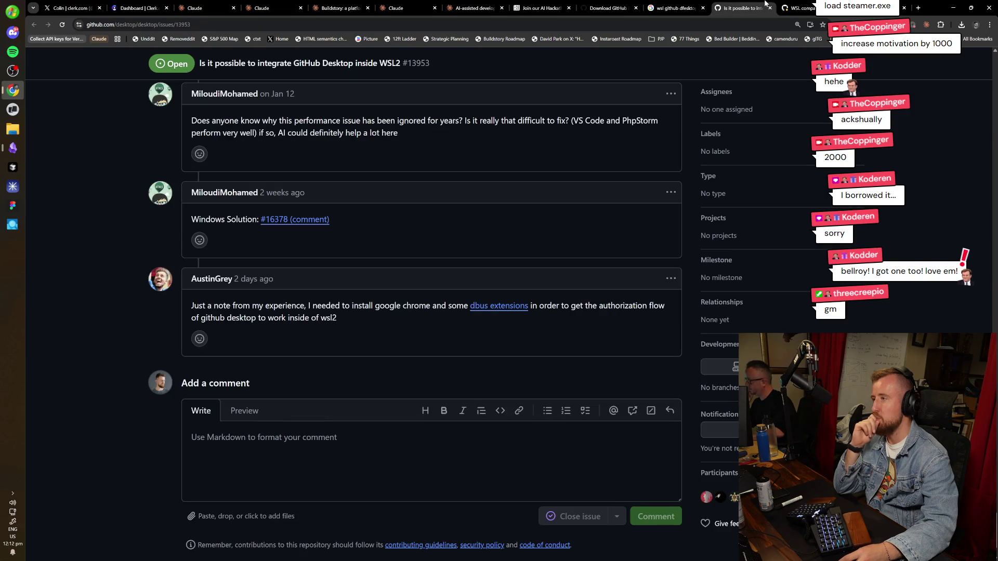
left_click(770, 8)
left_click(770, 8)
left_click(703, 8)
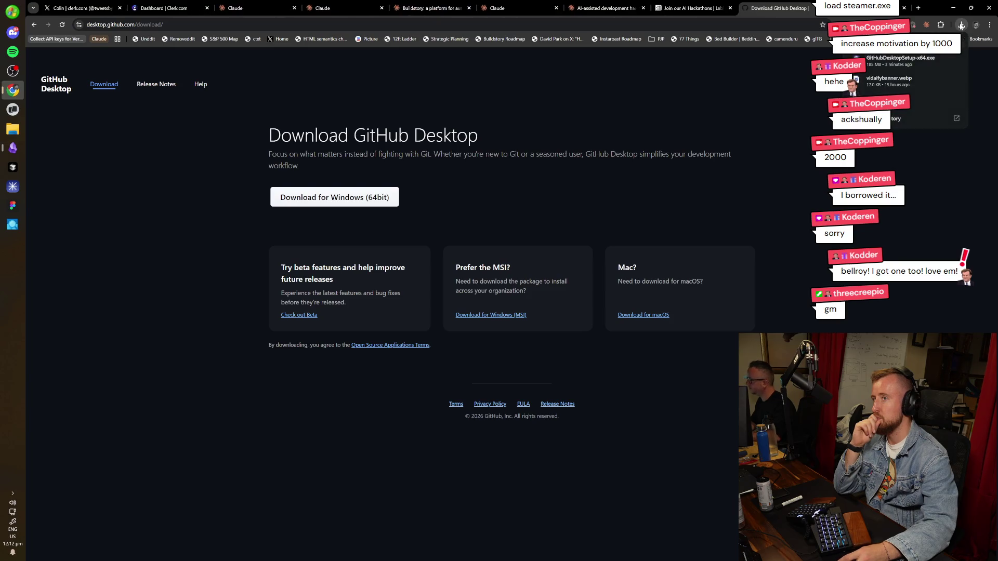
left_click(769, 6)
left_click(768, 4)
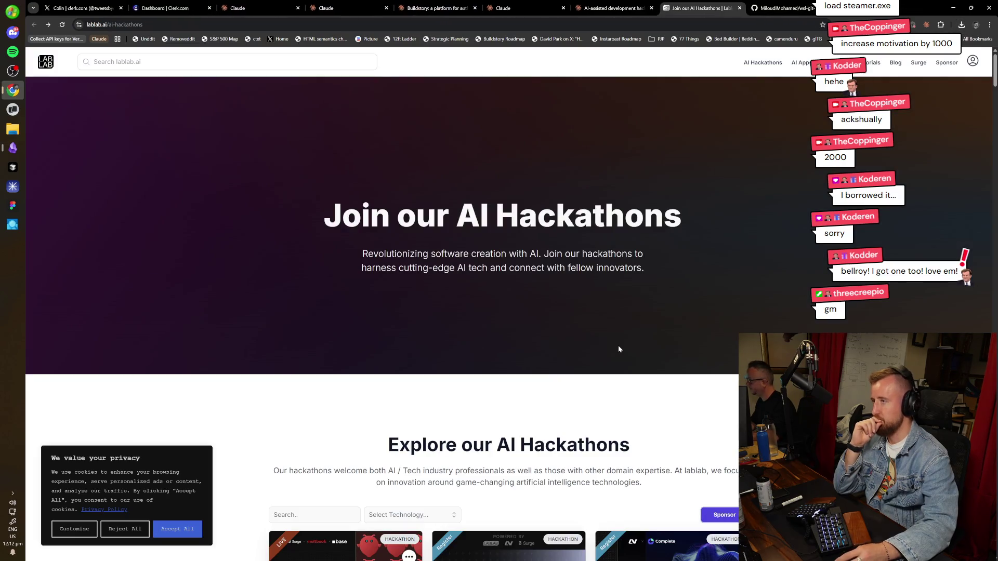
Step: Scroll through the SURGE × OpenClaw Hackathon page ($50,000 prize pool), briefly checking the Claude chat
scroll(578, 253, "down", 5)
scroll(206, 298, "down", 2)
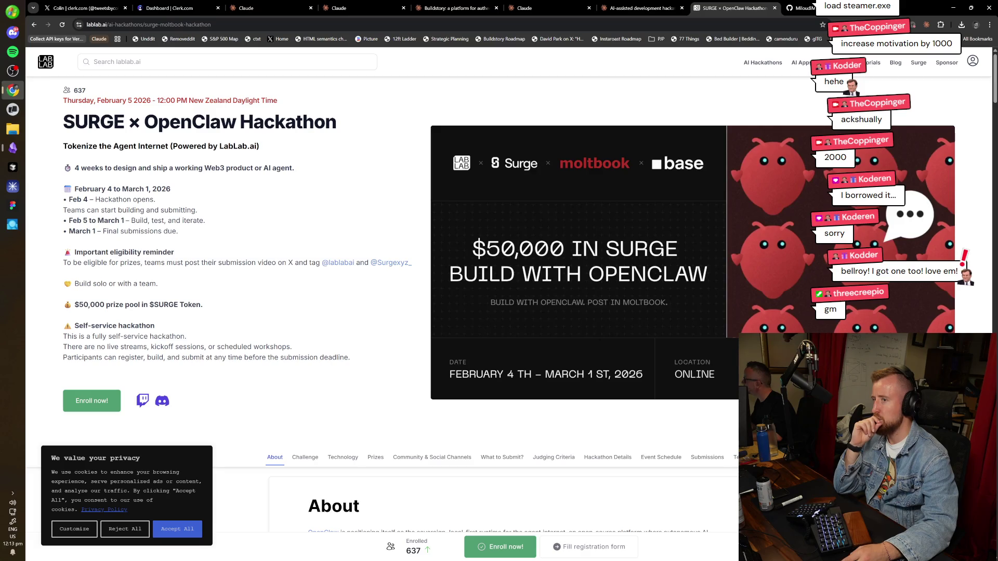
scroll(382, 374, "down", 5)
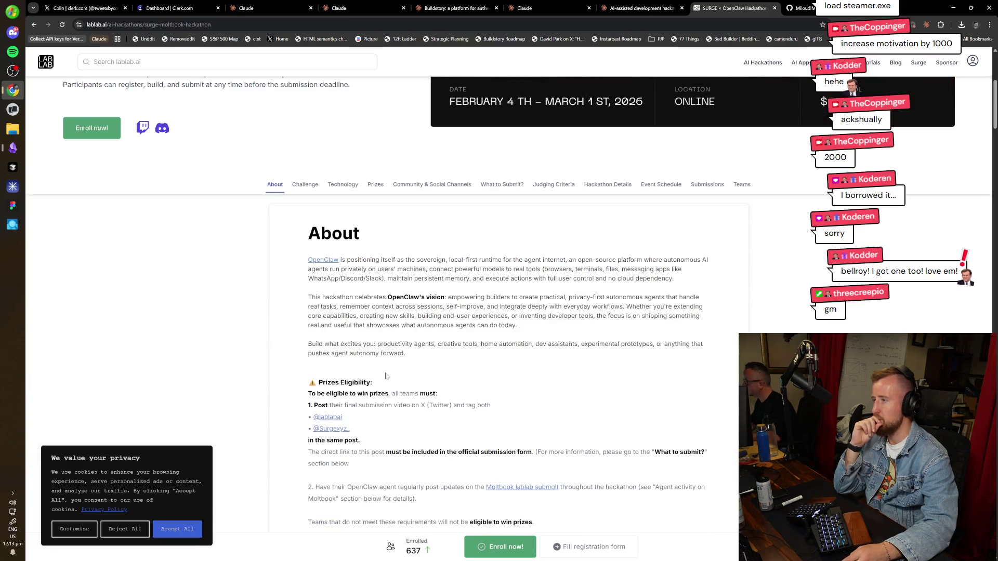
scroll(427, 378, "down", 2)
left_click(644, 8)
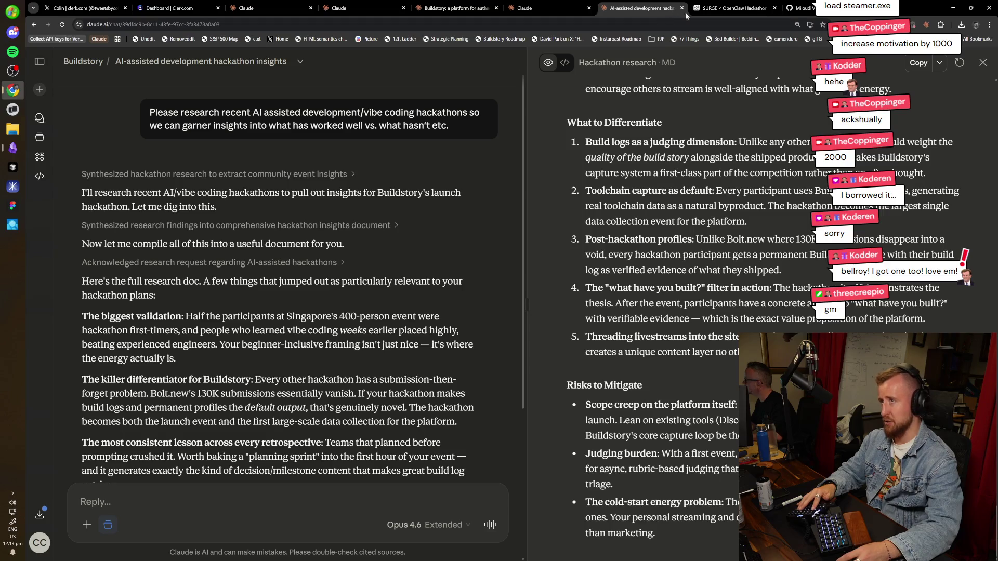
left_click(732, 8)
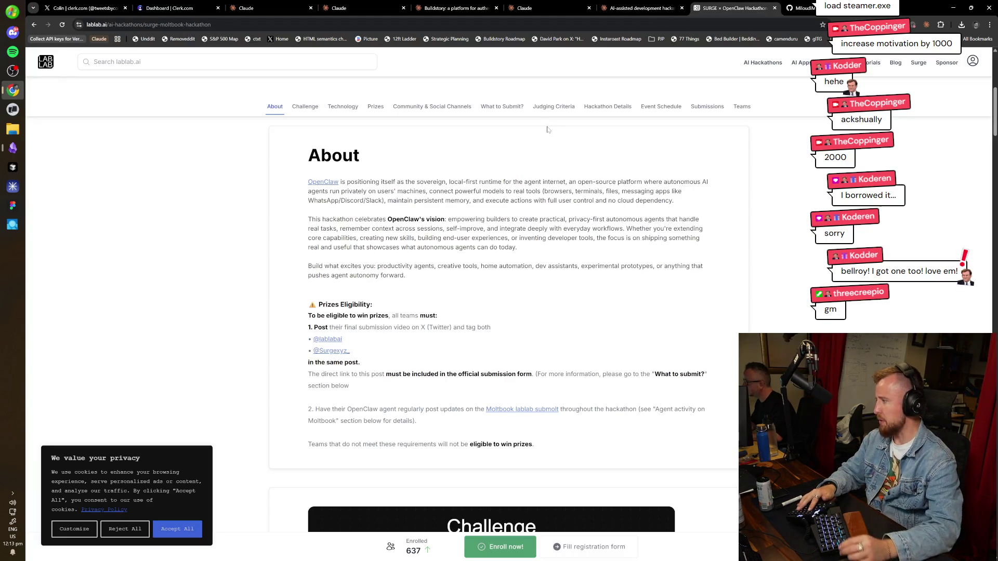
scroll(444, 472, "down", 5)
scroll(444, 472, "down", 3)
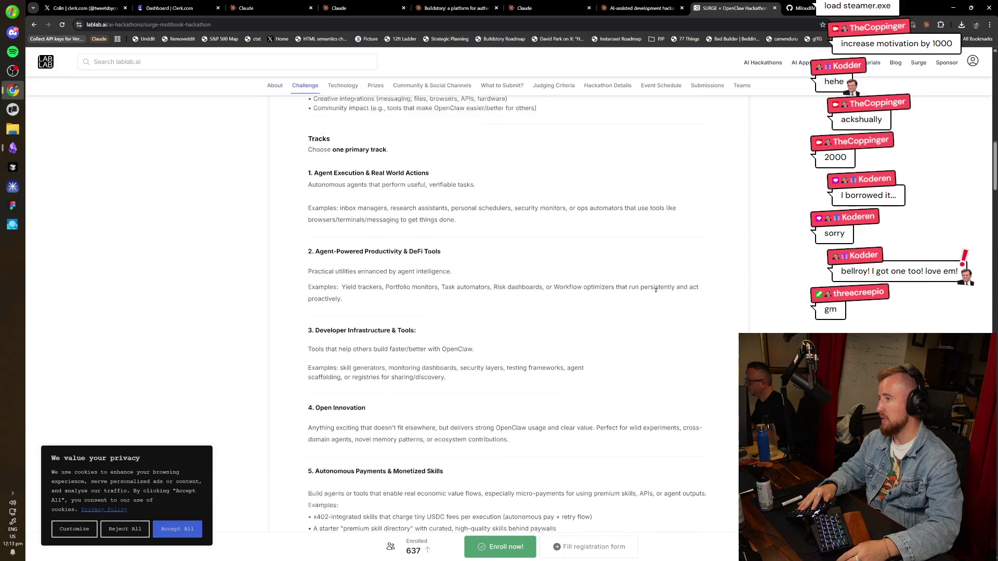
key("Home")
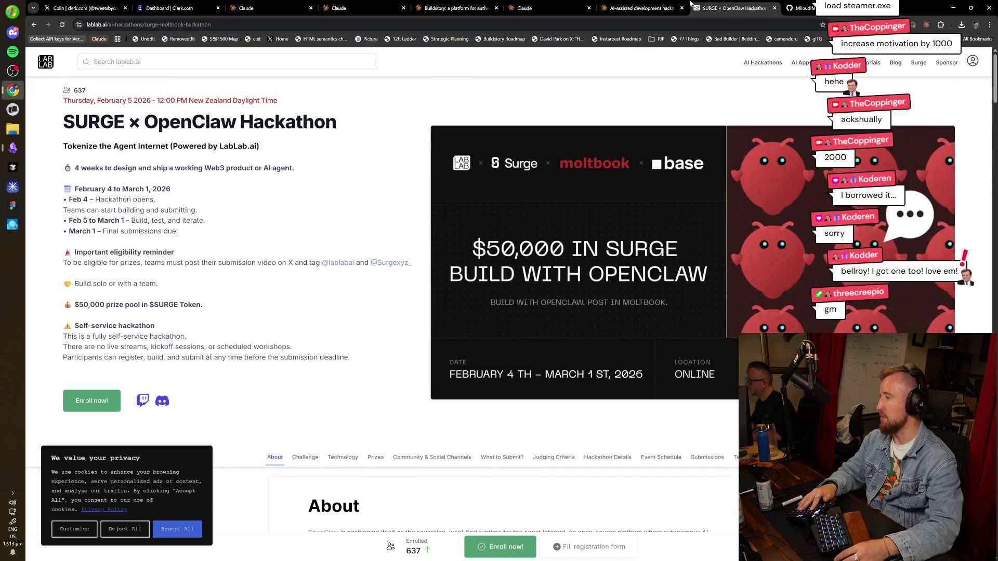
left_click(686, 6)
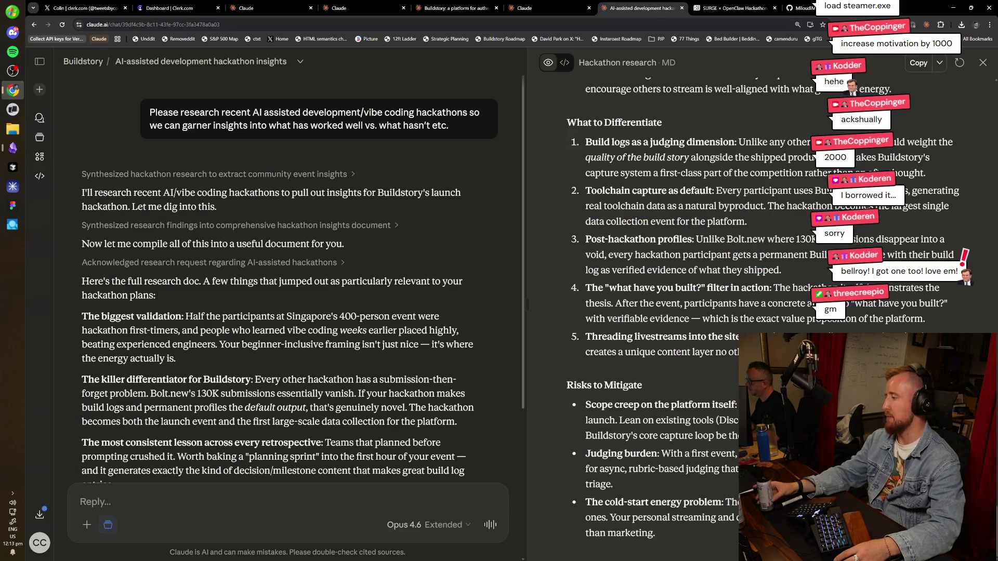
left_click(551, 7)
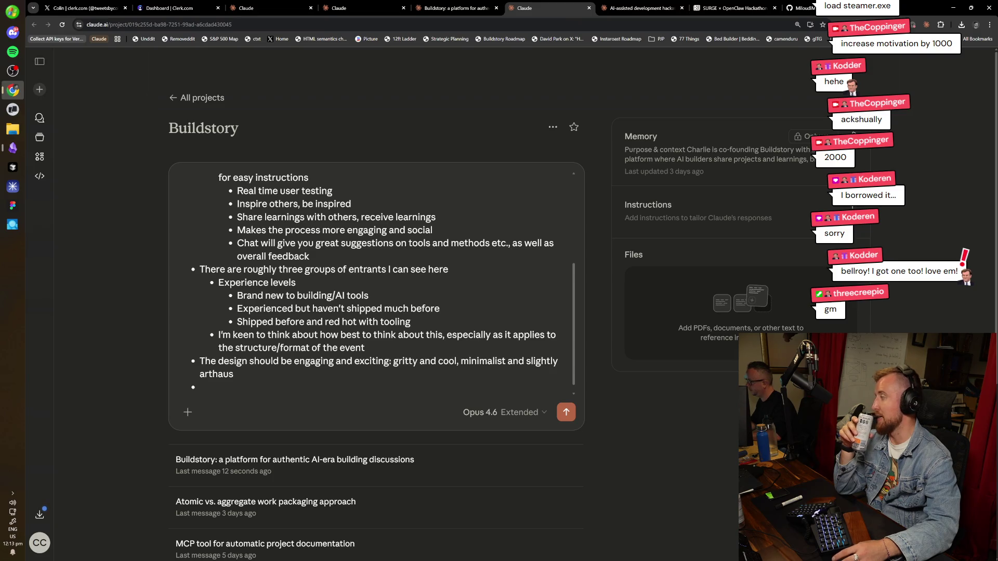
left_click(667, 8)
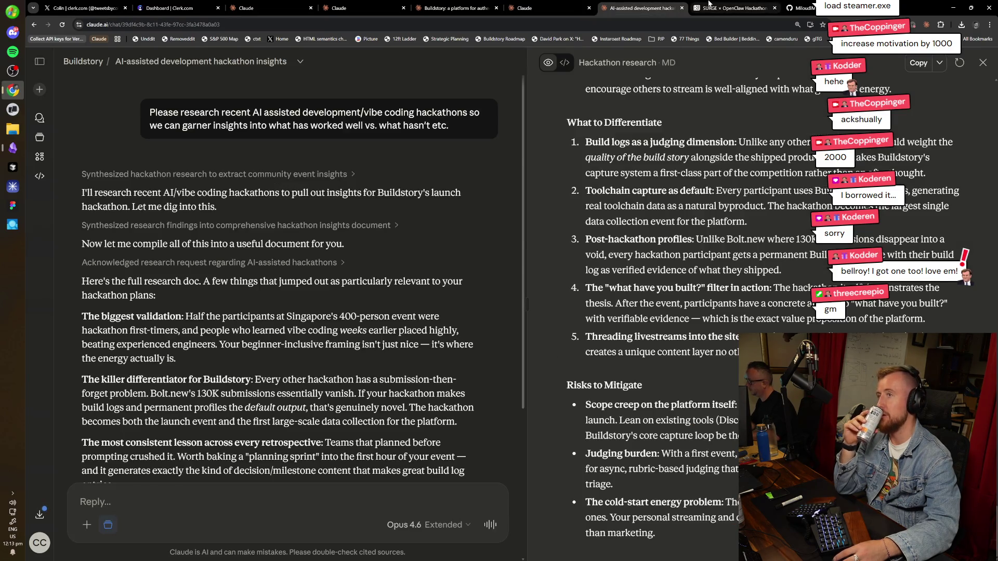
left_click(709, 4)
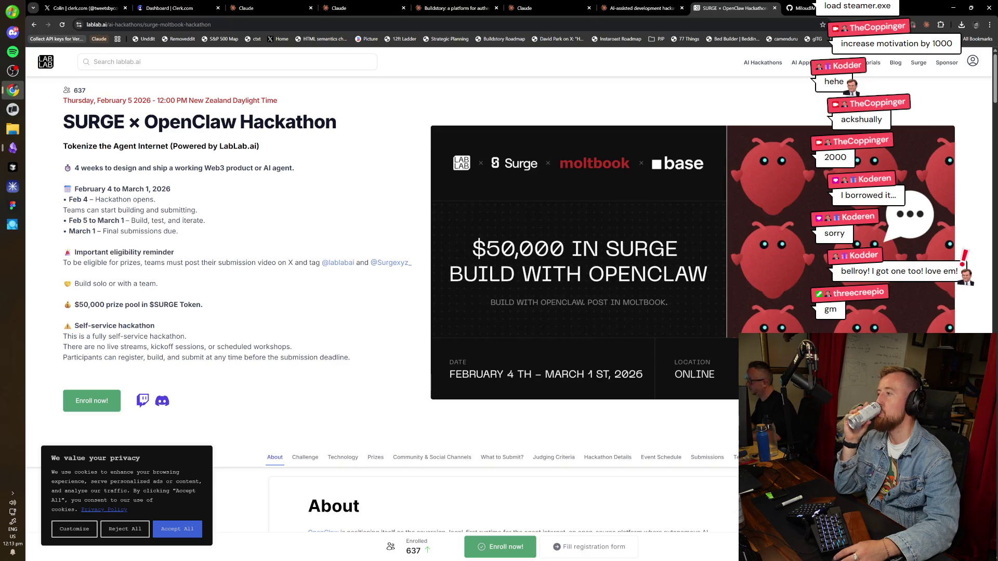
double_click(165, 305)
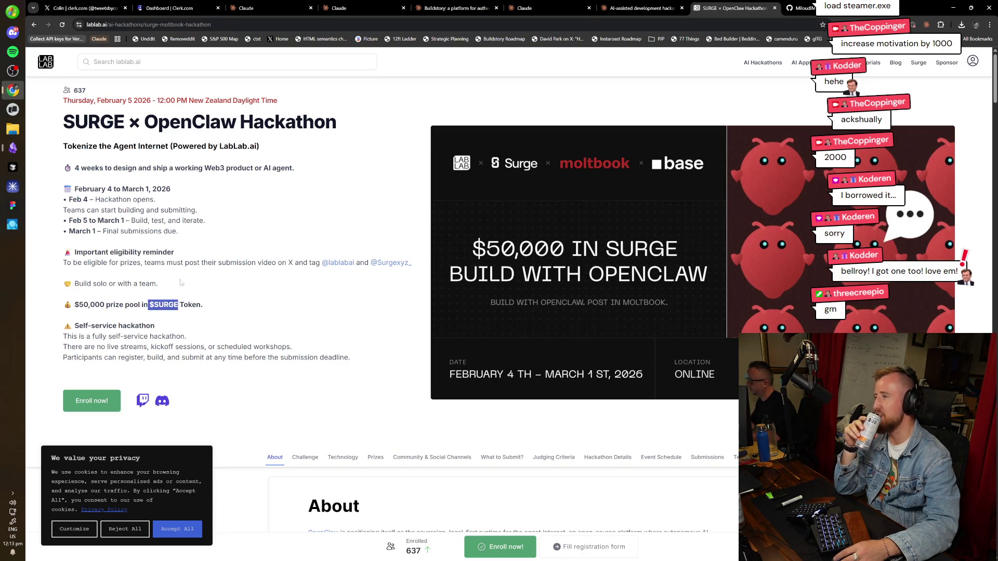
left_click(389, 263)
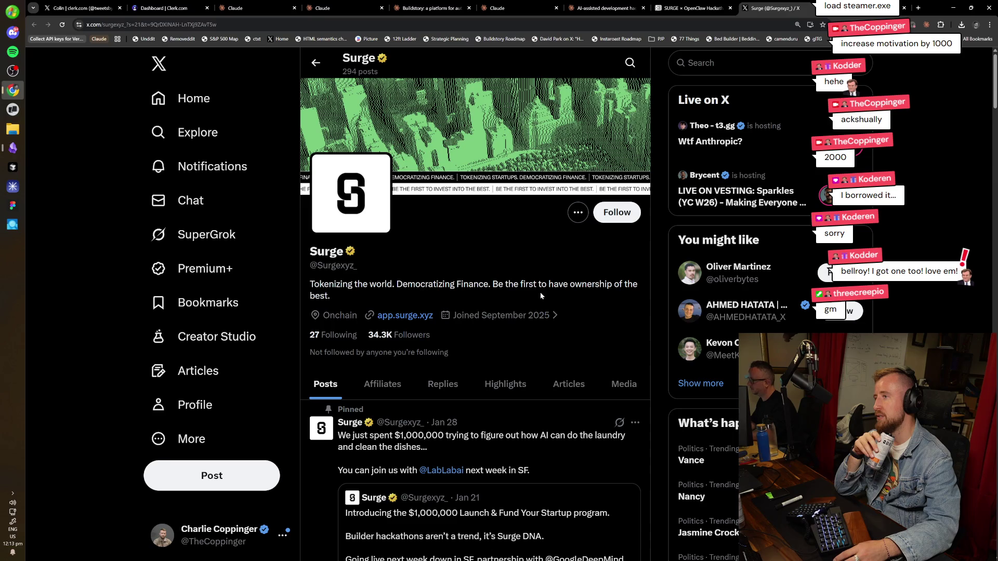
Step: View Surge's header banner and scroll its posts, including the pinned $1,000,000 startup program
left_click(519, 130)
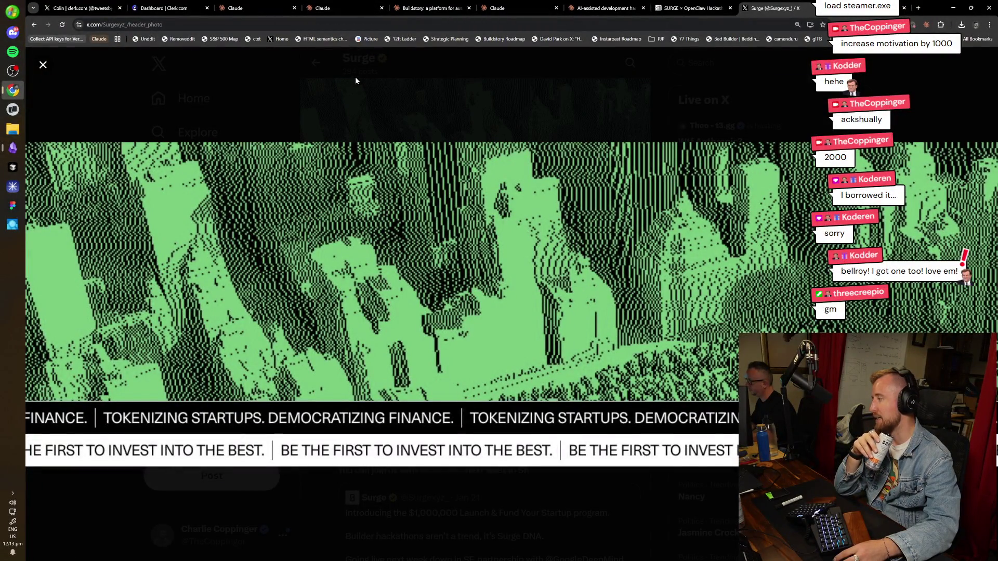
left_click(326, 86)
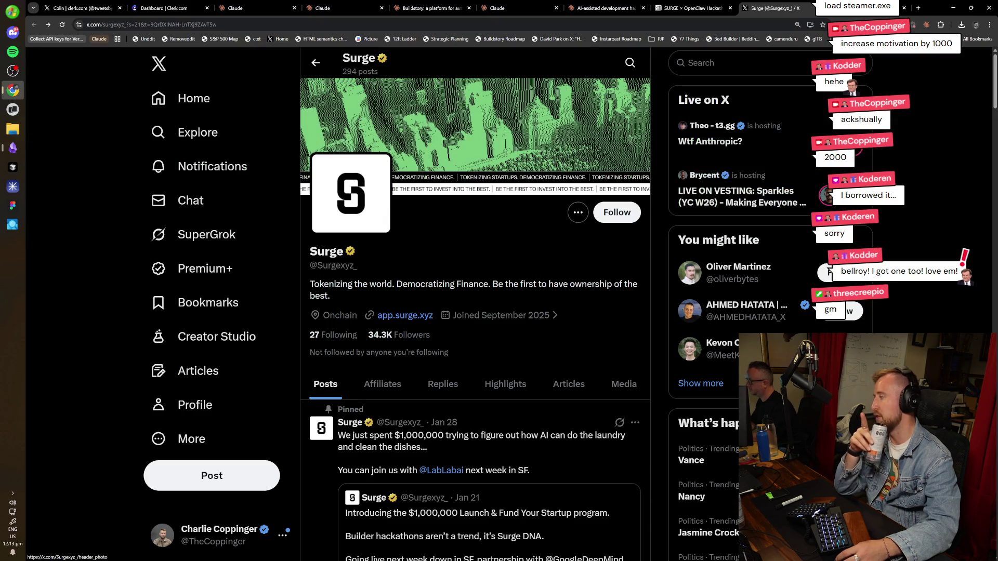
scroll(515, 356, "down", 3)
scroll(515, 356, "down", 3)
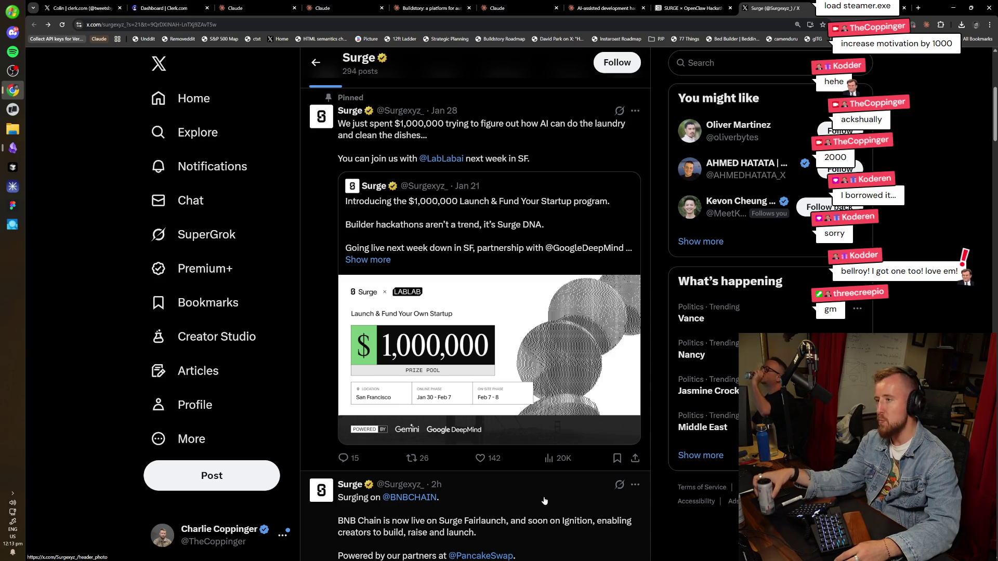
scroll(546, 499, "down", 8)
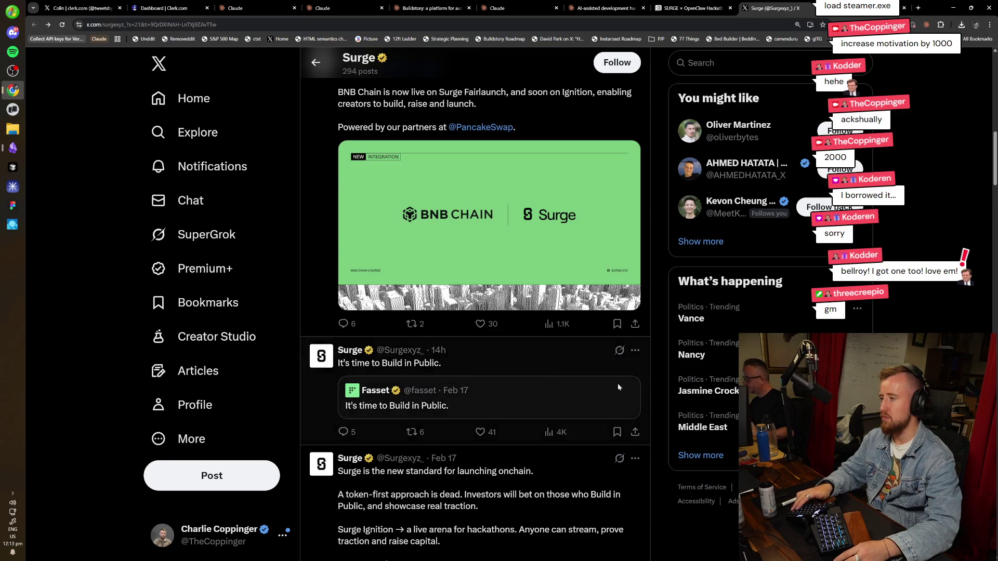
key("ctrl+shift+Tab")
key("ctrl+shift+Tab")
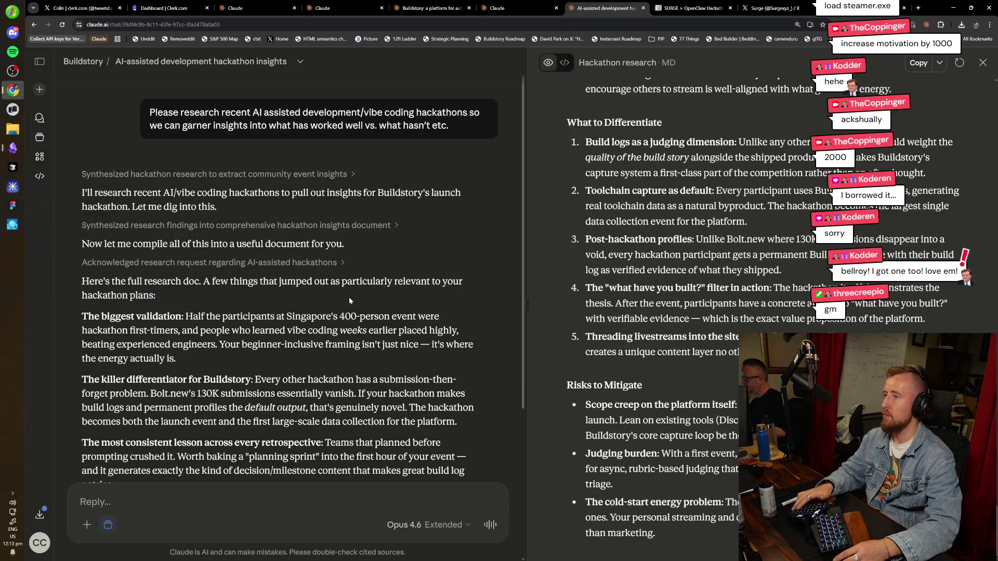
Step: Scroll back up to 'What to Steal' and highlight item 5's beginner-inclusive messaging point
scroll(722, 103, "up", 5)
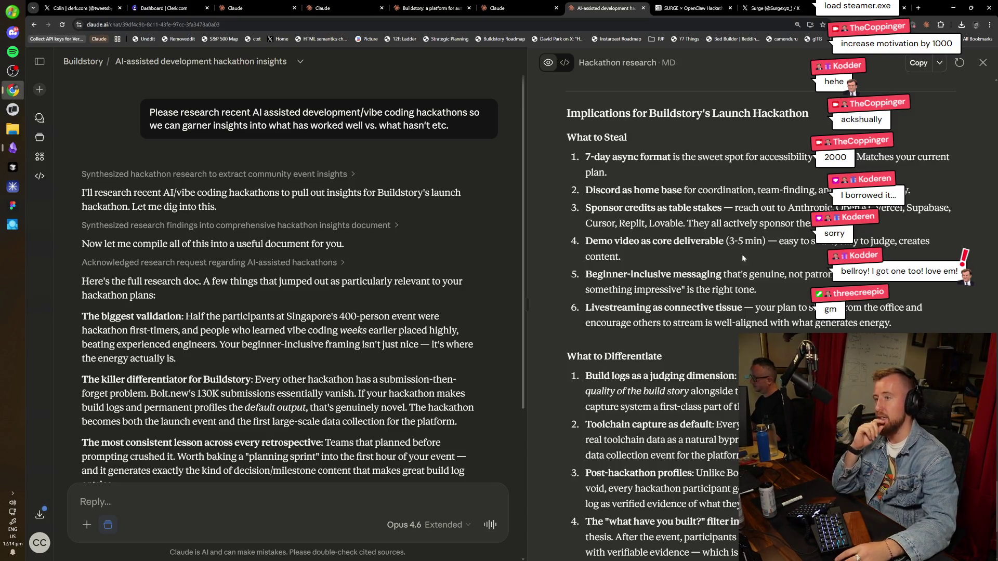
mouse_move(692, 268)
left_mouse_down()
mouse_move(676, 225)
mouse_move(697, 268)
mouse_move(755, 294)
mouse_move(589, 292)
mouse_move(583, 281)
left_mouse_up()
left_click(583, 281)
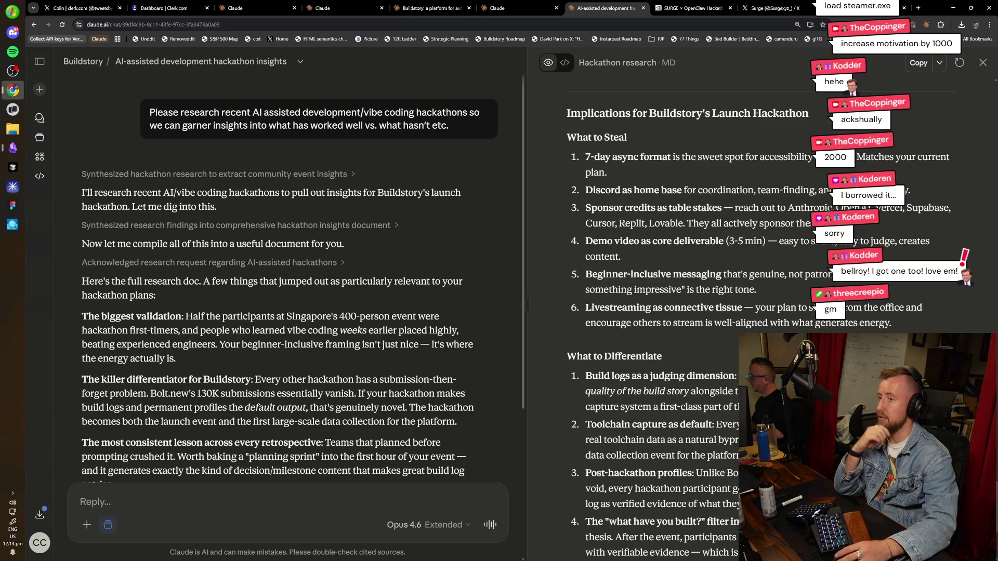
scroll(759, 312, "down", 3)
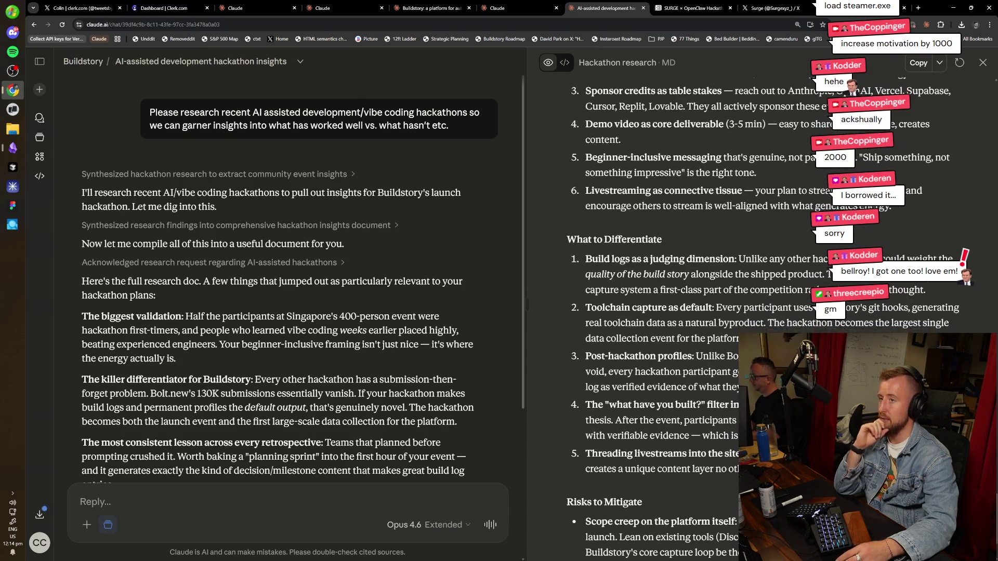
scroll(759, 312, "down", 2)
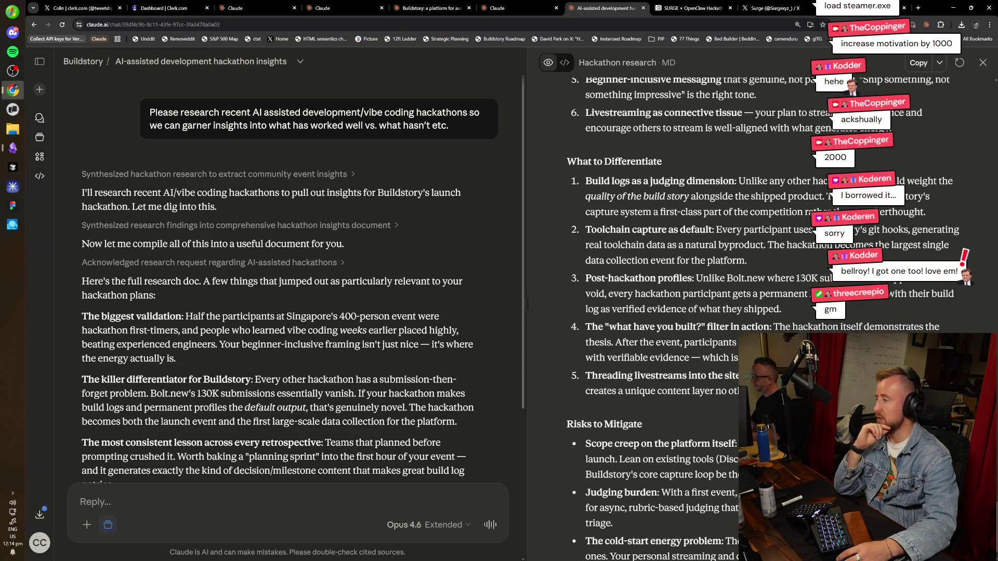
Step: Open Developer tools from Chrome's More tools menu
left_click(990, 24)
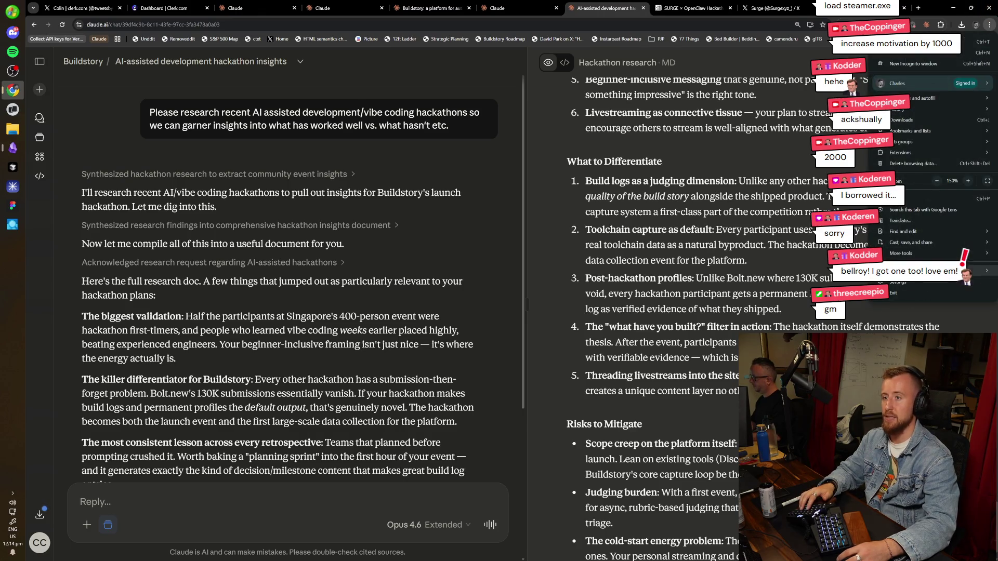
mouse_move(905, 253)
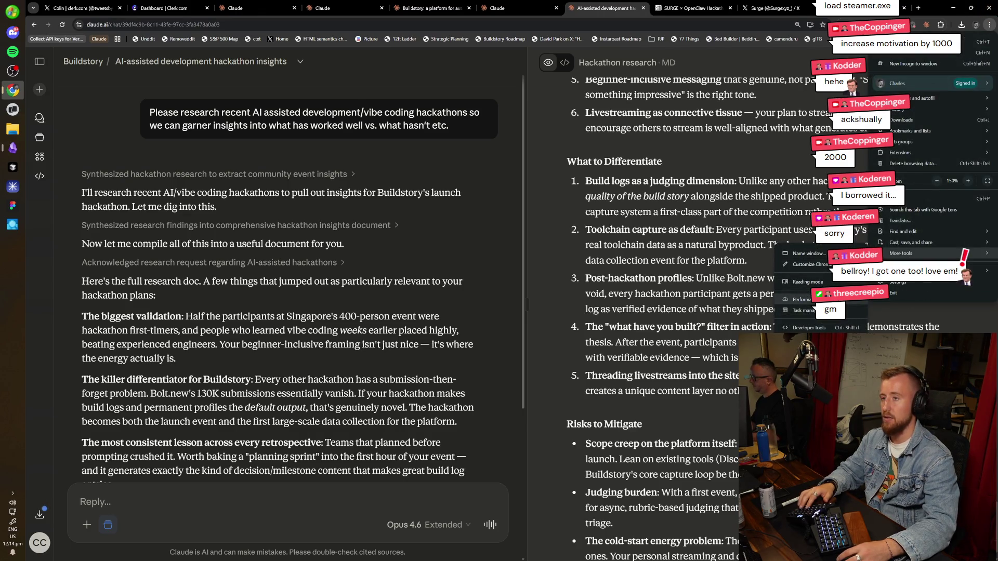
left_click(809, 327)
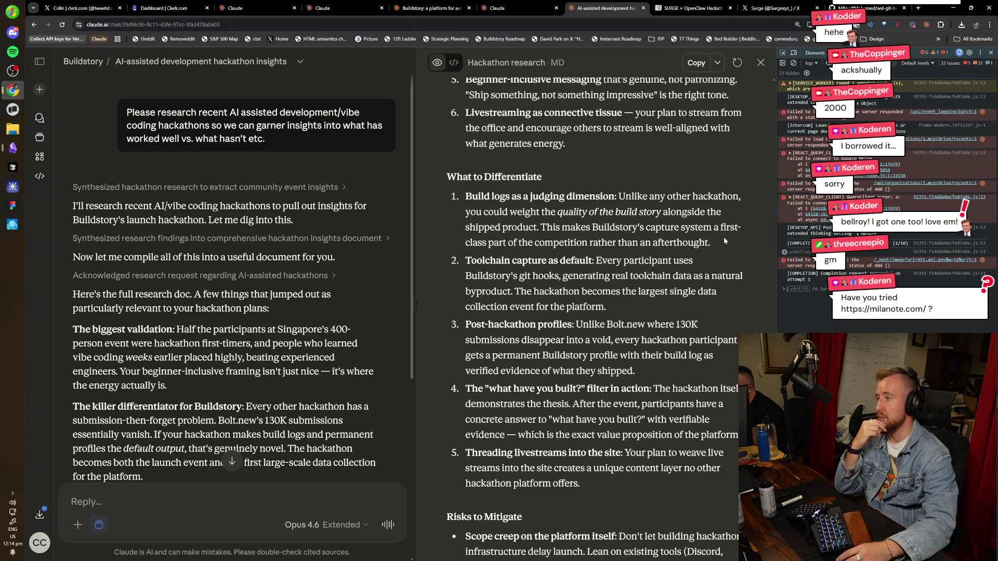
Step: Resize the docked DevTools panel, then highlight the git hooks sentence in item 2 and text in item 3
mouse_move(777, 239)
left_mouse_down()
mouse_move(796, 239)
mouse_move(747, 239)
left_mouse_up()
scroll(691, 267, "down", 1)
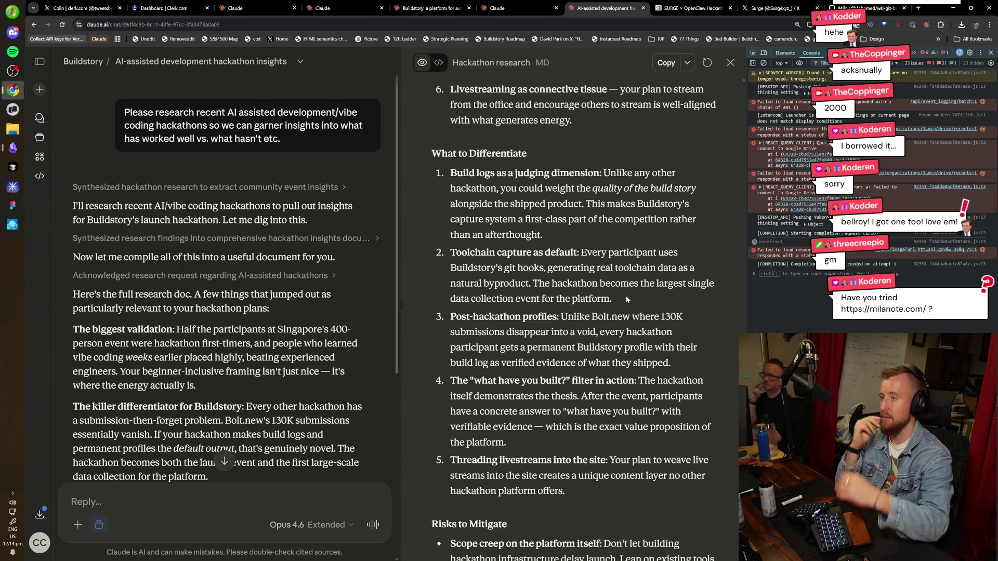
left_click_drag(626, 295, 442, 268)
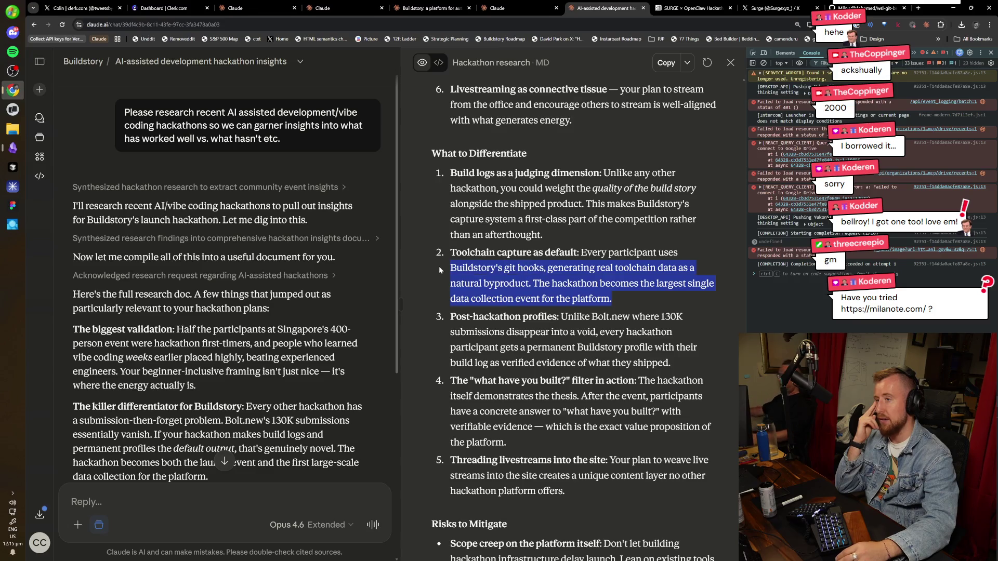
left_click(441, 267)
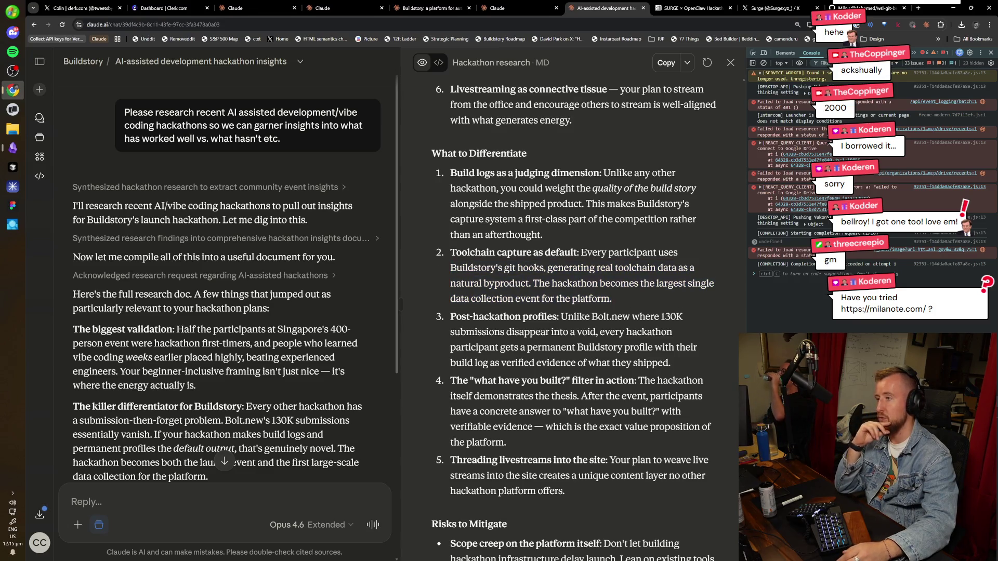
scroll(679, 327, "down", 1)
mouse_move(691, 330)
left_mouse_down()
mouse_move(611, 280)
mouse_move(514, 294)
mouse_move(605, 294)
mouse_move(561, 308)
mouse_move(450, 134)
mouse_move(654, 320)
left_mouse_up()
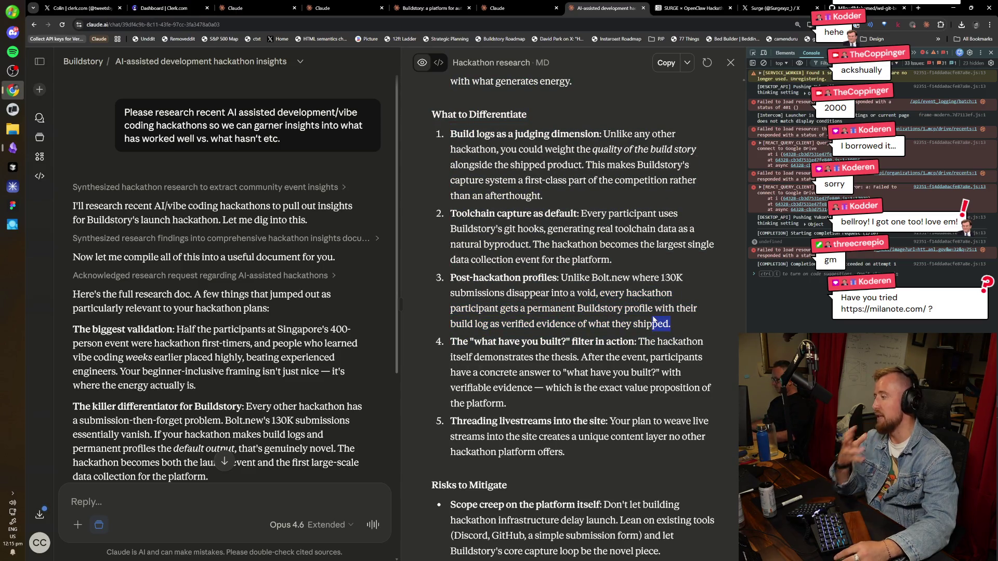
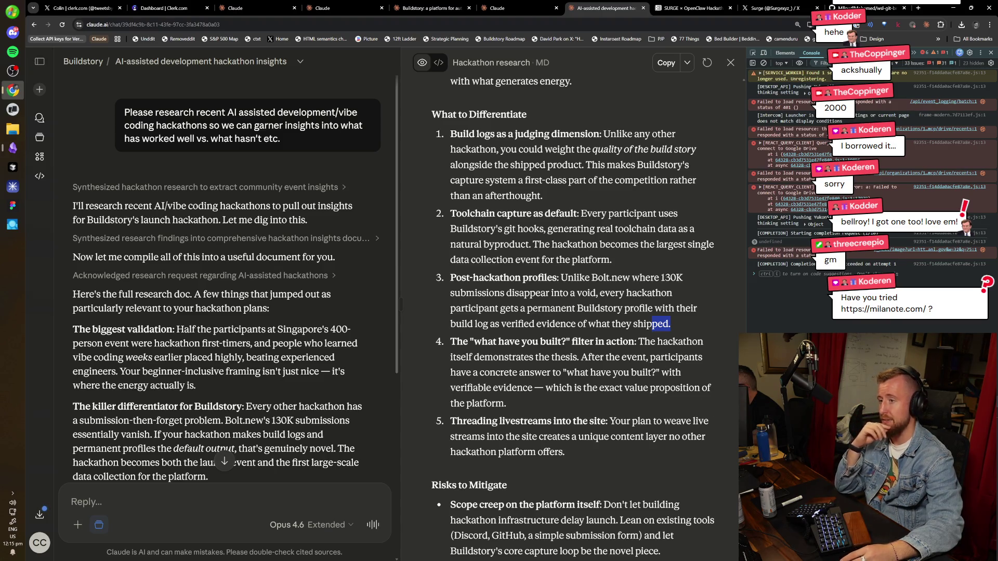
Step: Highlight the research points on threading livestreams and leaning on existing tools
scroll(648, 431, "down", 3)
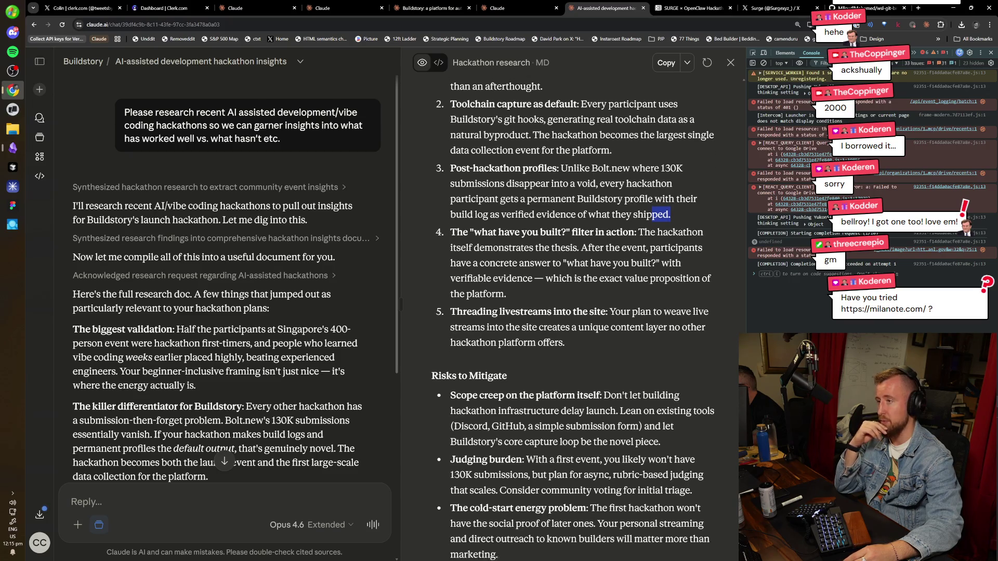
triple_click(597, 347)
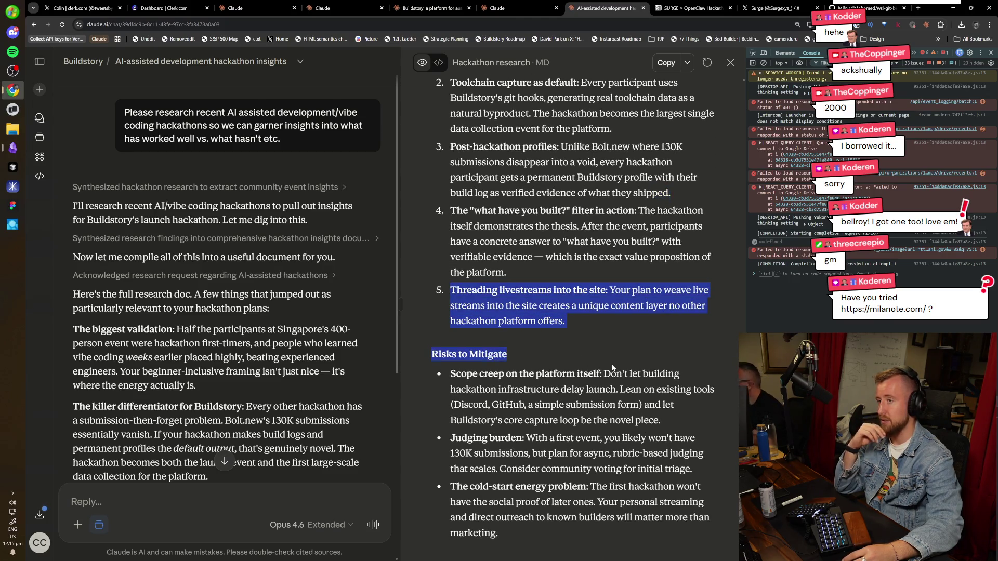
left_click(588, 348)
mouse_move(660, 420)
left_mouse_down()
mouse_move(452, 389)
mouse_move(649, 390)
mouse_move(631, 390)
left_mouse_up()
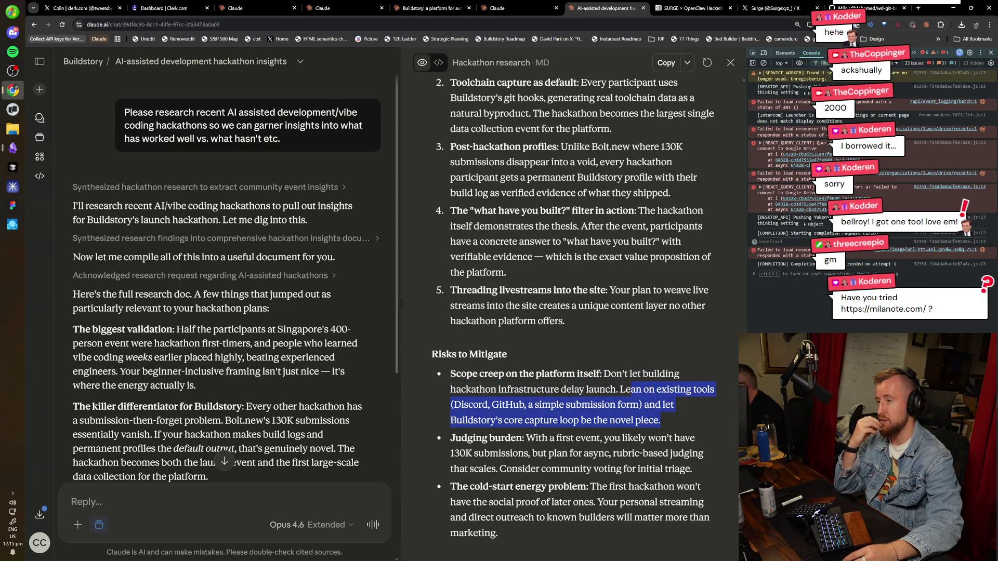
left_click(632, 390)
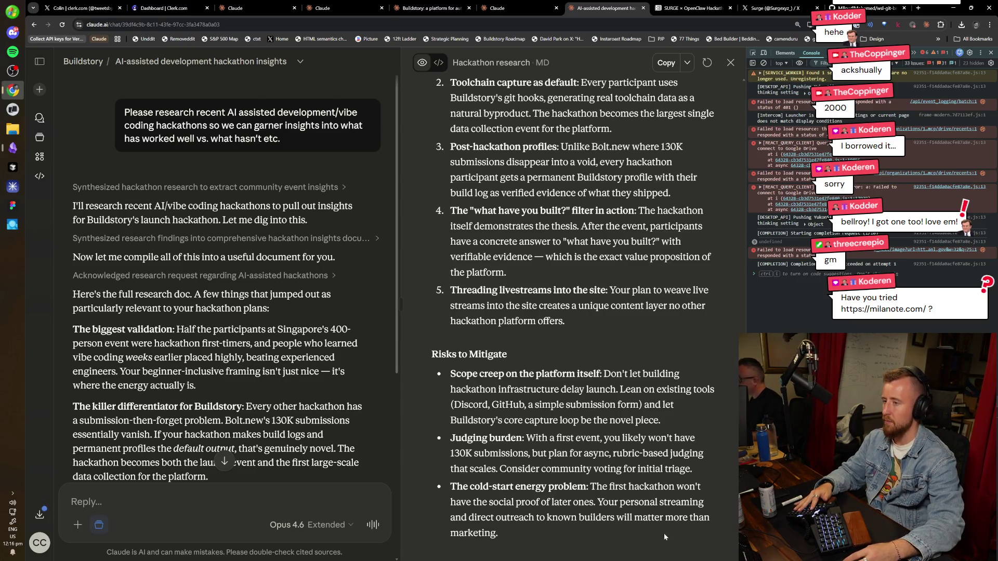
scroll(367, 426, "down", 2)
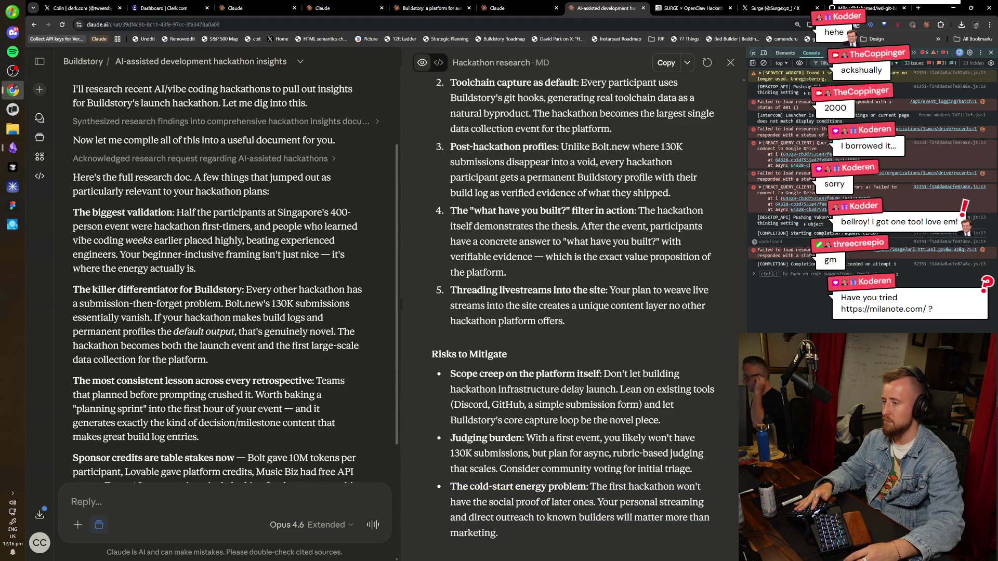
scroll(310, 378, "down", 2)
scroll(294, 392, "up", 2)
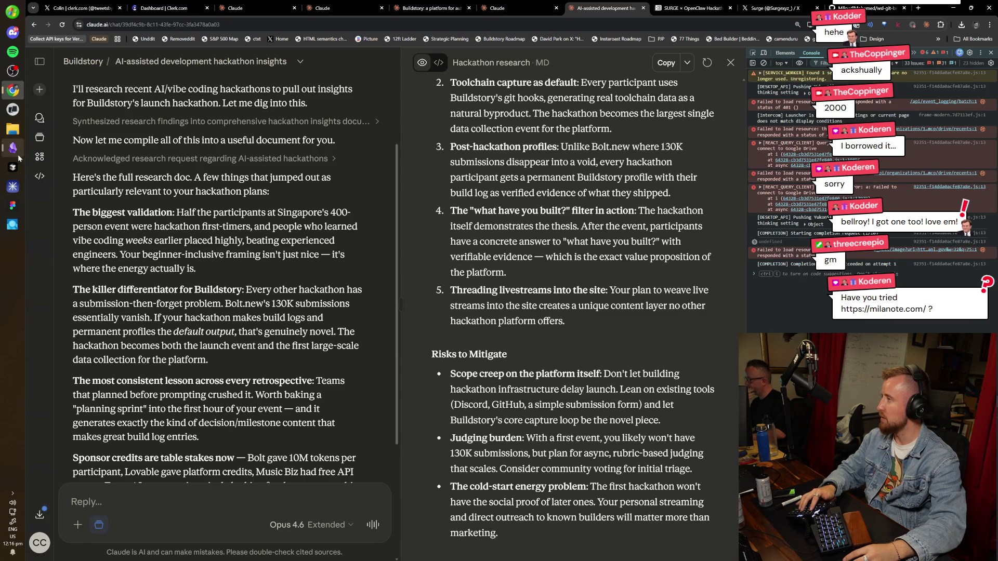
Step: Add an 'Interview reach-out' todo below Write 30s script with two indented contact names
mouse_move(18, 156)
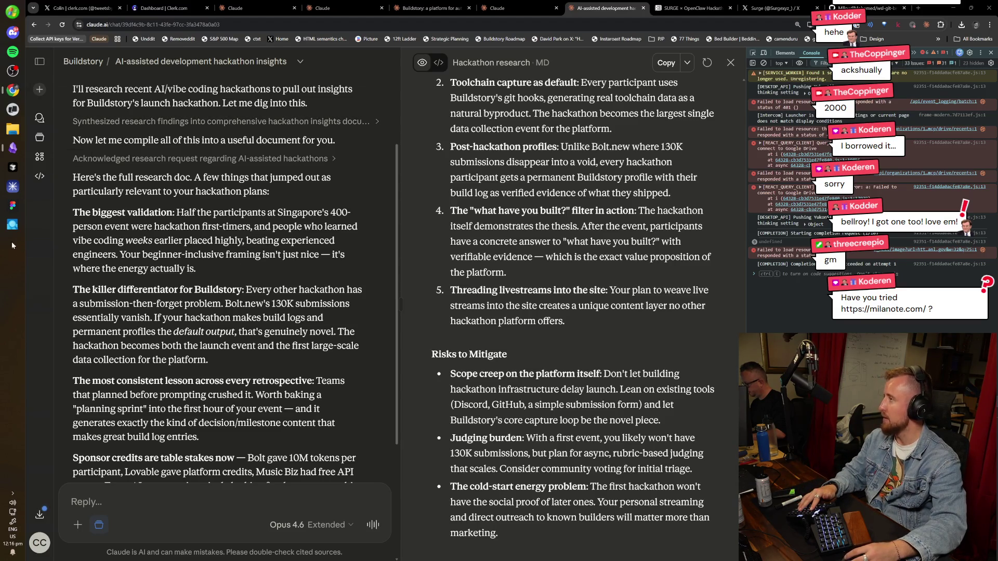
left_click(12, 148)
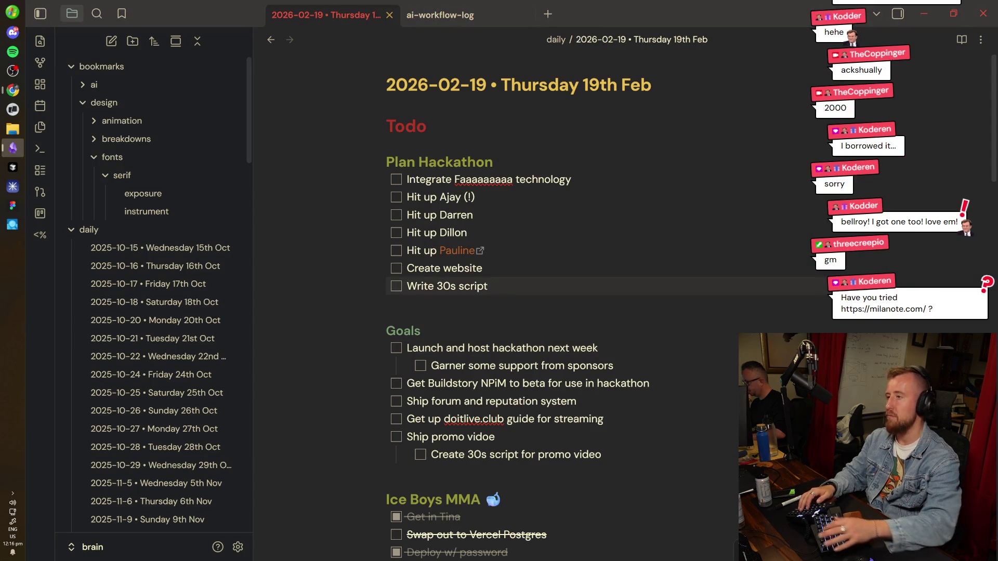
key("Return")
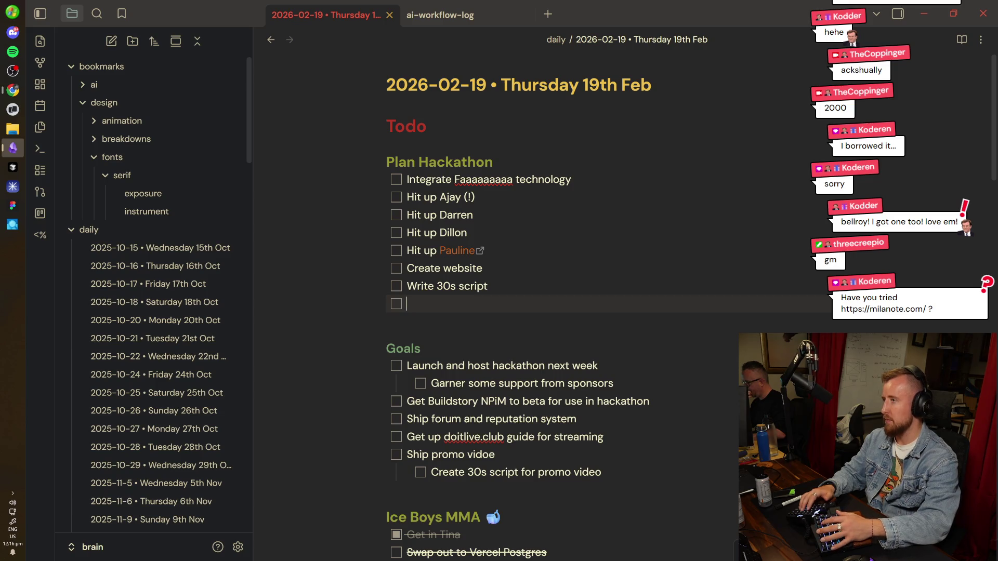
type("Interview reach-out")
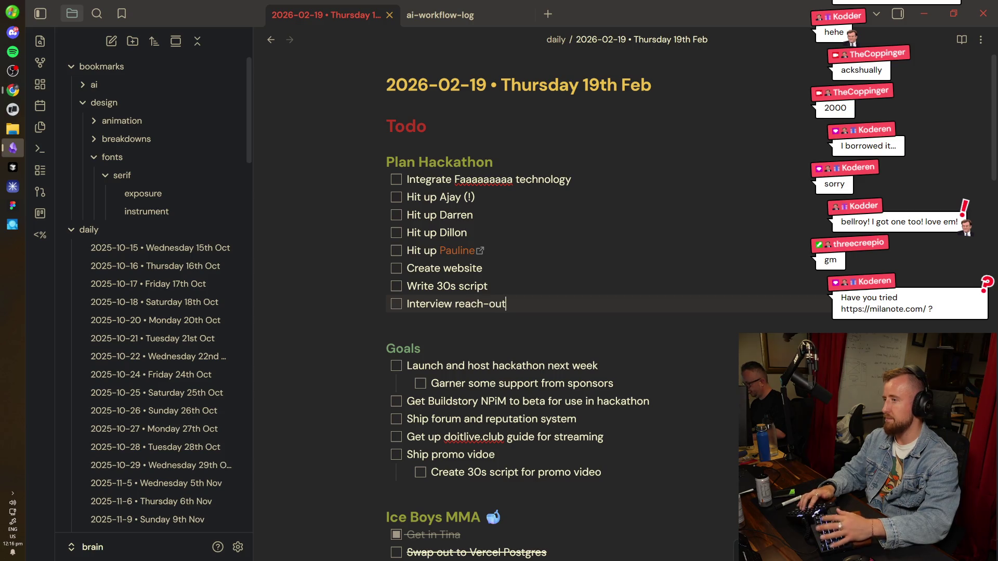
key("Return")
key("Tab")
type("Tess")
key("Return")
type("Ashe")
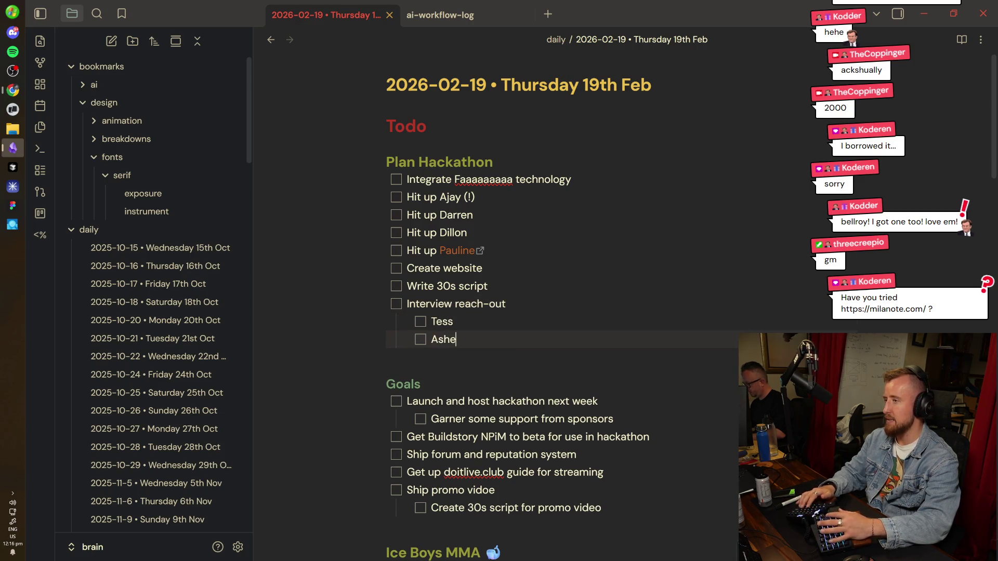
key("Return")
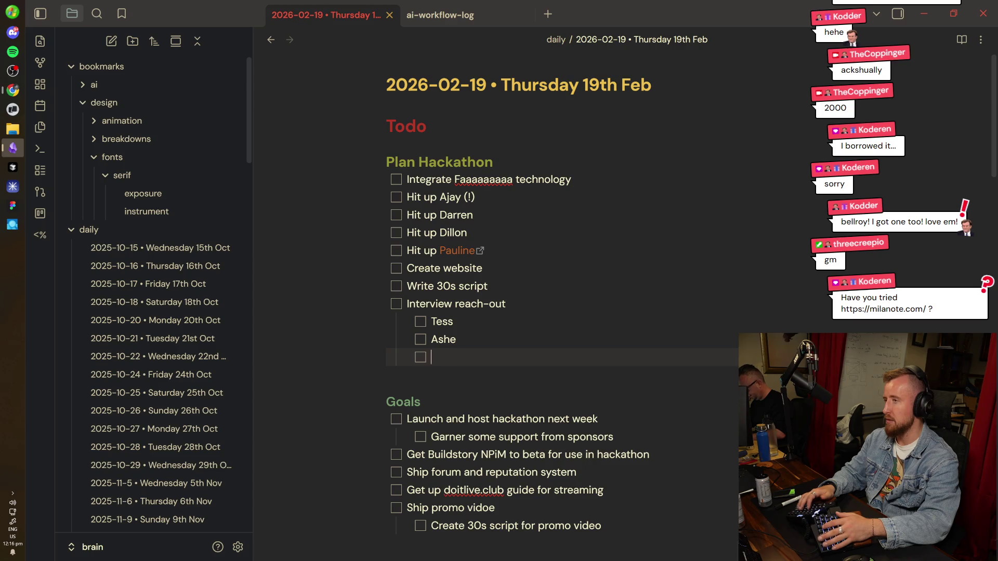
key("alt+Tab")
key("alt+Tab")
key("alt+Tab")
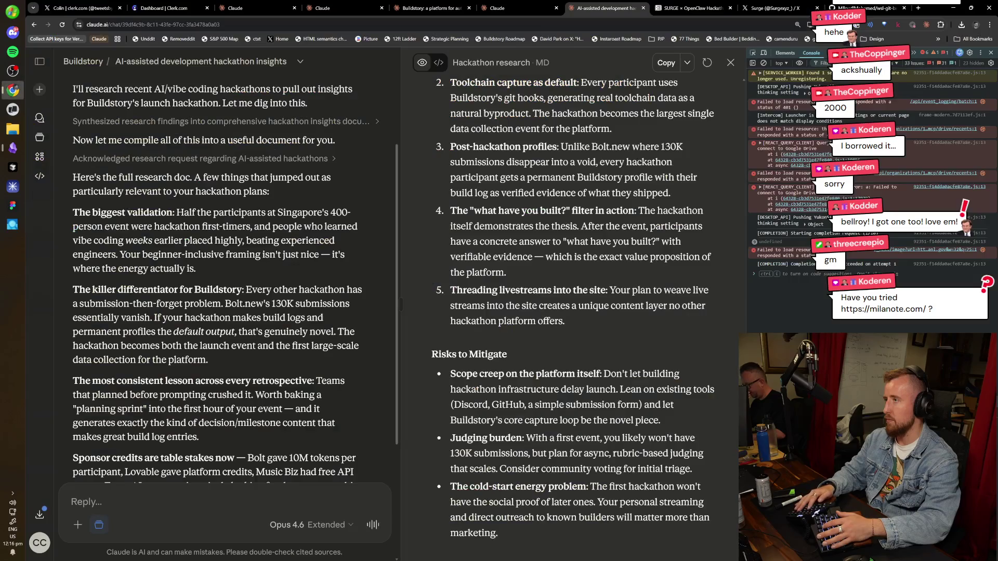
Step: Glance at the X home feed, then add a 'Vercel community person' sub-item in Obsidian
key("alt+Tab")
key("alt+Tab")
key("alt+Tab")
key("alt+Tab")
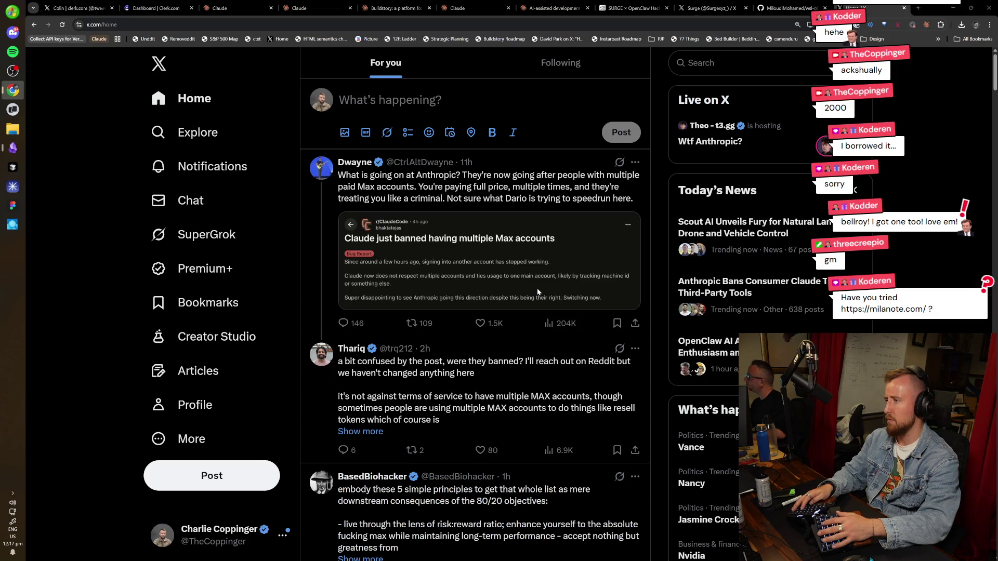
key("alt+Tab")
type("Vercel co")
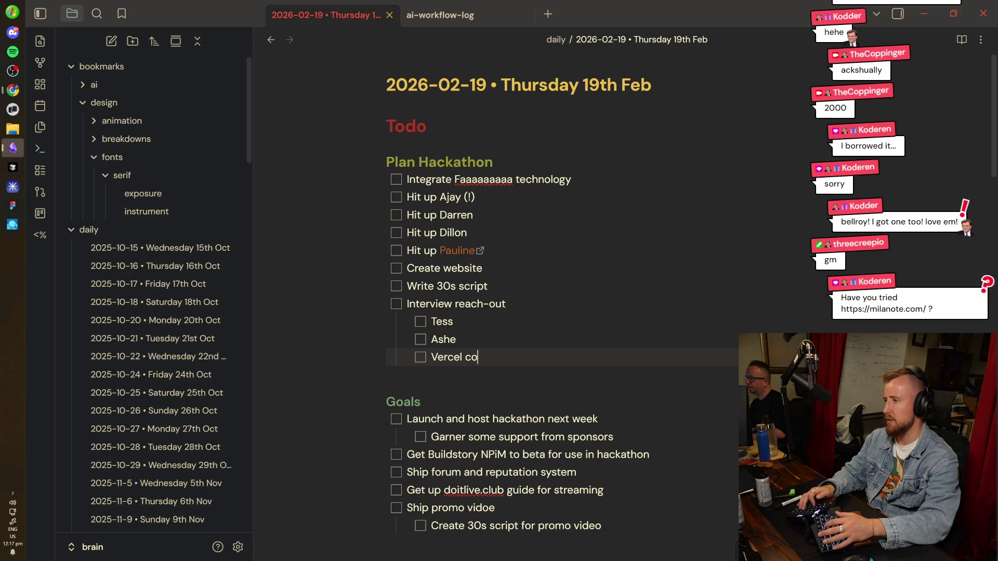
type("mmunity person")
Step: Add 'Supabase devrel' and a contact labelled '(Clerk)' as reach-out sub-items
key("Return")
type("Supabase devrel")
key("Return")
type("Colli")
key("BackSpace")
type("n?")
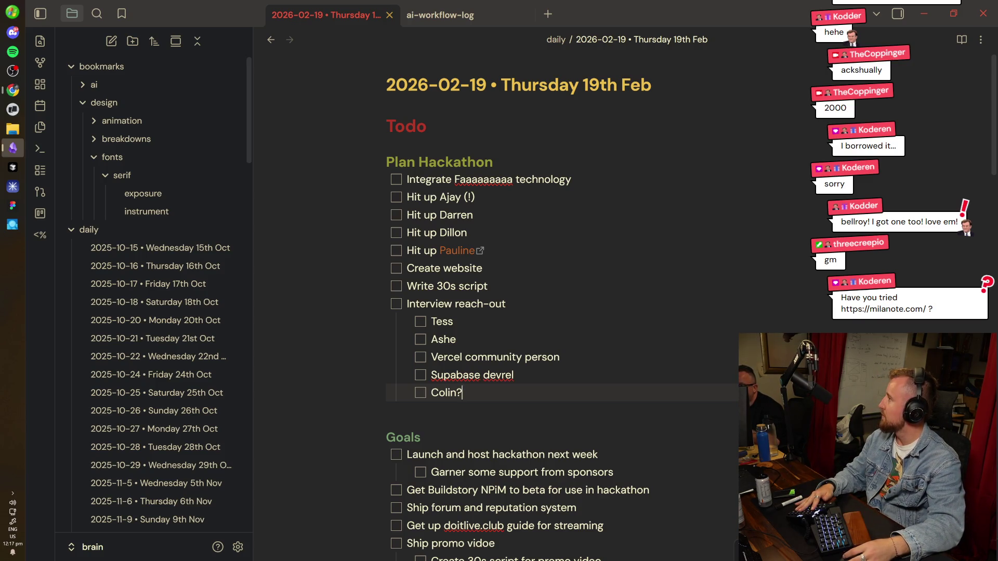
key("alt+Tab")
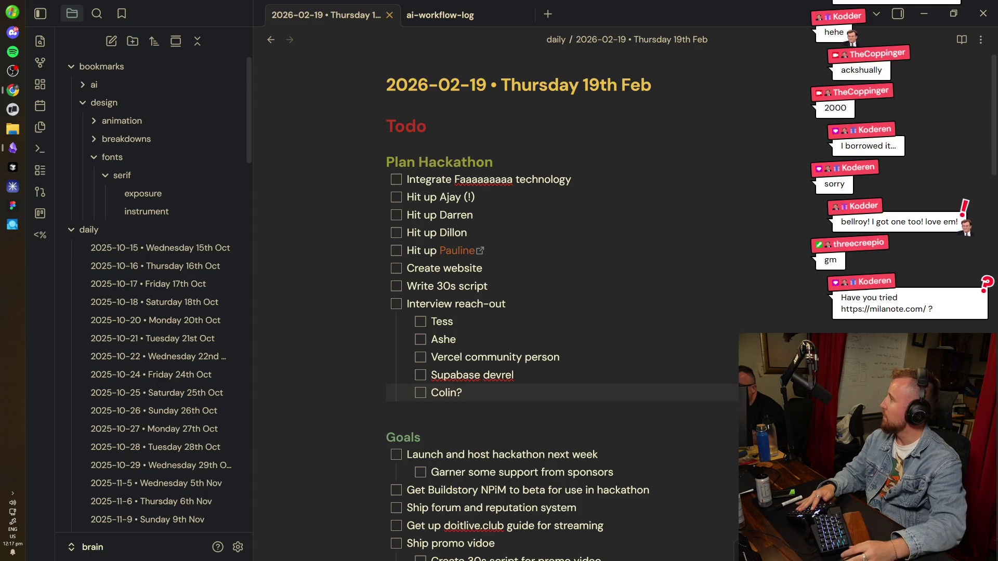
key("alt+Tab")
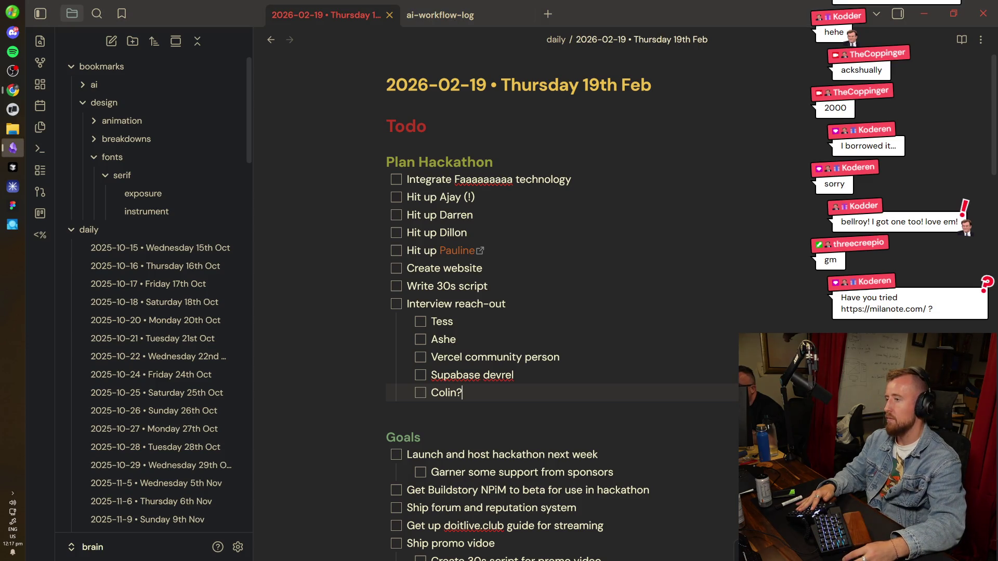
key("BackSpace")
type("()")
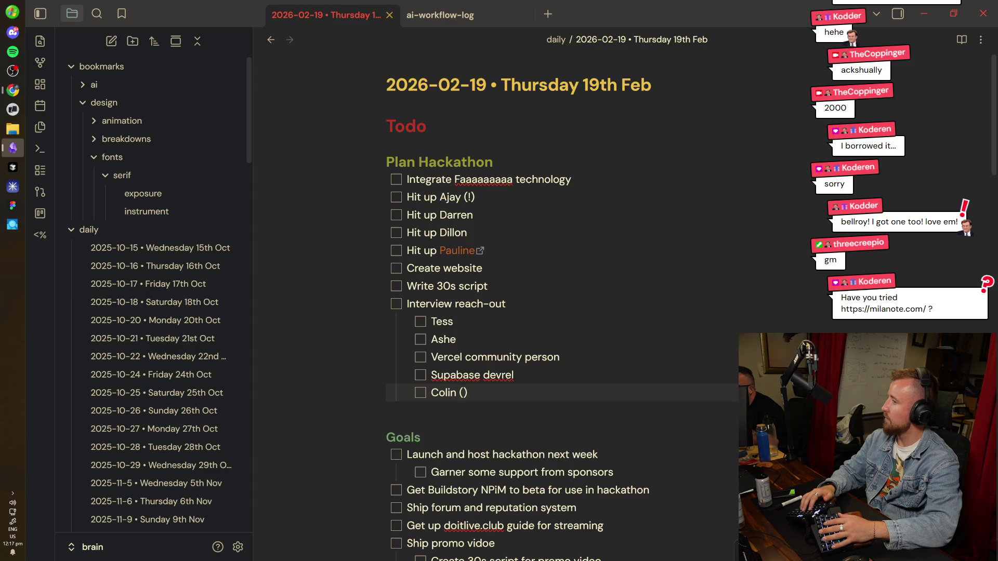
type("Clerk)")
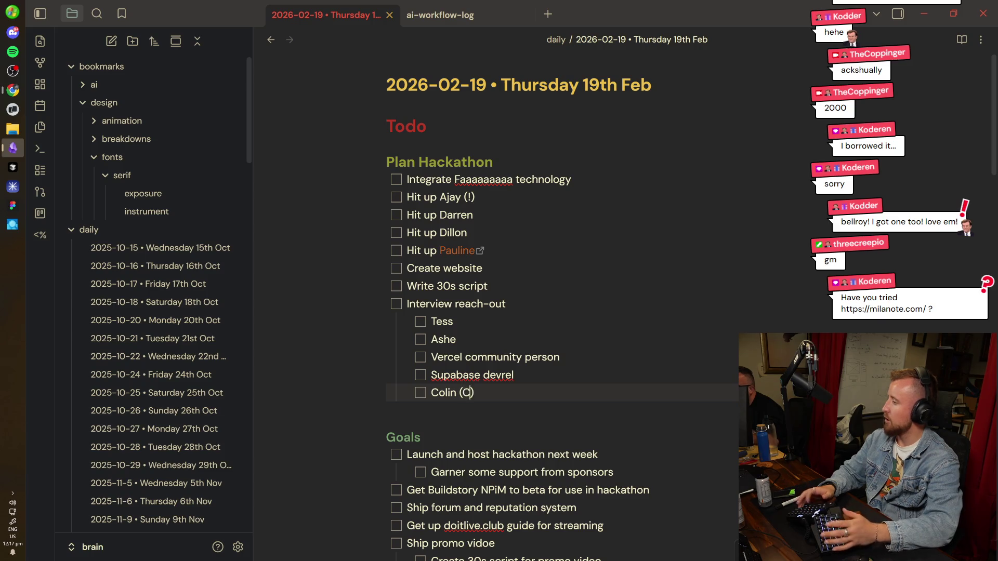
Step: Annotate the Supabase devrel entry with alternative contact names in parentheses
left_click(514, 374)
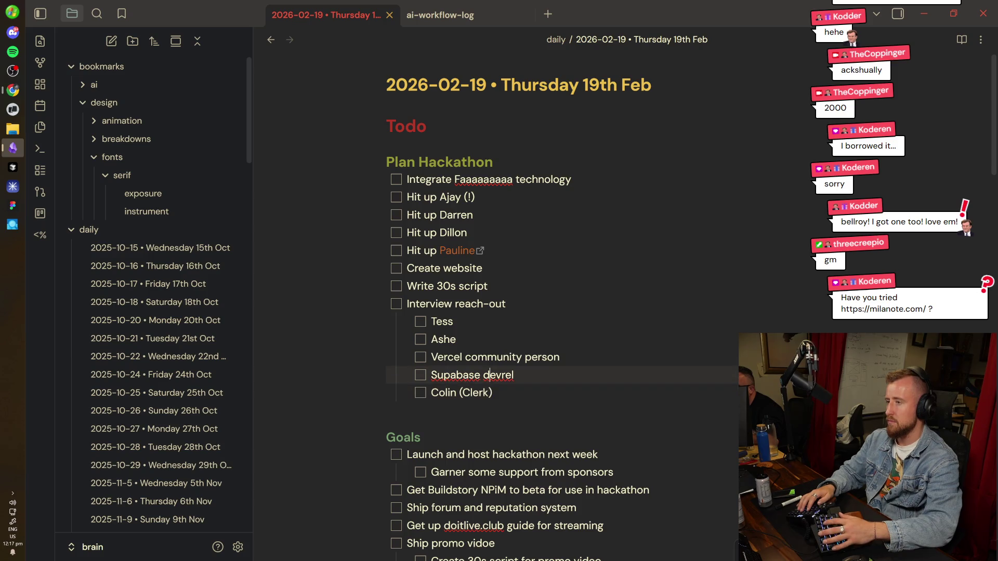
type("(or Pau;")
key("BackSpace")
type("l/Ant!?!?")
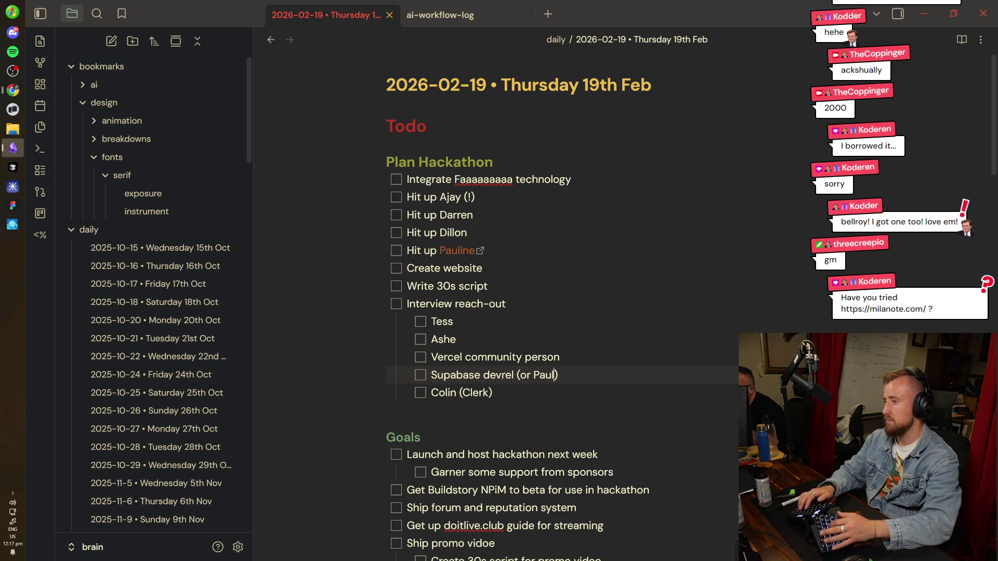
Step: Add two more contact names below the Clerk entry
key("Down")
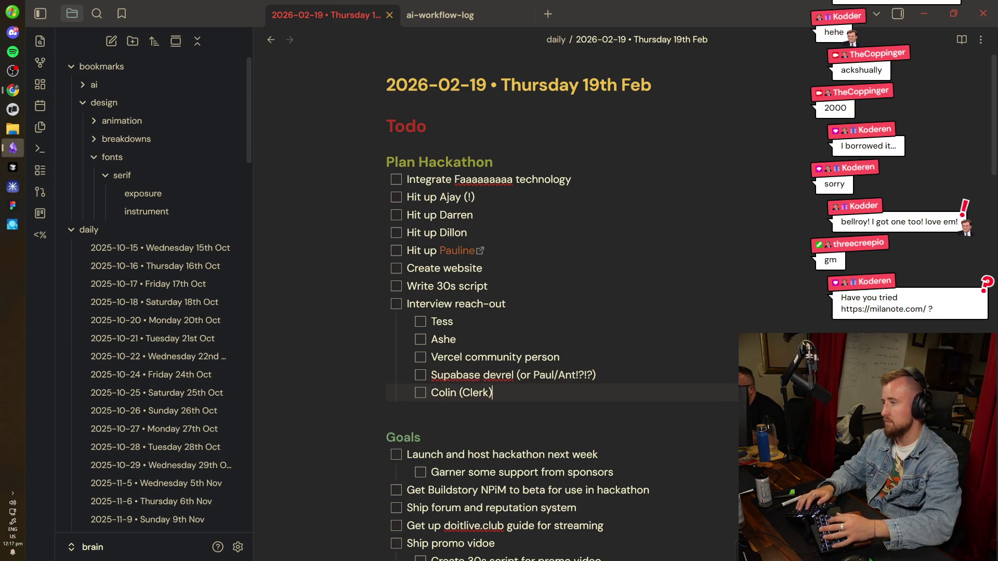
key("Return")
type("Darren")
key("Return")
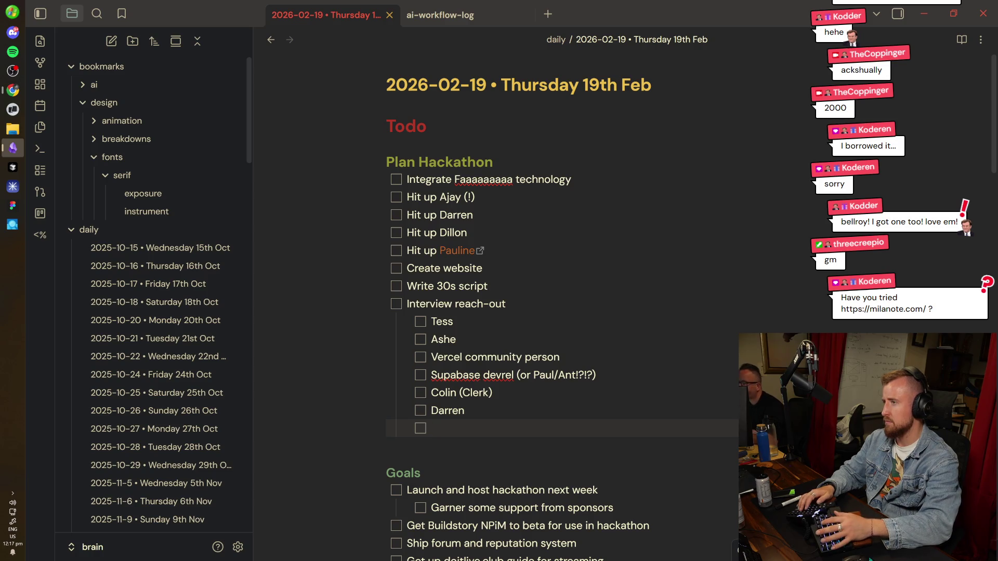
type("Dillon")
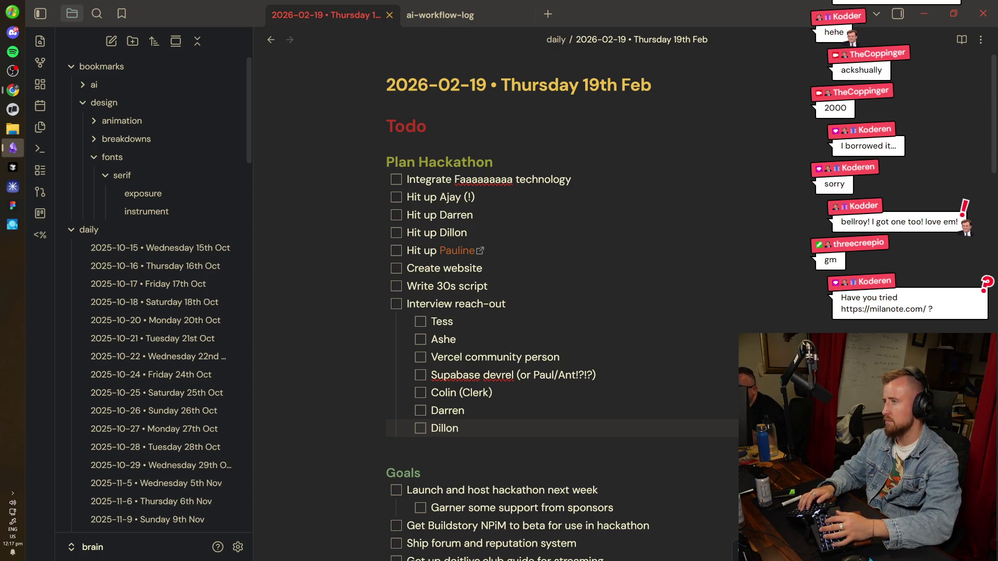
key("Up")
key("Up")
key("Up")
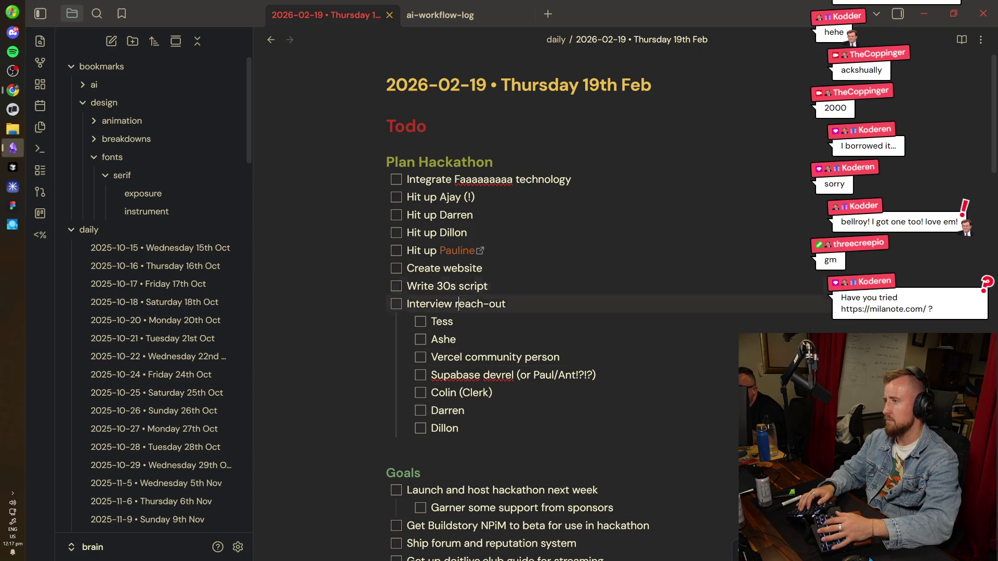
Step: Move the linked name from the Hit up item onto the Vercel community person line
key("End")
key("shift+Home")
key("ctrl+shift+Right")
key("ctrl+shift+Right")
key("ctrl+c")
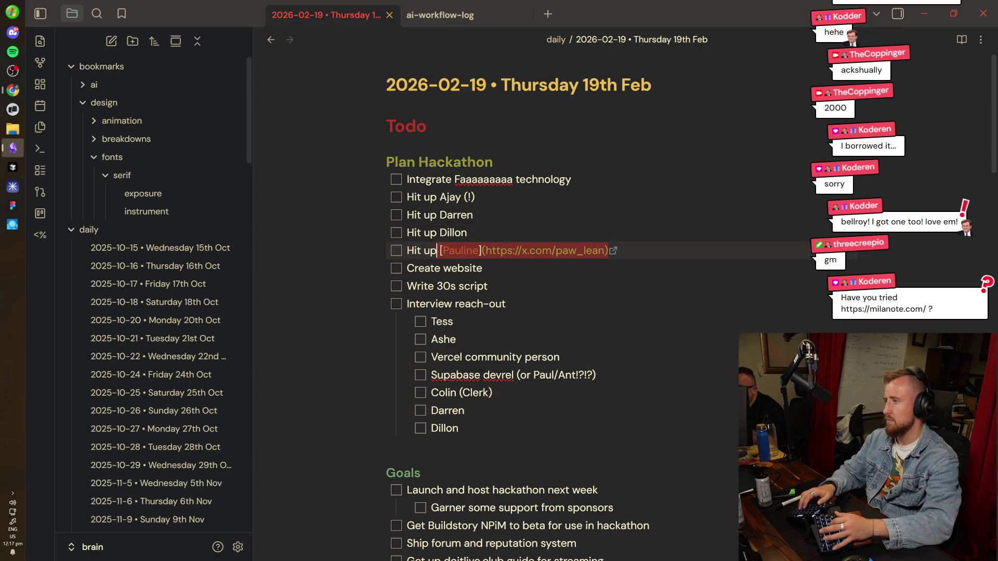
key("BackSpace")
key("Down")
key("Down")
key("Down")
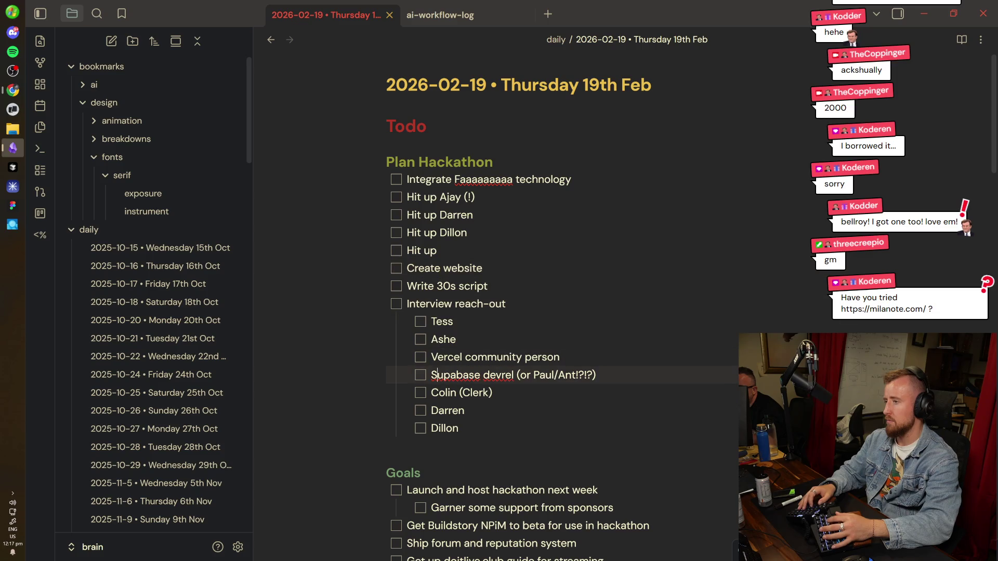
key("Down")
key("Down")
key("Down")
key("Up")
key("Up")
key("Up")
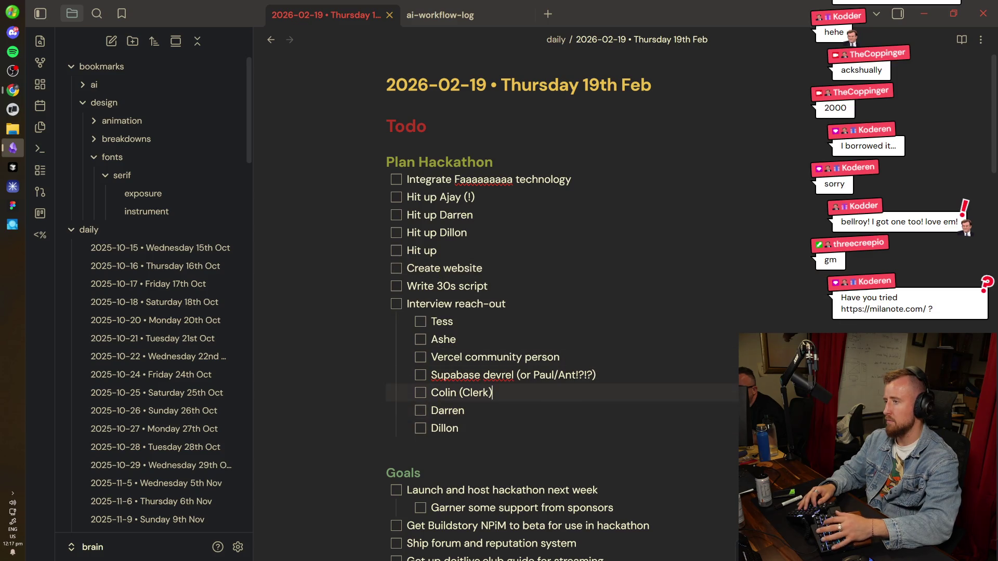
key("shift+Home")
key("ctrl+v")
Step: Delete the three leftover Hit up lines and start a new item at the list end
key("Up")
key("Up")
key("Up")
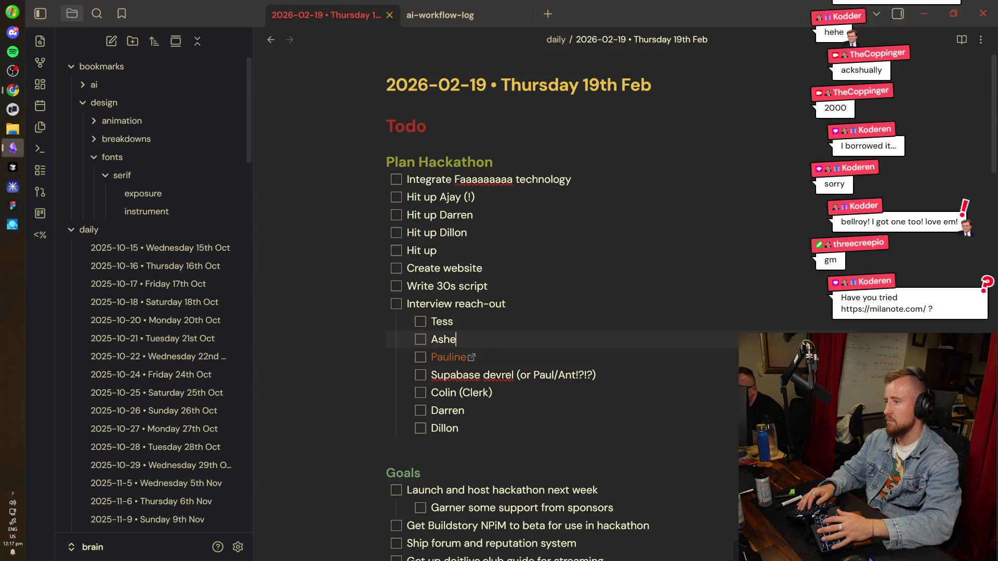
key("shift+Up")
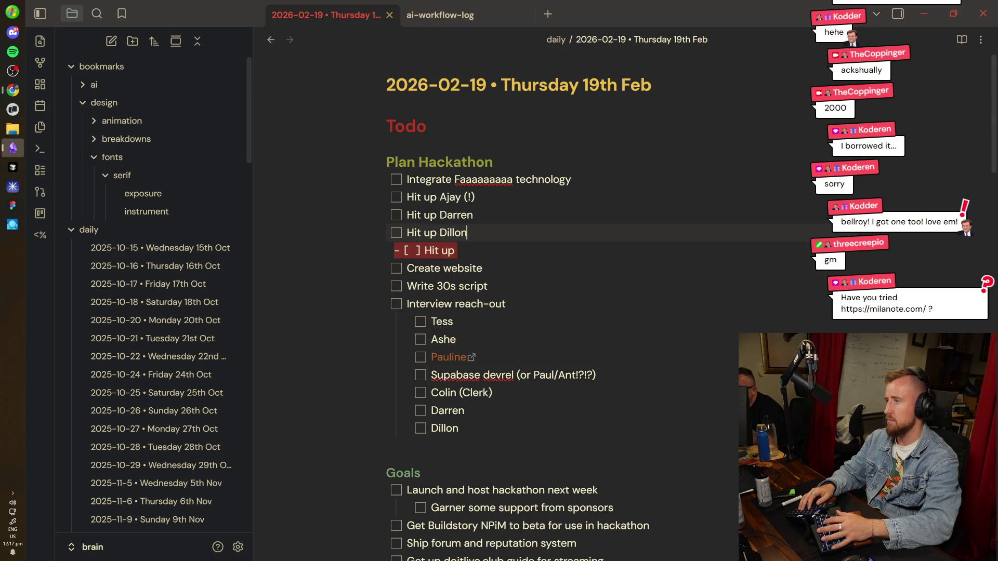
key("shift+Up")
key("shift+Up")
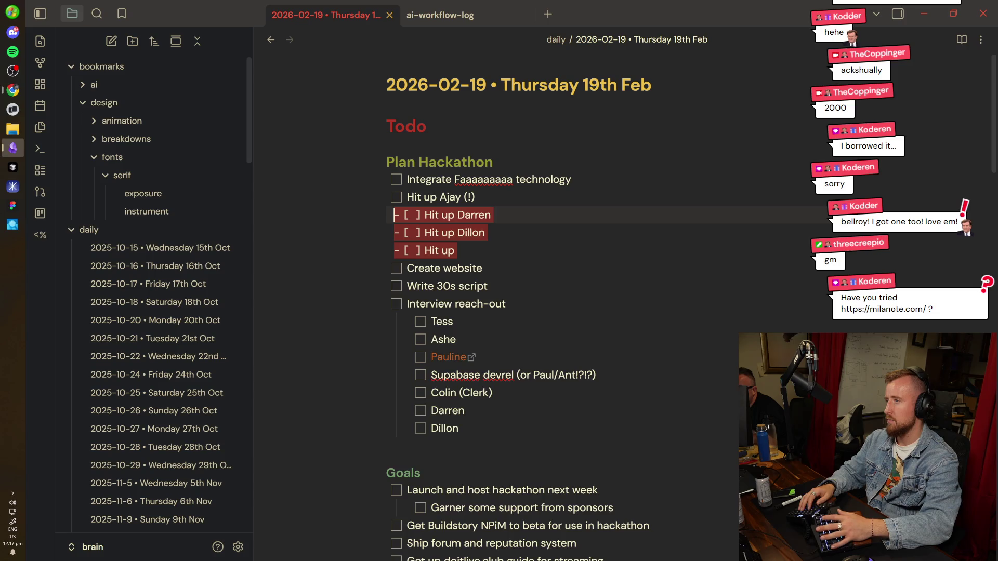
key("BackSpace")
key("Delete")
key("Down")
key("Down")
key("Down")
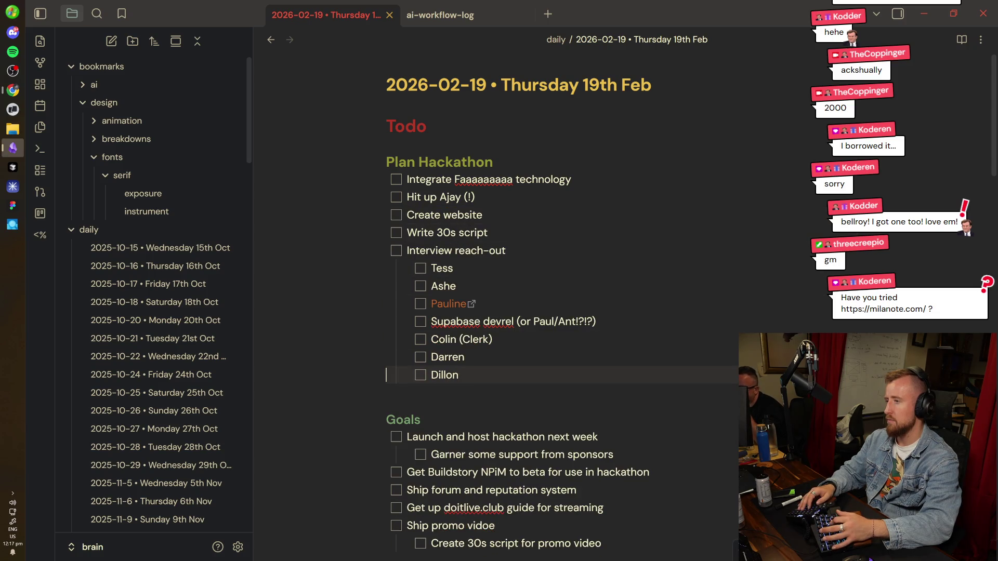
key("Return")
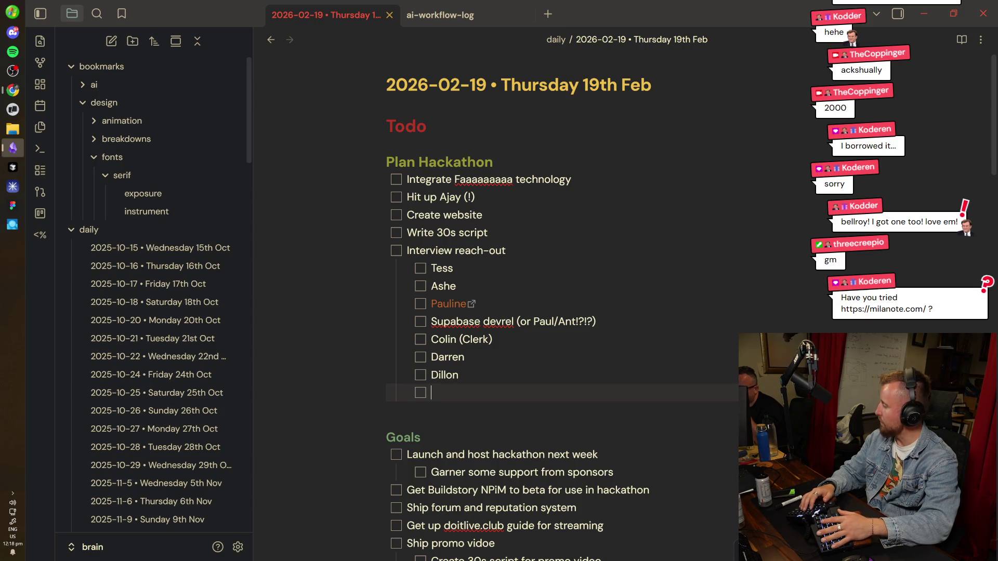
Step: Add two more contacts and remove the standalone hit-up item
type("Garry")
left_click(459, 375)
left_click(468, 197)
key("shift+Home")
key("shift+Home")
key("BackSpace")
key("BackSpace")
key("Down")
key("Down")
key("Down")
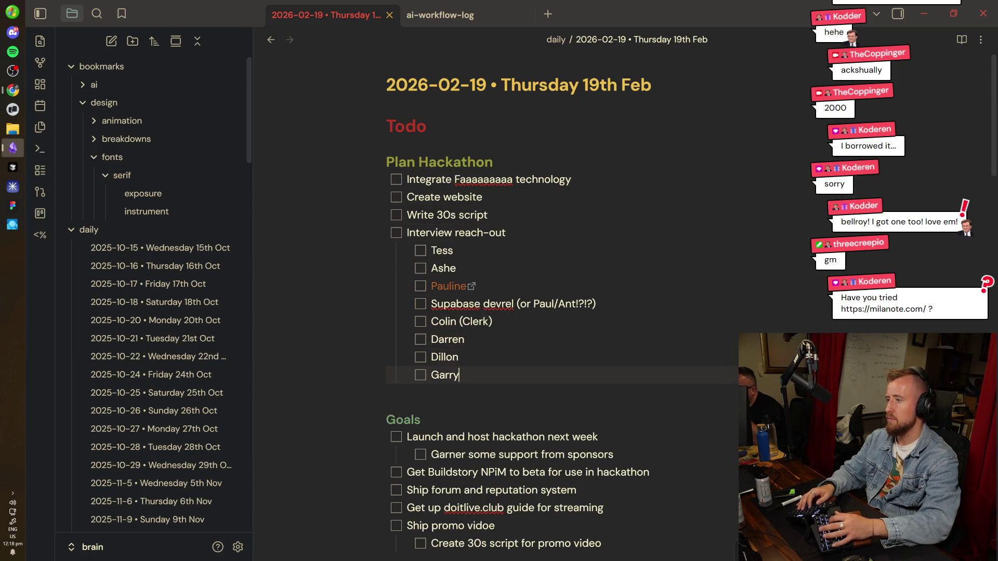
key("Return")
type("Ajay")
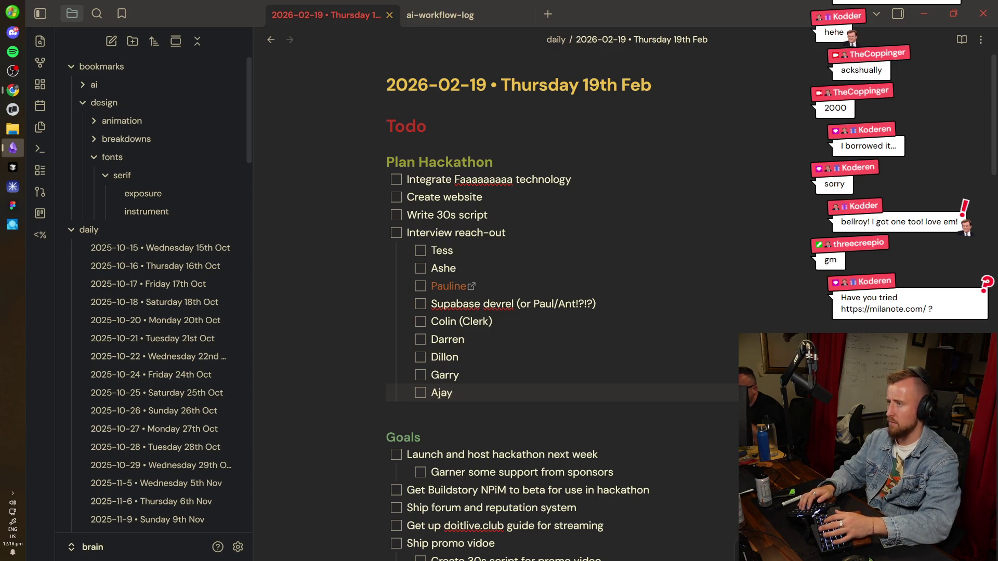
Step: Append '(Tembo)' and '(Vercel)' company notes beside the matching contacts
key("Up")
key("Up")
key("Up")
type("(Tembo)")
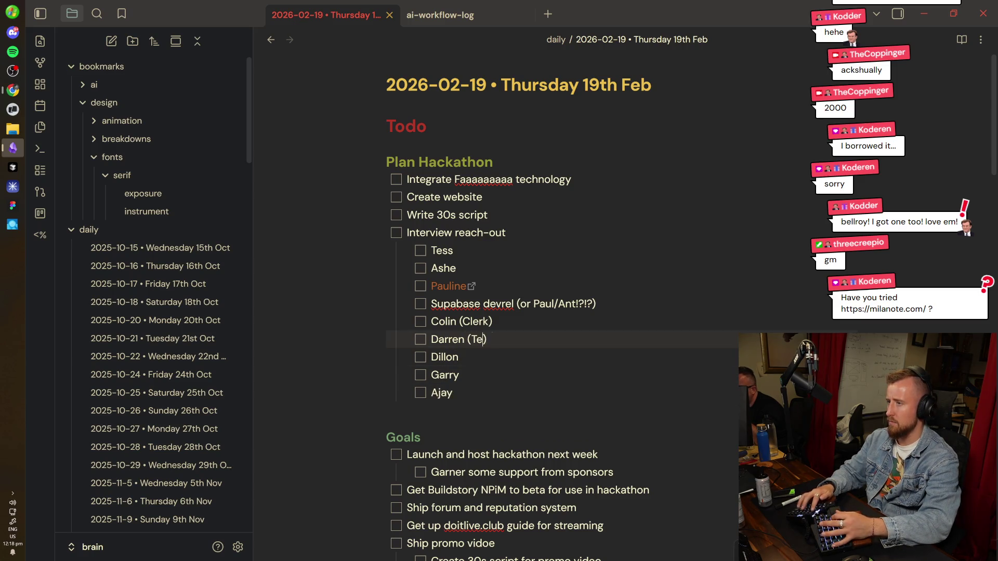
key("Up")
key("Up")
key("Up")
type("(Vercel)")
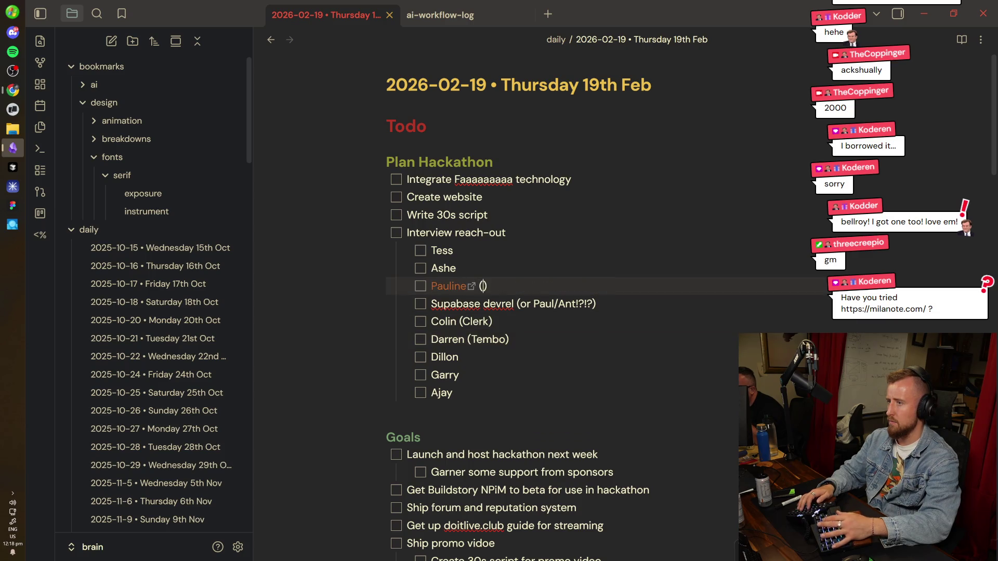
key("Up")
key("Down")
key("Down")
key("Down")
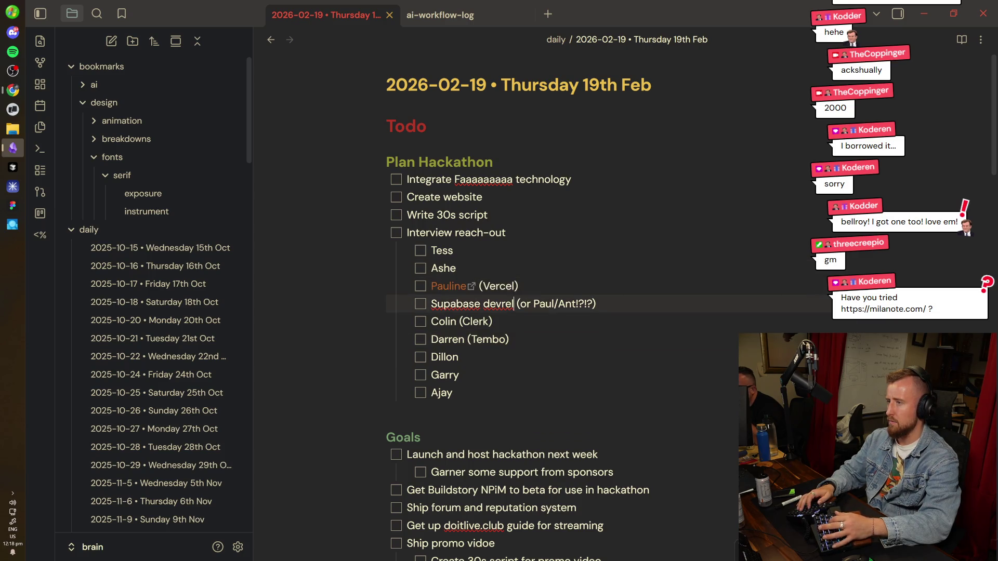
left_click(459, 357)
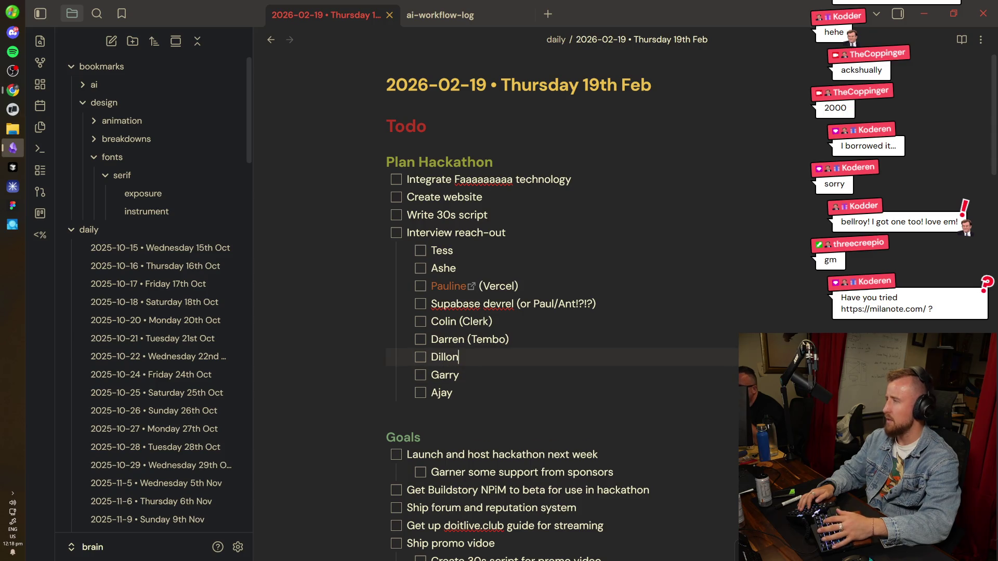
type("(ver)")
key("BackSpace")
key("BackSpace")
key("BackSpace")
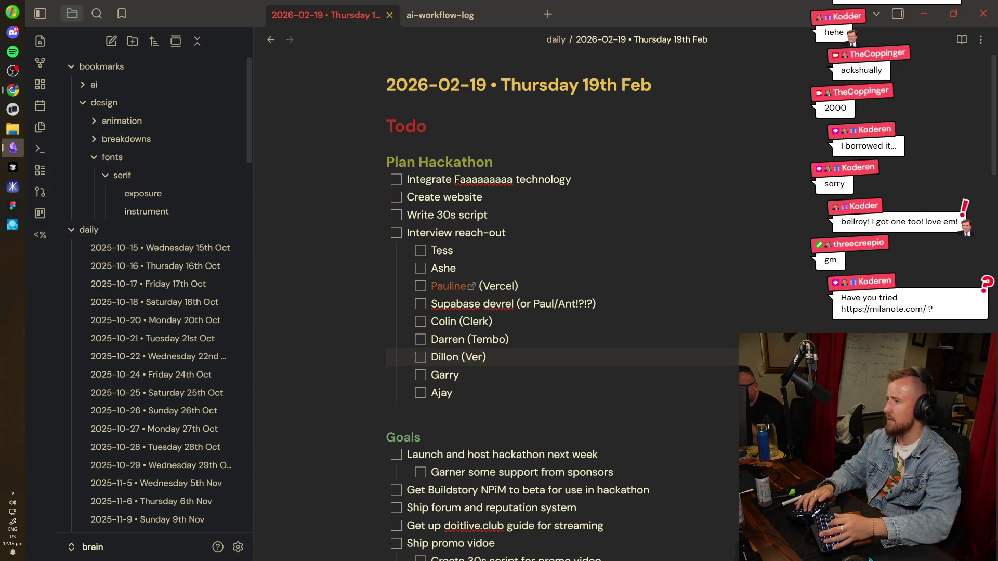
type("cel")
Step: Insert an indented checkbox item between contacts and add an empty item at the list end
left_click(386, 374)
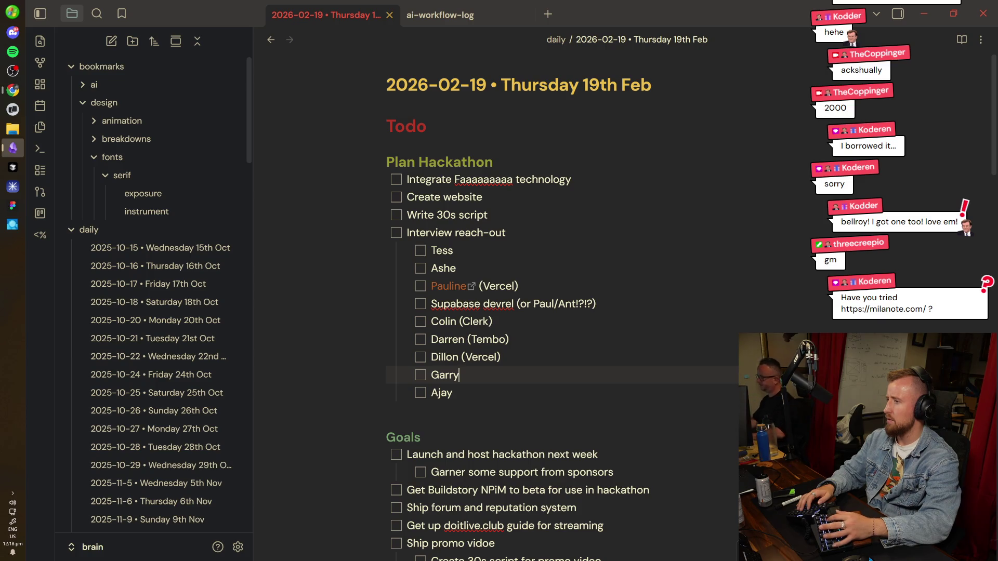
key("Return")
key("Up")
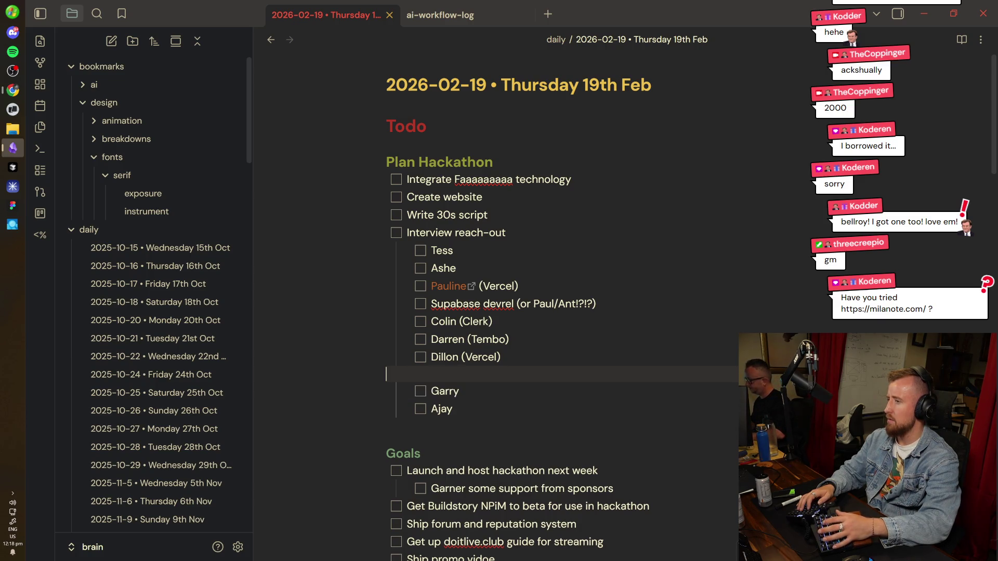
key("ctrl+l")
key("Tab")
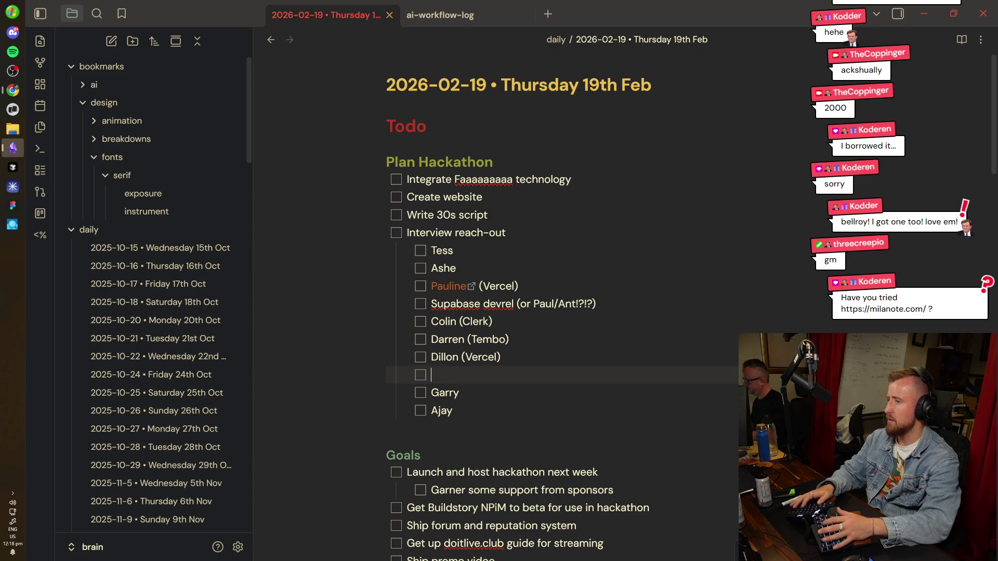
left_click(431, 393)
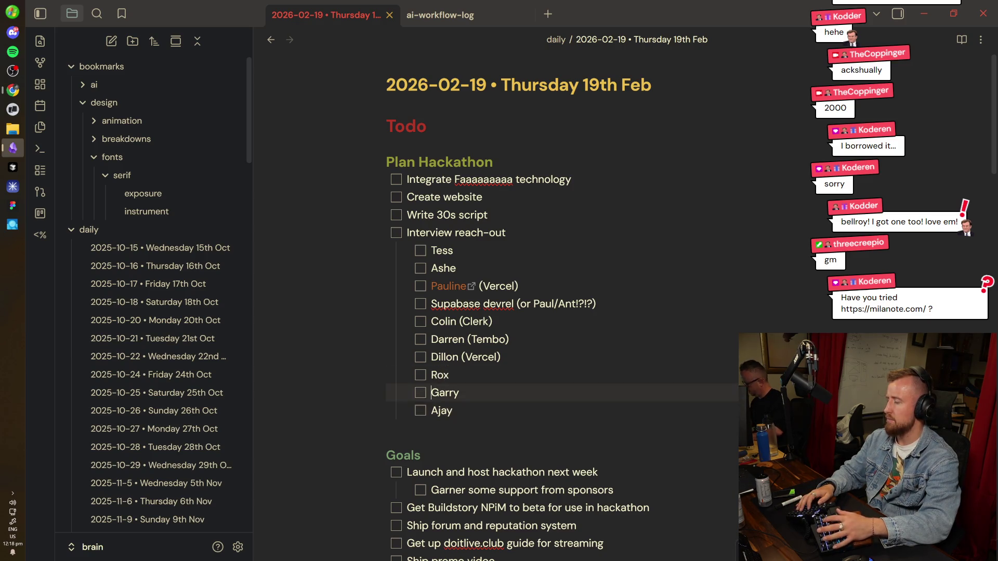
type("(Vercel)")
left_click(453, 411)
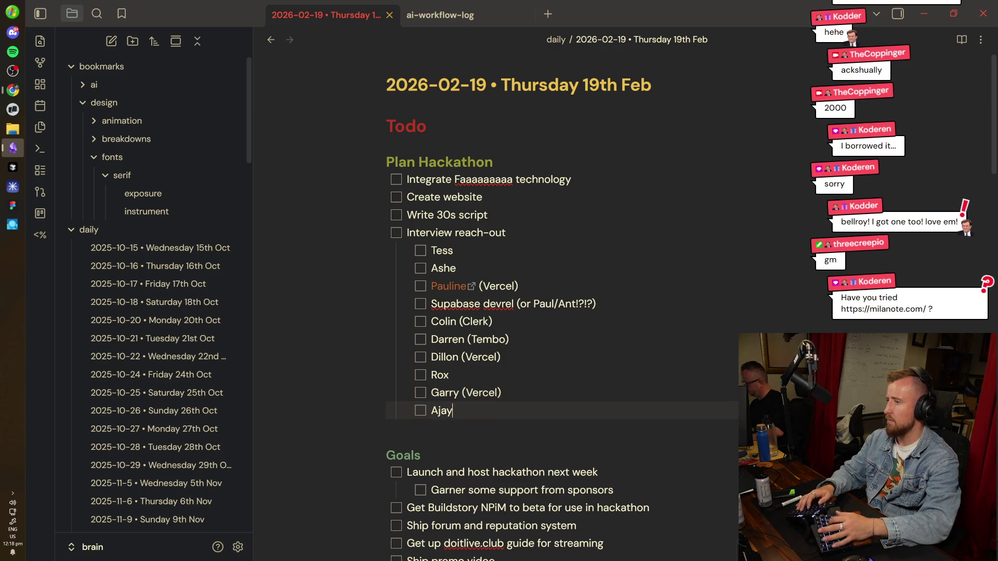
key("Return")
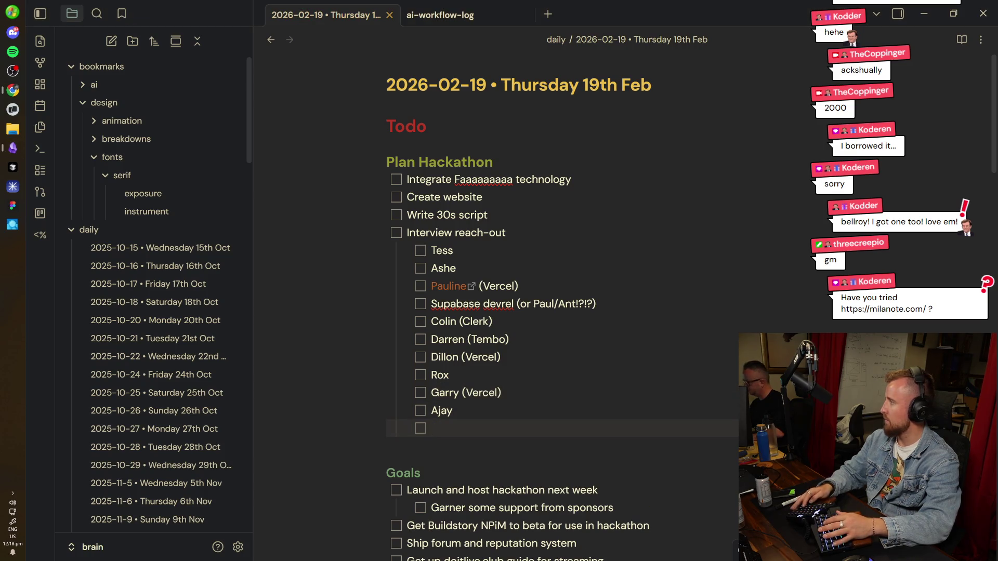
key("alt+Tab")
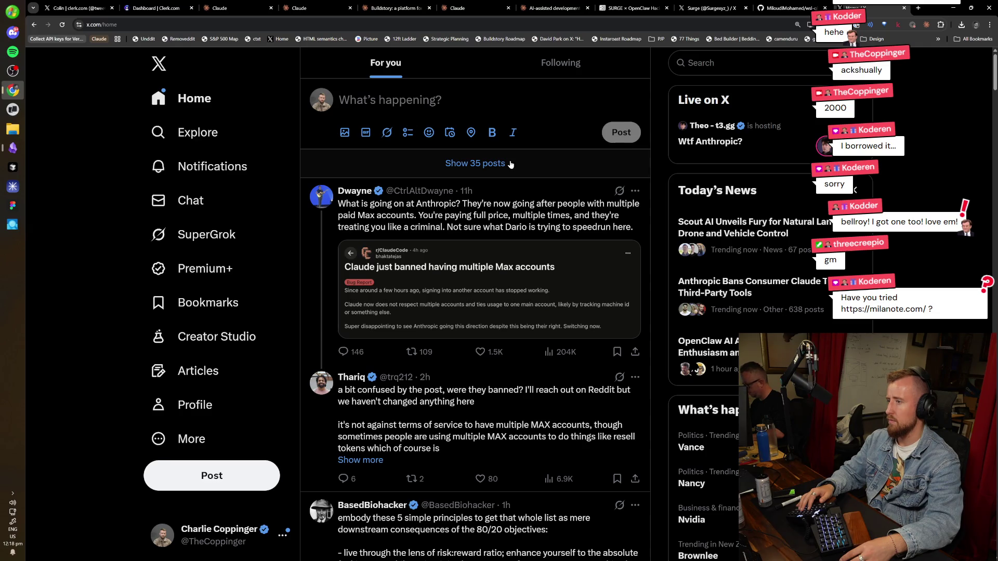
Step: Expand the reply about multiple Max accounts, open the post, and visit the replier's profile
left_click(370, 460)
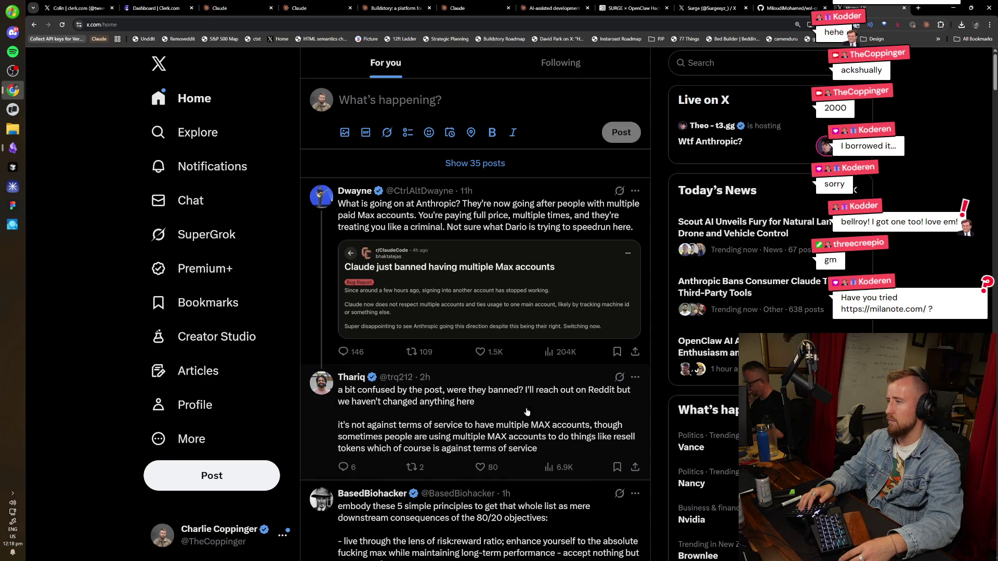
left_click(550, 436)
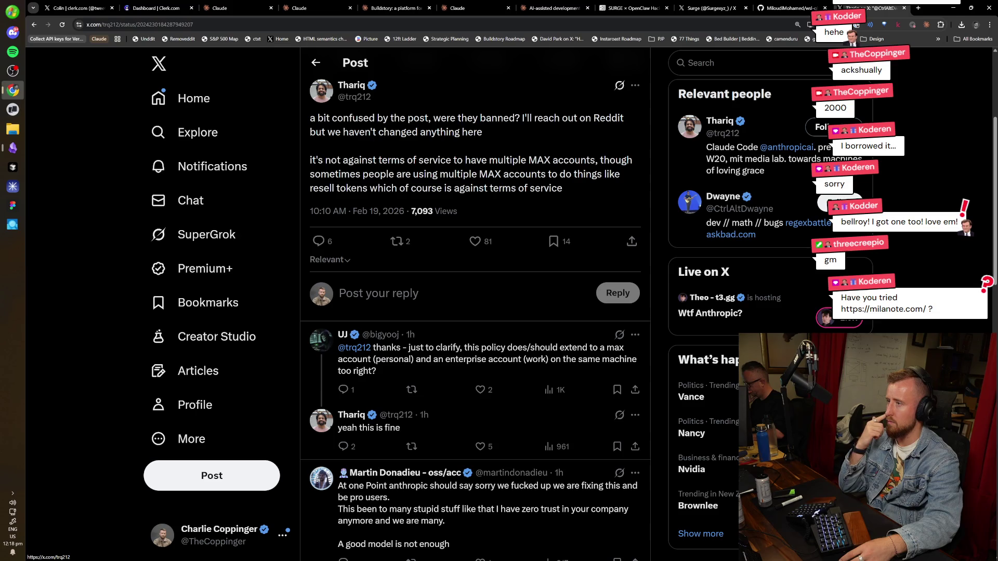
scroll(504, 402, "down", 1)
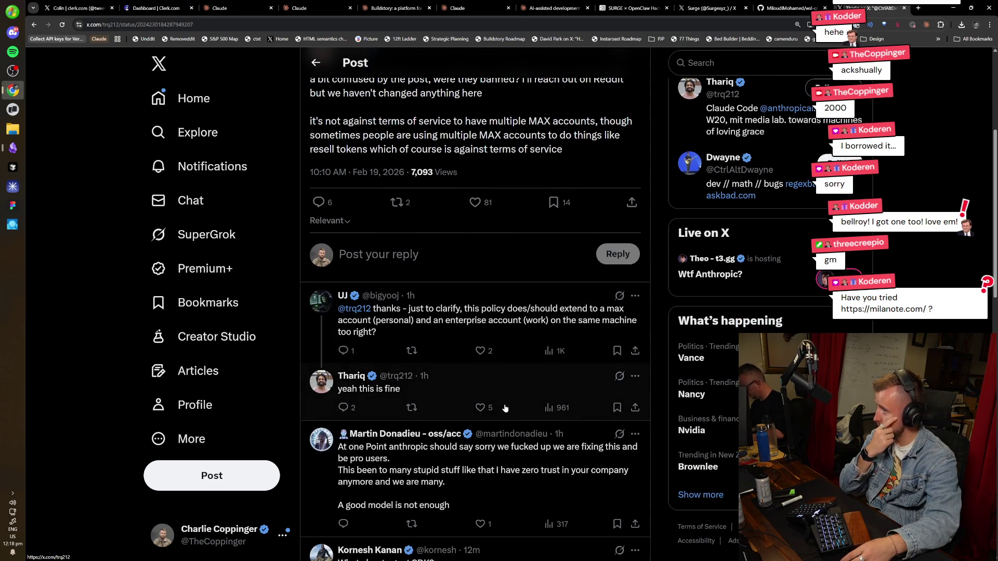
scroll(505, 408, "down", 1)
scroll(508, 441, "down", 1)
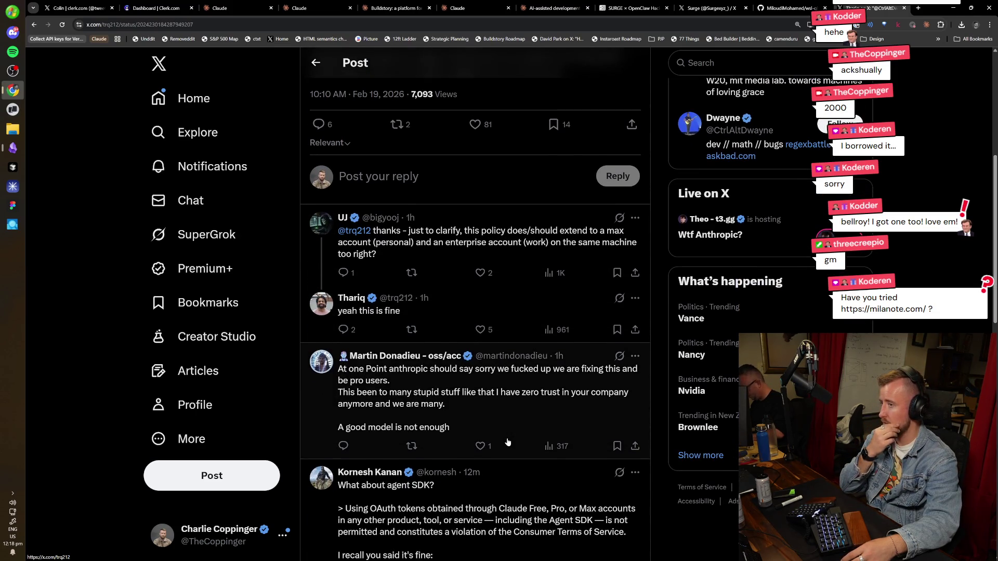
scroll(508, 442, "down", 3)
scroll(502, 395, "up", 5)
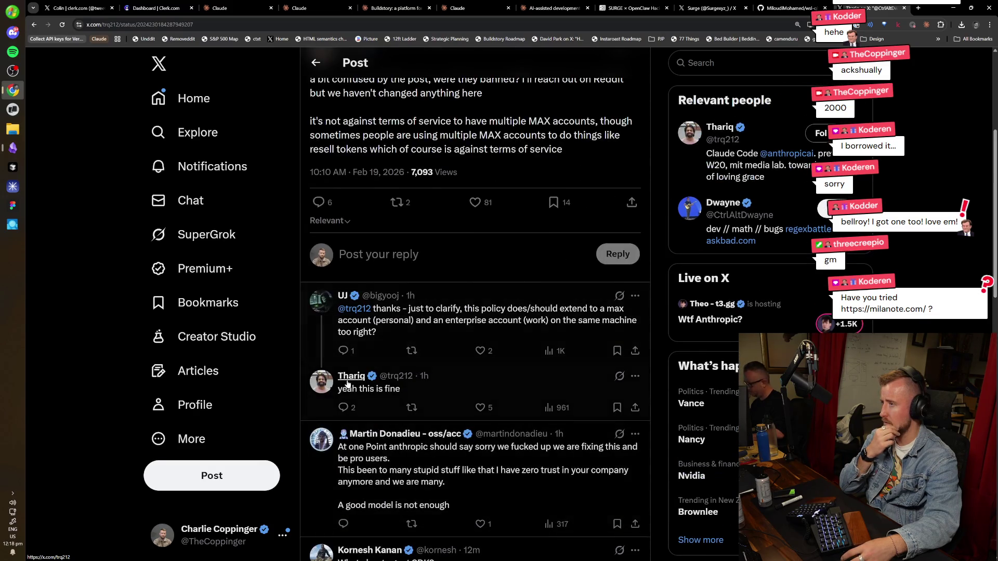
left_click(347, 380)
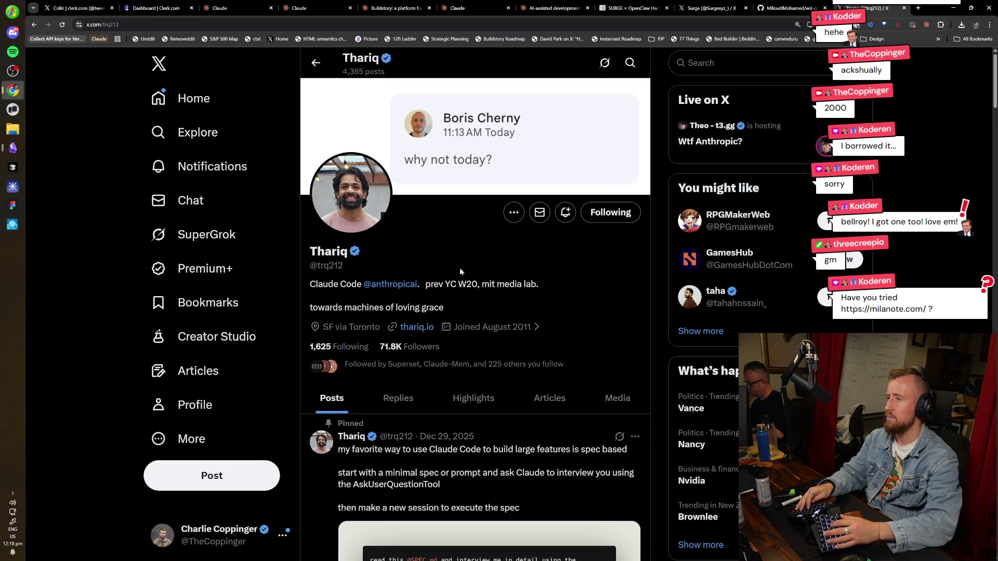
key("ctrl+l")
Step: Add a '(Claude)' contact sub-item whose name links to the copied X profile URL
key("alt+Tab")
type("Th")
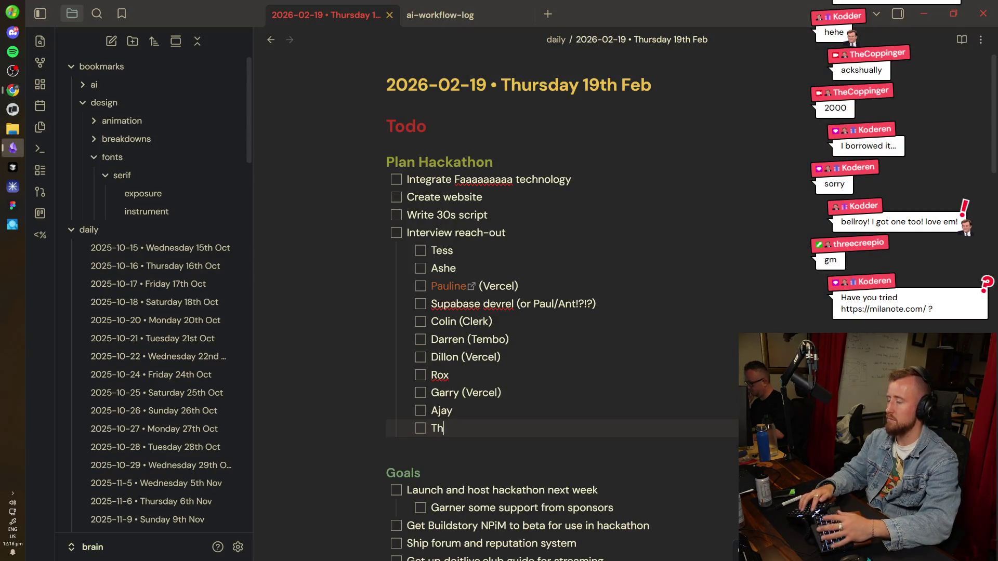
key("alt+Tab")
key("ctrl+c")
key("alt+Tab")
type("(")
key("ctrl+v")
key("ctrl+z")
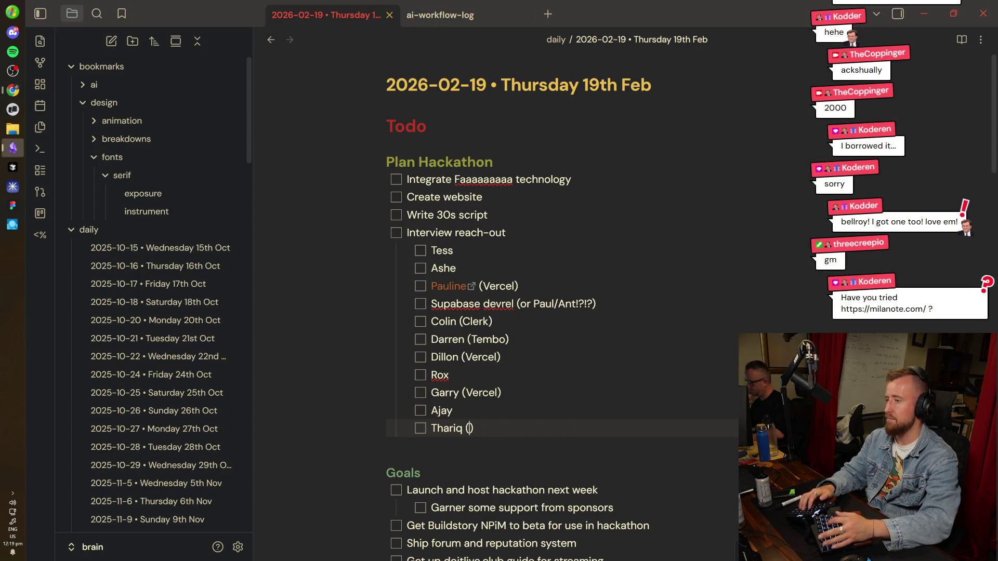
type("de Code")
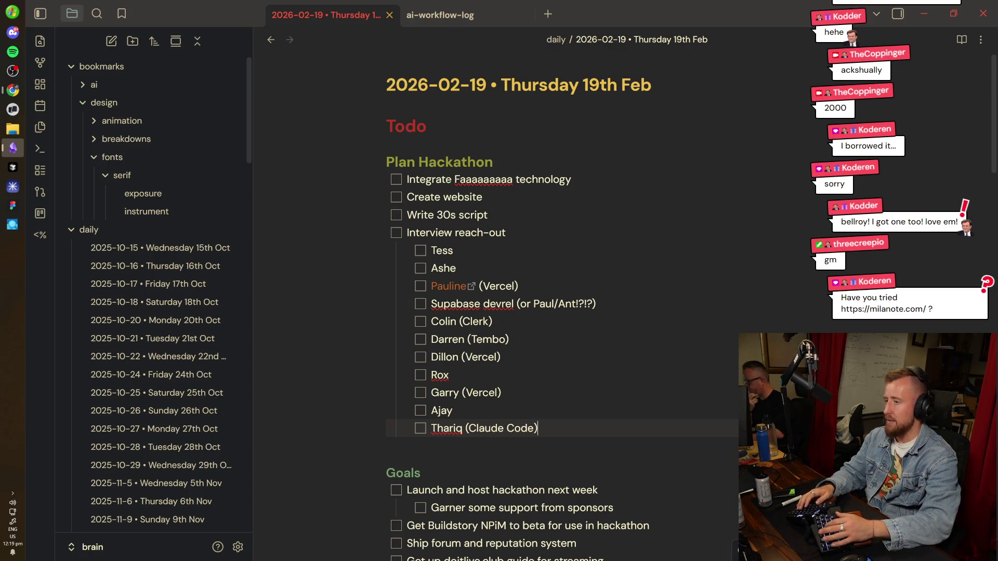
key("Return")
key("alt+Tab")
key("alt+Tab")
double_click(446, 428)
key("ctrl+v")
key("alt+Tab")
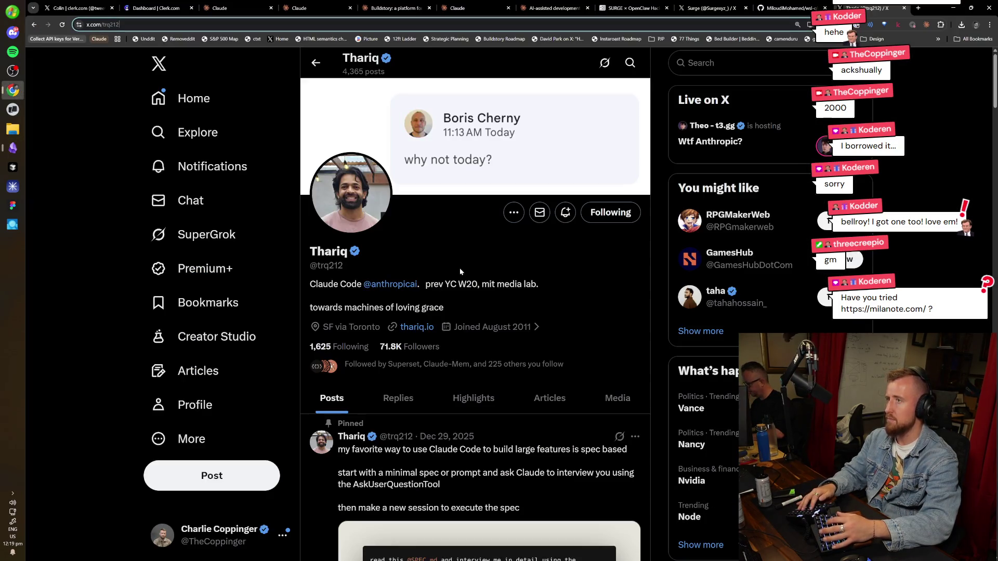
Step: Search X for the account and open it from the results
left_click(784, 57)
type("anthony")
left_click(769, 263)
Step: Create the broadcast with OBS Live source and chat open to everyone, then start a share post
left_click(508, 382)
left_click(504, 436)
scroll(503, 451, "down", 2)
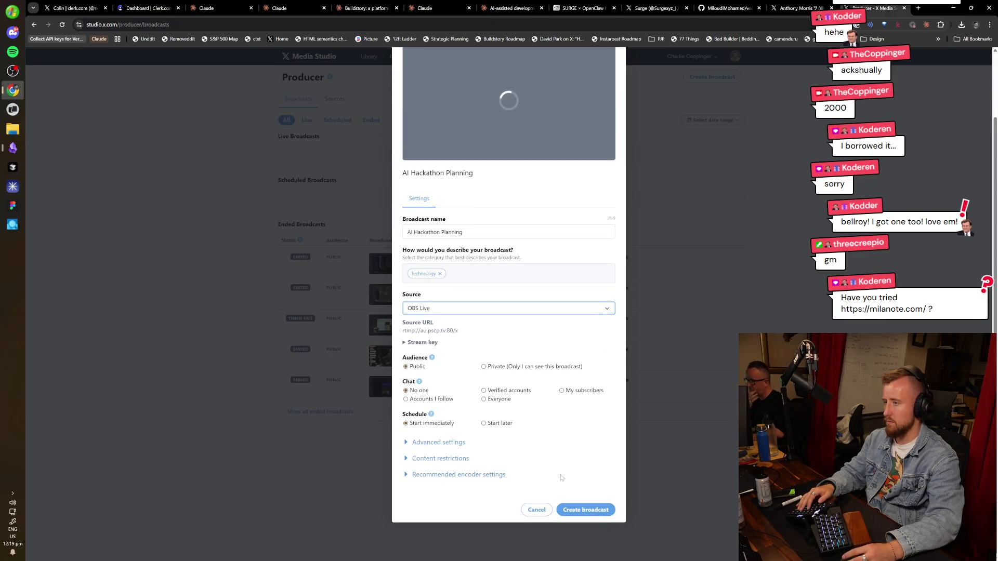
left_click(483, 400)
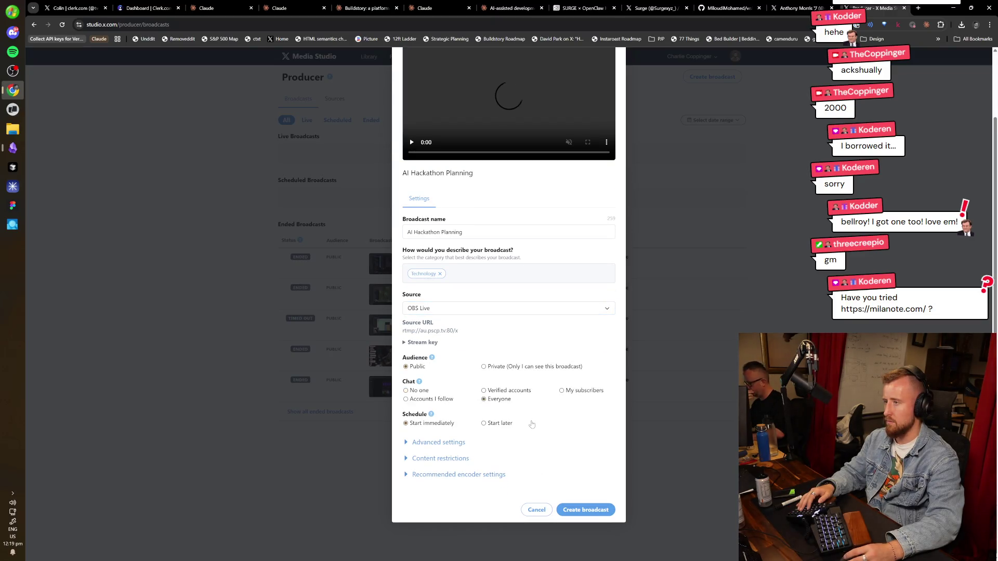
left_click(586, 510)
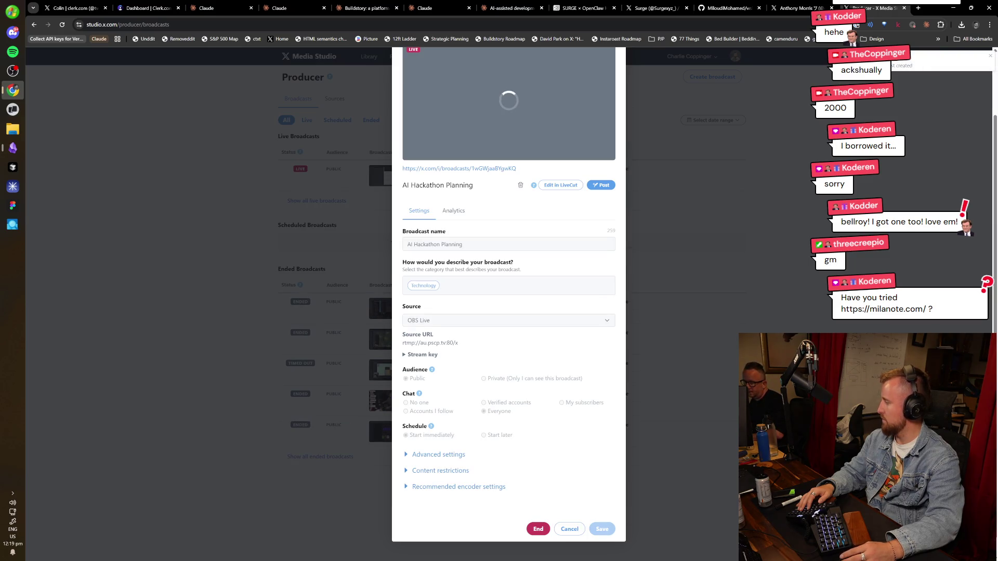
scroll(662, 471, "up", 2)
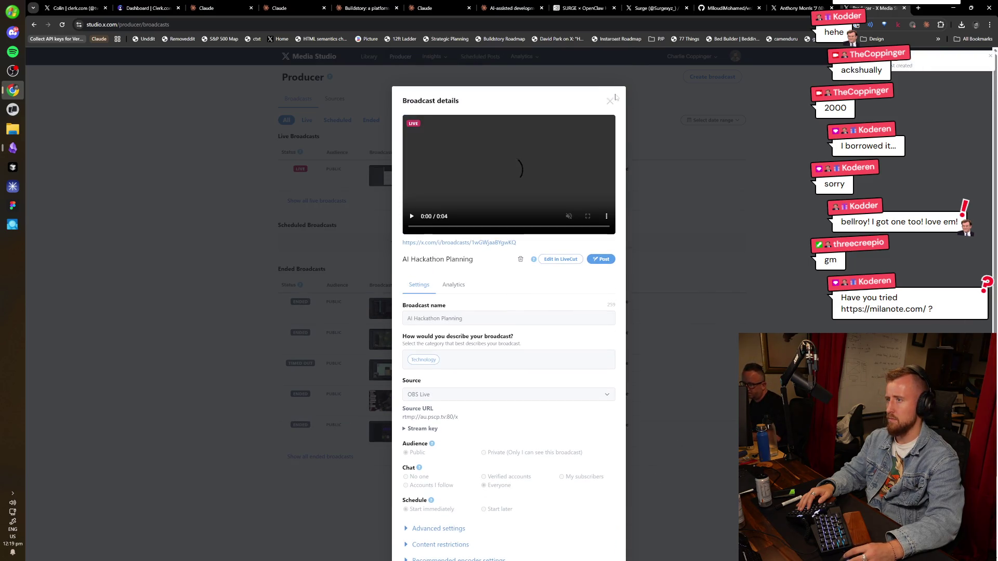
left_click(601, 259)
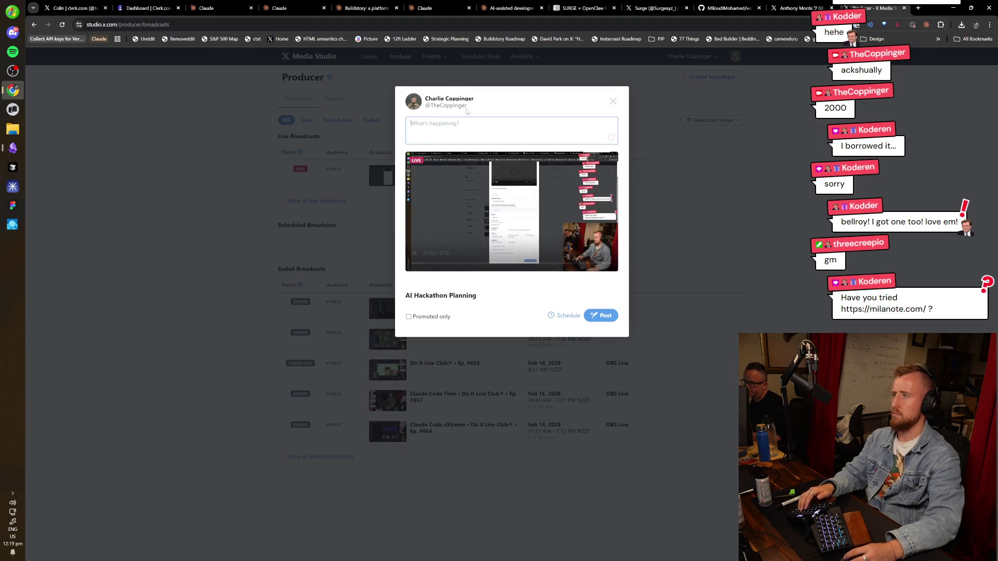
Step: Reword the broadcast post draft about a community AI hackathon to open with 'Today we're'
type("We're going t")
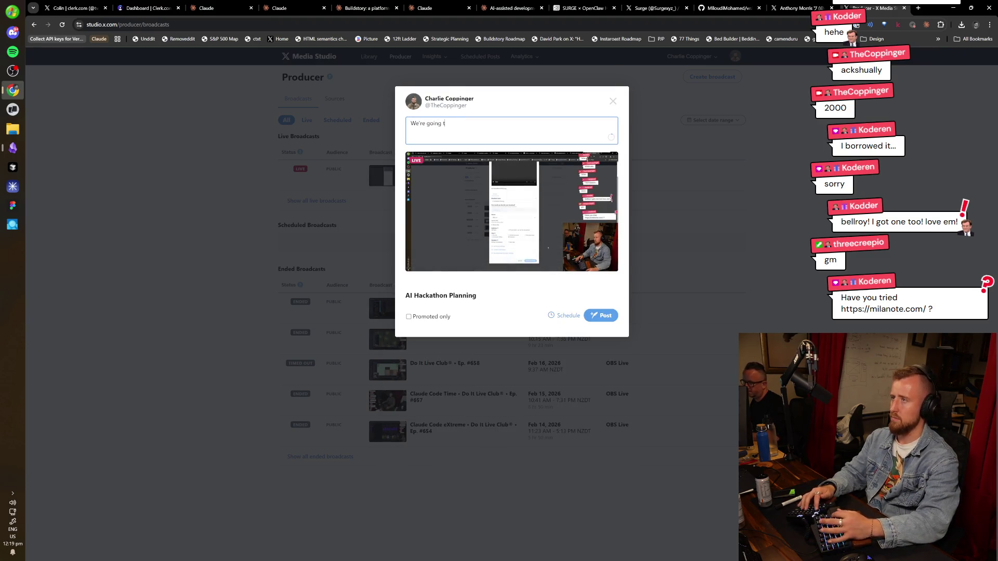
key("BackSpace")
key("BackSpace")
key("BackSpace")
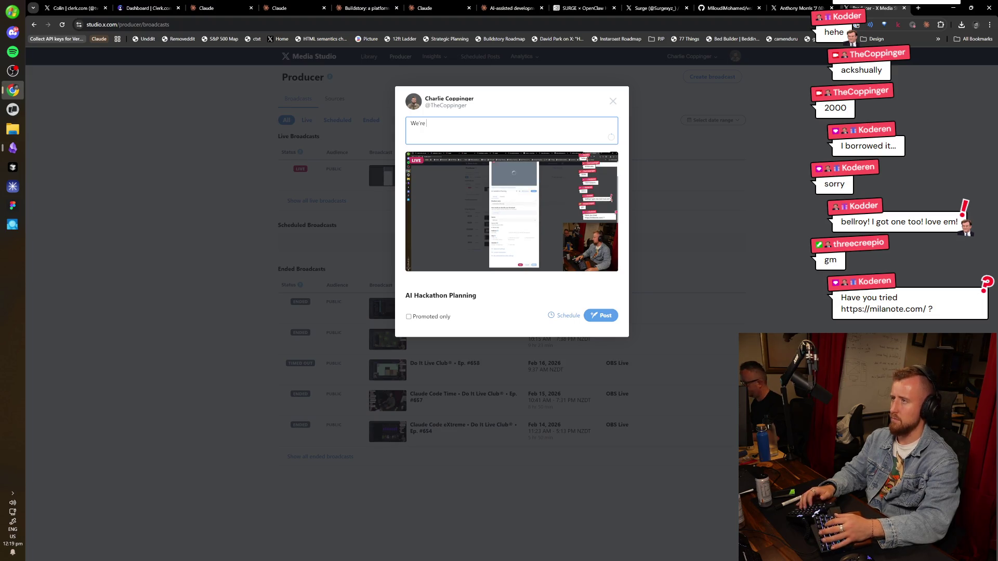
type("anning a ")
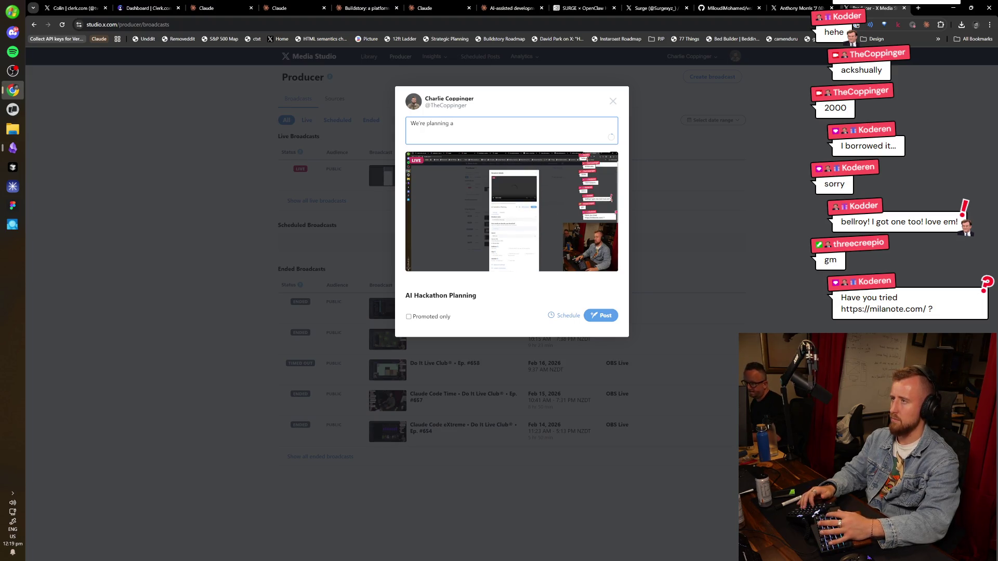
type("community AI hackathon")
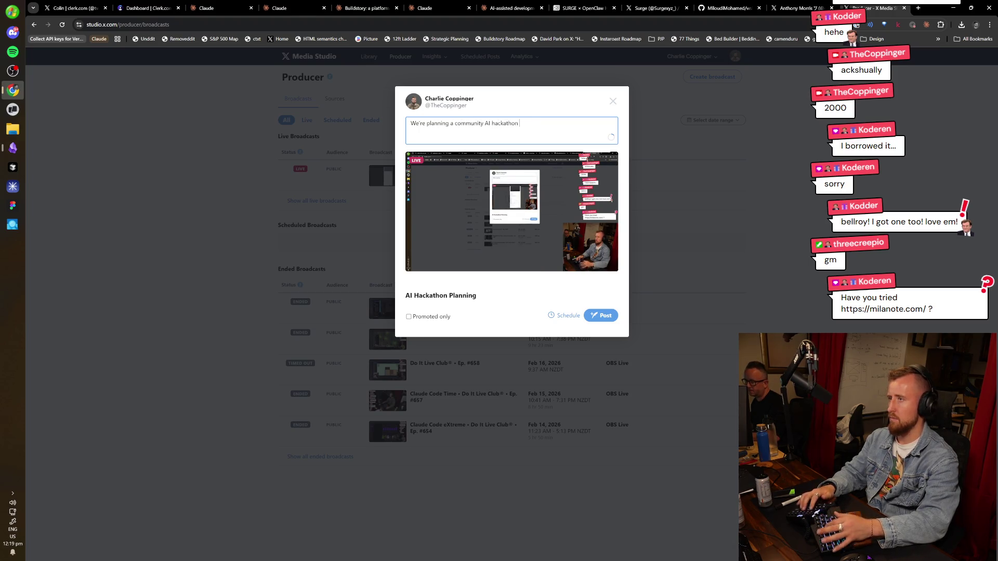
key("ctrl+shift+Left")
key("ctrl+shift+Left")
key("ctrl+shift+Left")
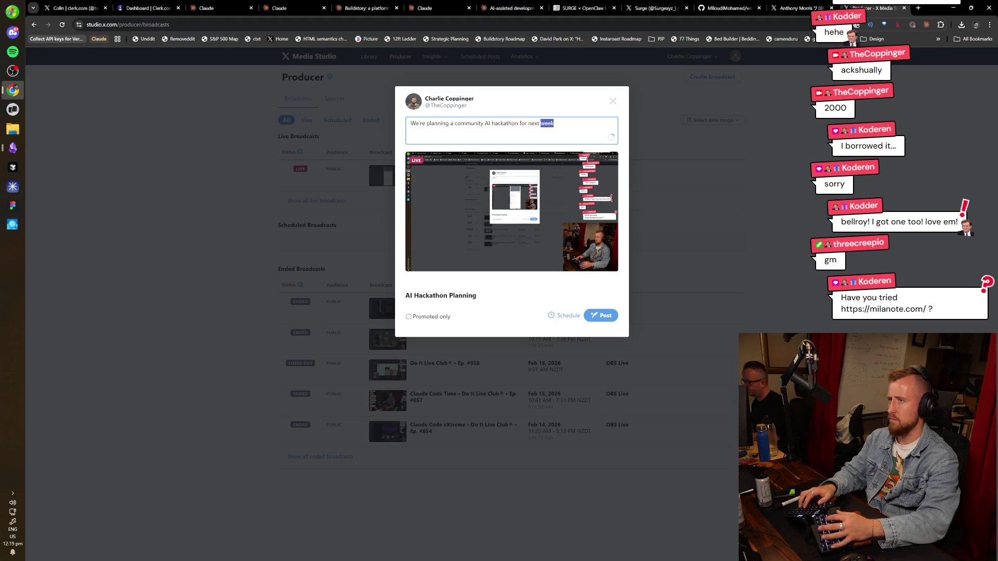
key("BackSpace")
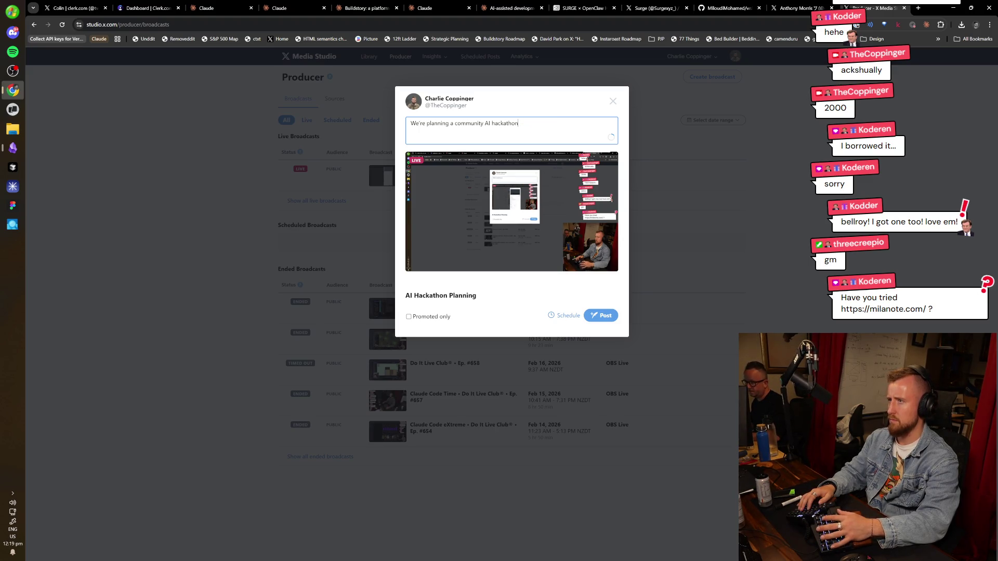
key("ctrl+shift+Right")
key("ctrl+shift+Right")
type("Today we're")
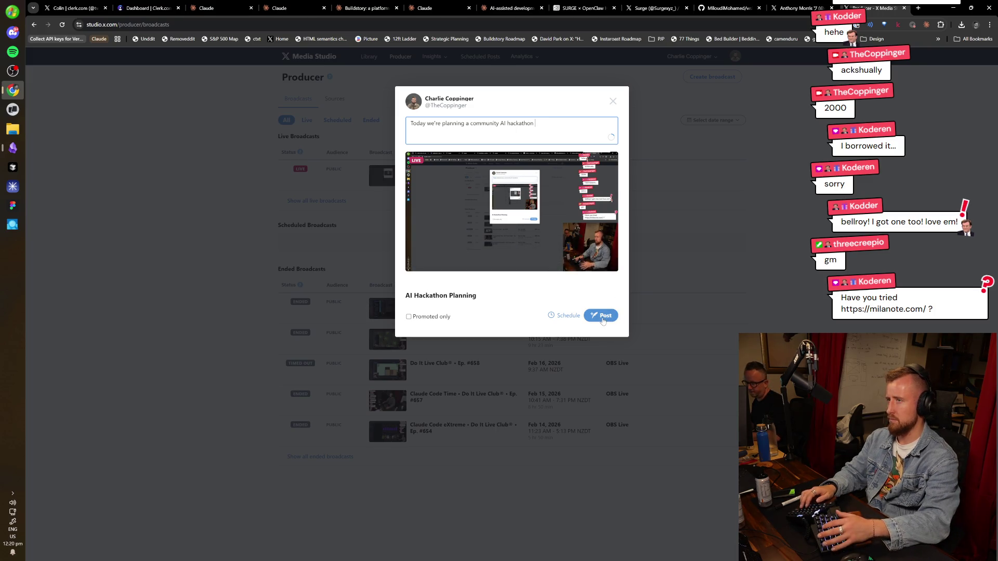
Step: Try inserting a dancing emoji after hackathon, then remove it
key("super+period")
type("dance")
key("Down")
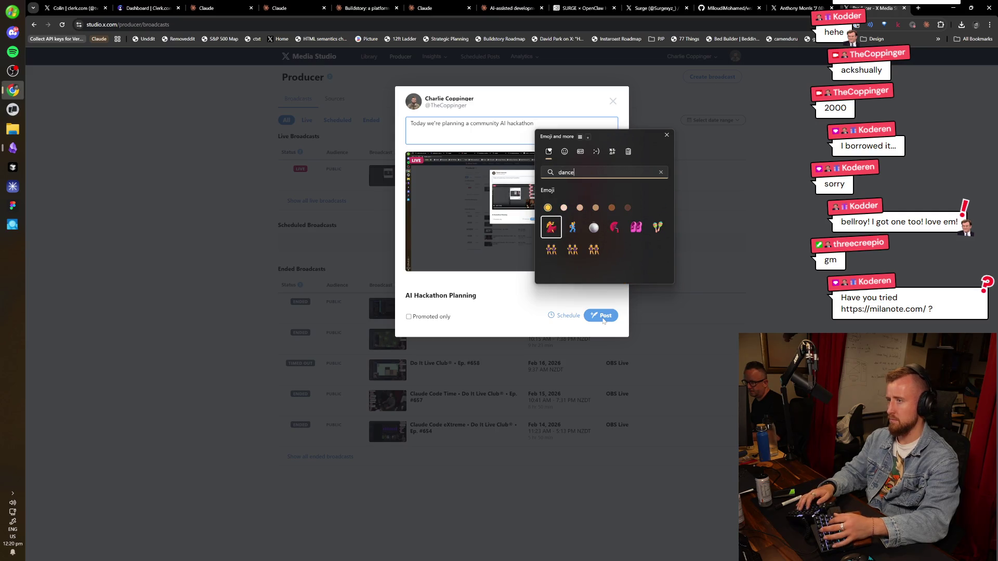
key("Right")
key("Return")
key("Escape")
key("BackSpace")
key("BackSpace")
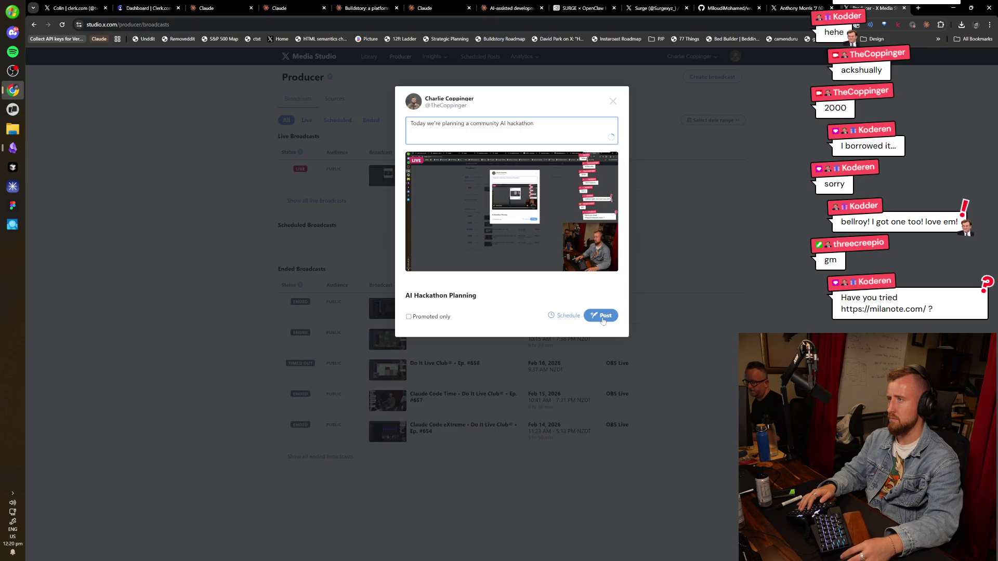
Step: Change the text to 'Today's agenda: plan an AI hackathon!', post it, and close the Producer tab
key("ctrl+shift+Left")
key("ctrl+shift+Left")
key("ctrl+shift+Left")
key("BackSpace")
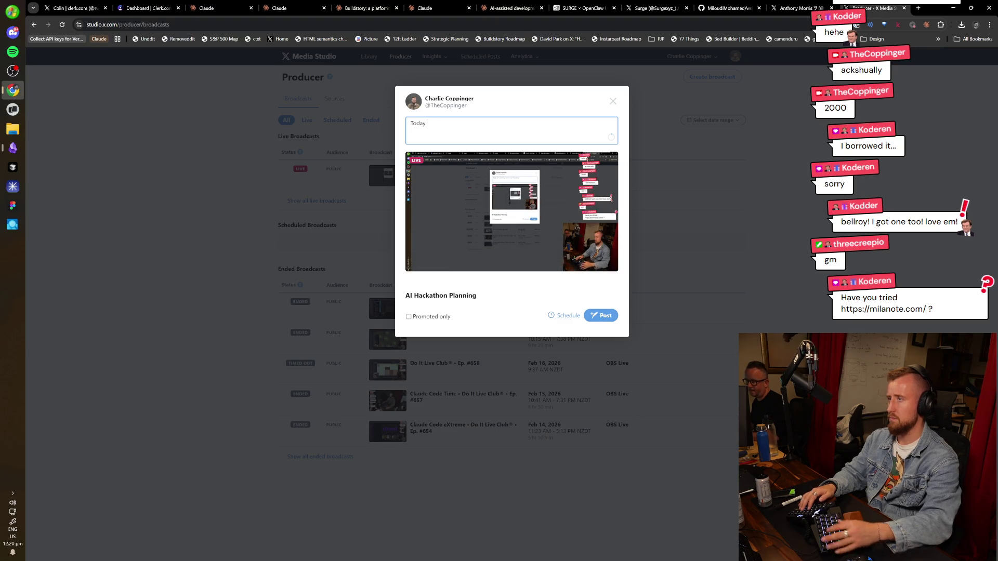
key("BackSpace")
type("'s agenda: plann")
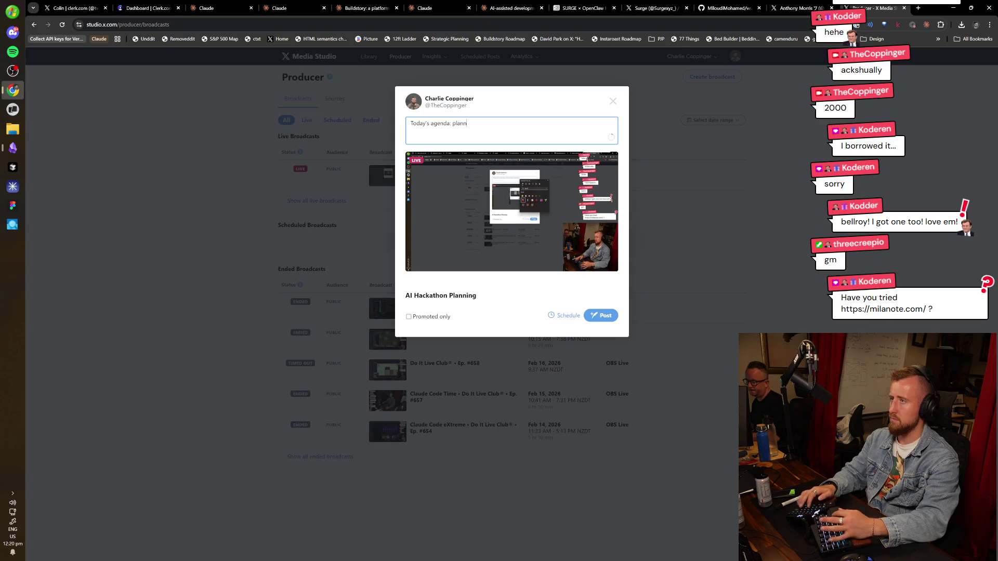
key("BackSpace")
type(" a")
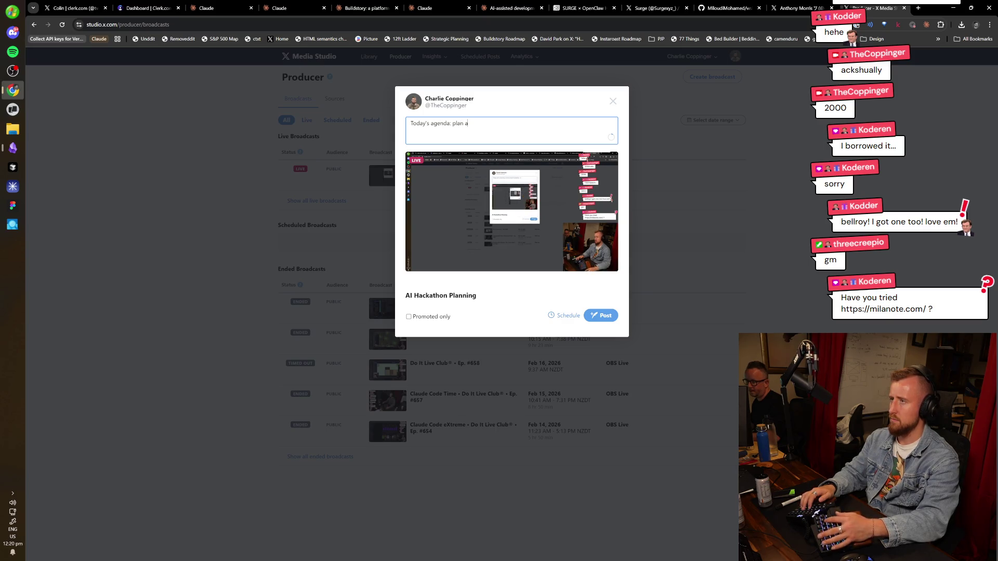
type("ktho")
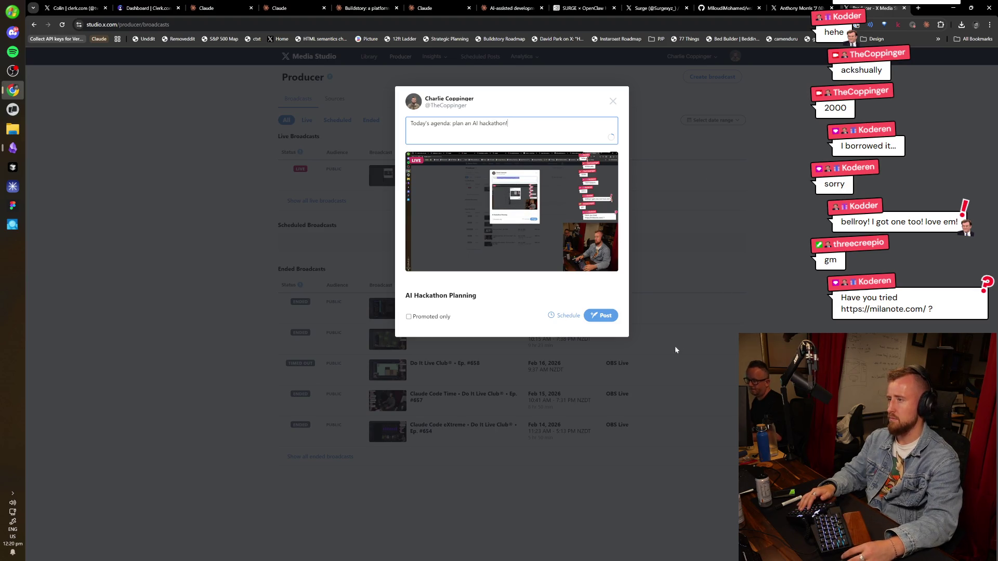
key("ctrl+Return")
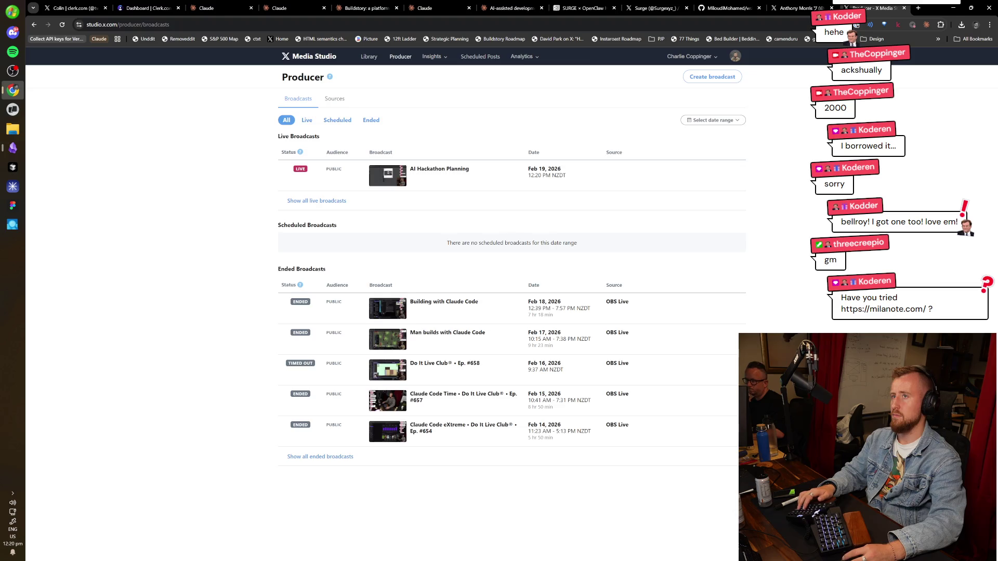
key("ctrl+w")
scroll(503, 414, "down", 5)
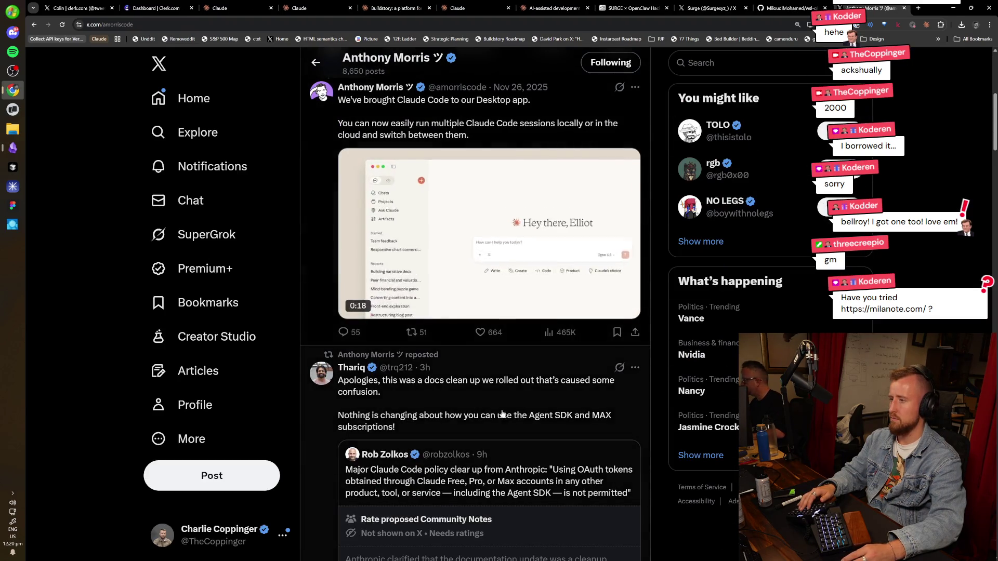
Step: Scroll the X feed and open the profile of the reposted Railway server post's author
scroll(503, 414, "down", 1)
scroll(509, 381, "down", 5)
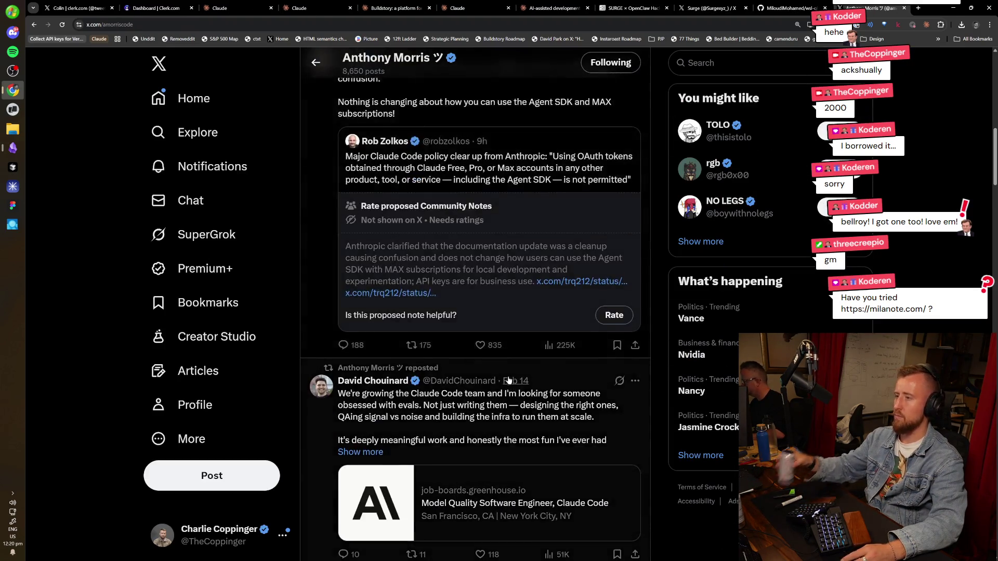
scroll(509, 381, "down", 7)
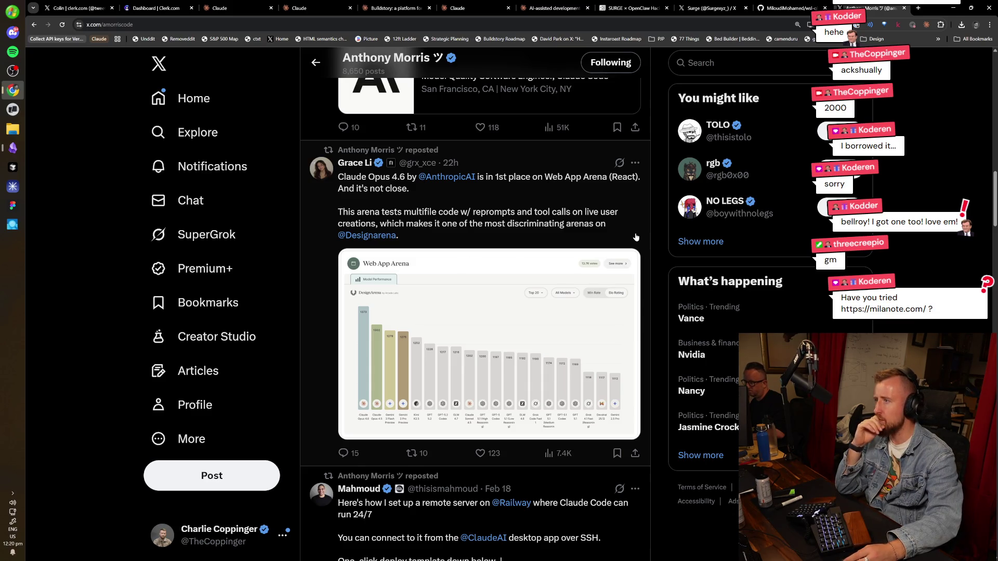
scroll(635, 237, "down", 5)
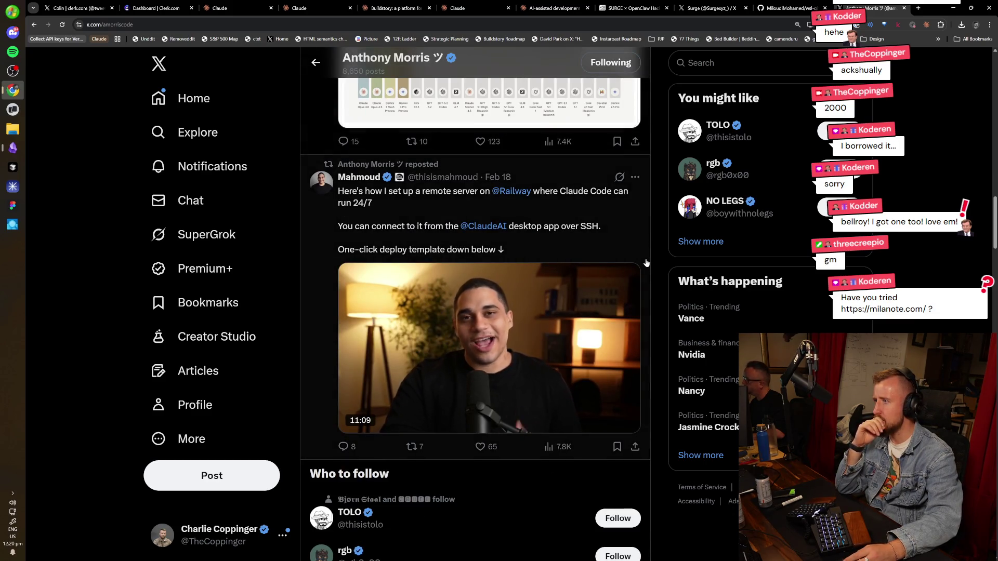
mouse_move(351, 181)
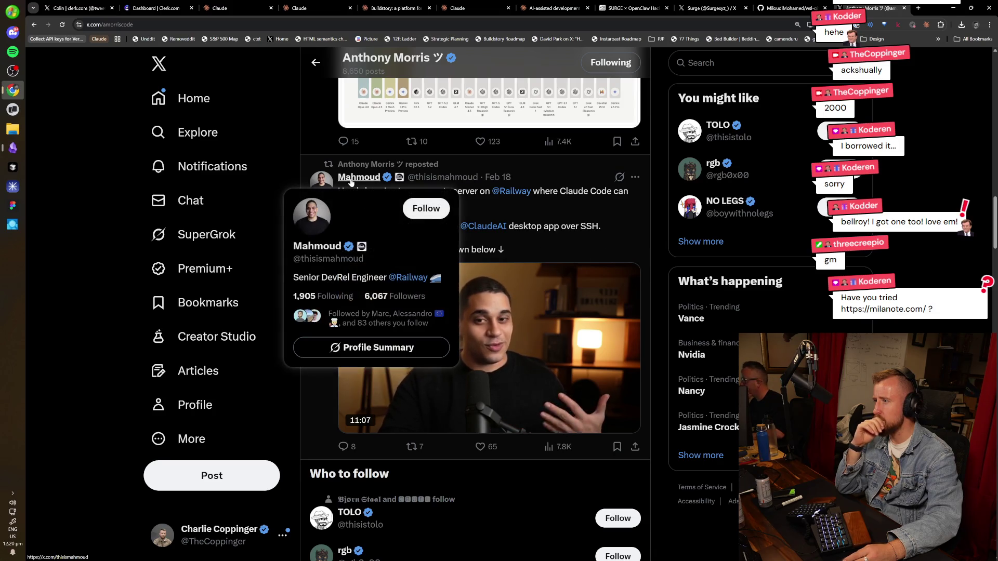
scroll(487, 253, "down", 3)
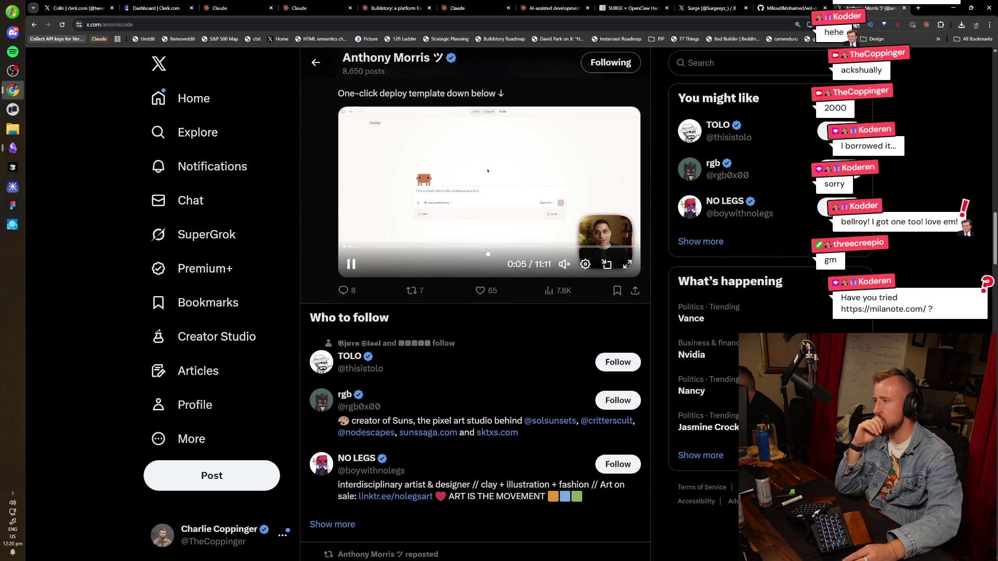
scroll(487, 252, "down", 5)
scroll(501, 245, "up", 7)
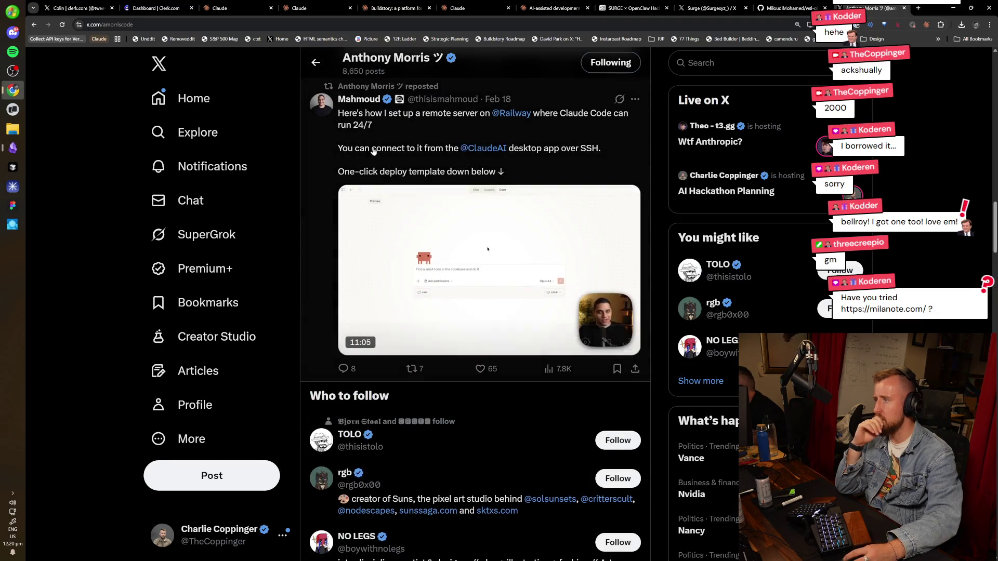
left_click(356, 158)
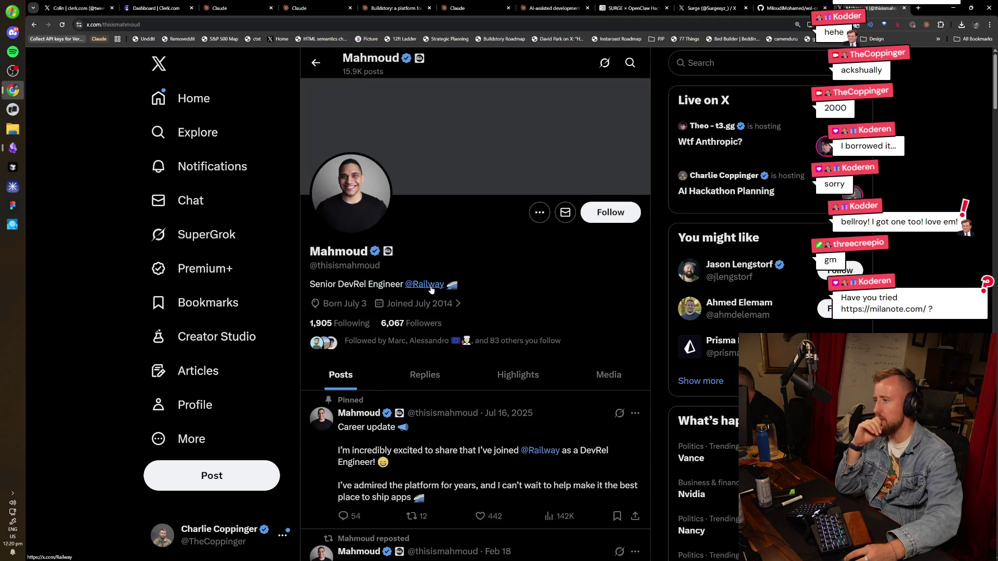
mouse_move(431, 290)
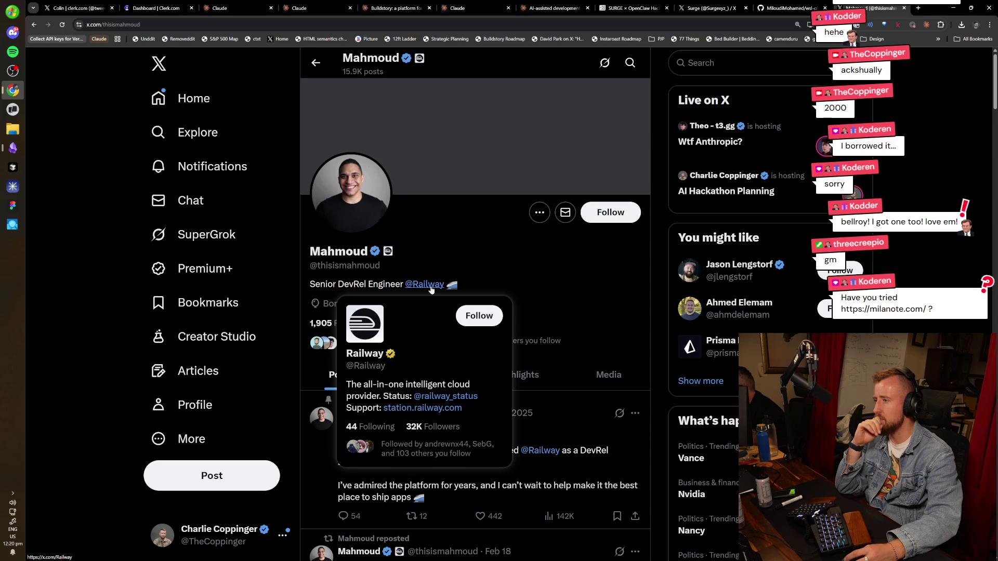
left_click(431, 289)
scroll(453, 256, "down", 2)
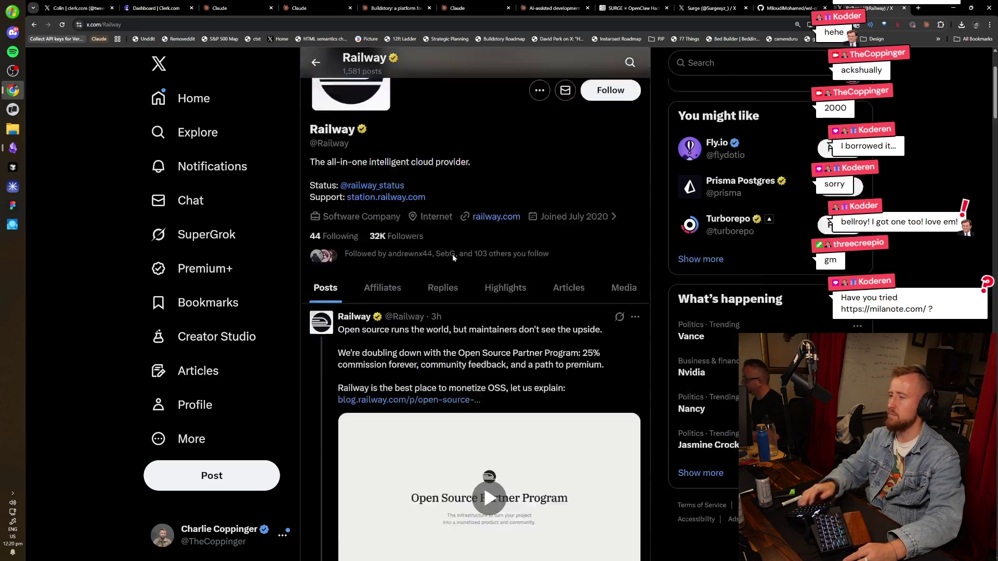
key("alt+Tab")
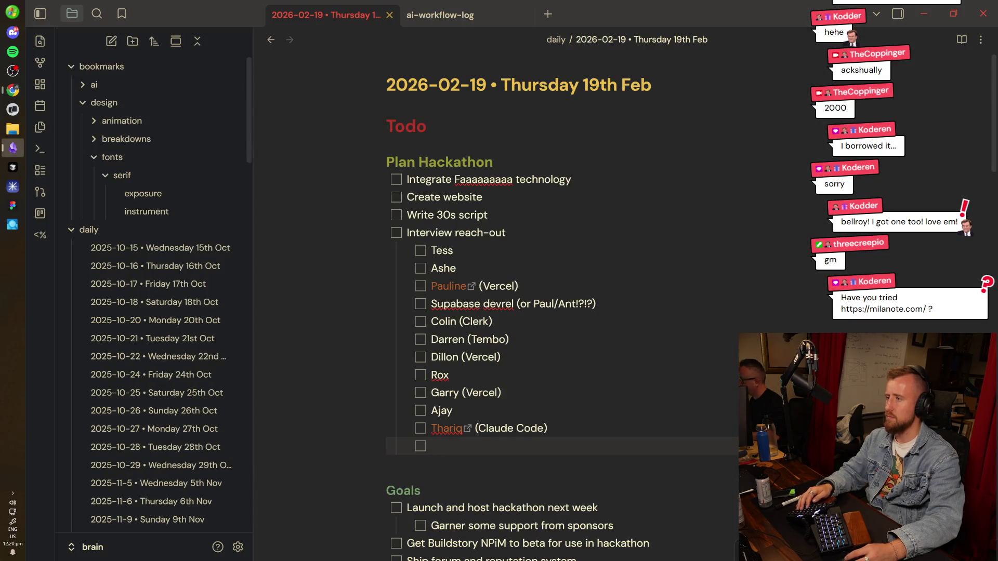
Step: Remove the trailing empty checkbox and insert a 'Personal connections' item above the first contact
key("BackSpace")
key("BackSpace")
key("Up")
key("Up")
key("Up")
key("Return")
key("Tab")
type("Perso")
Step: Indent all the contact lines under Personal connections
key("Up")
key("Up")
key("Up")
key("Down")
key("Down")
key("Down")
key("Up")
key("shift+Down")
key("shift+Down")
key("shift+Down")
key("shift+End")
key("Tab")
key("Right")
Step: Add an 'External' item with sub-items 'Research list of companies' and 'Reach out'
key("Return")
key("shift+Tab")
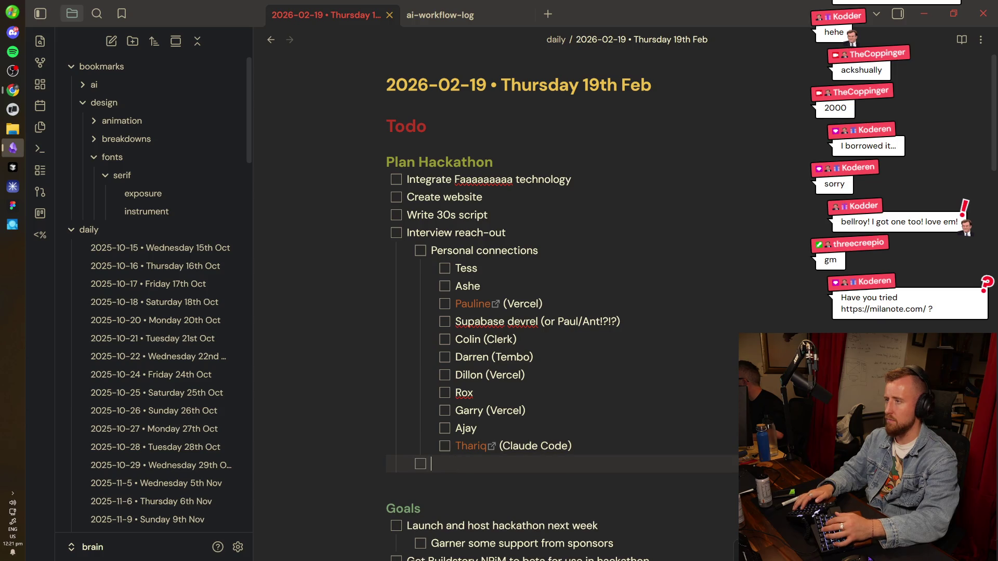
type("External")
key("Return")
type("Research and mass contact")
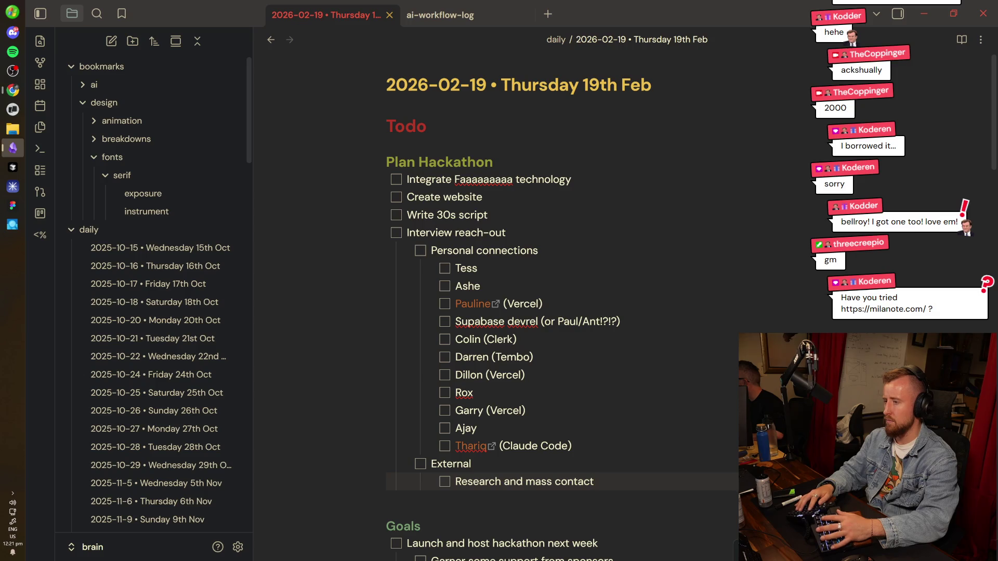
type("list of compan")
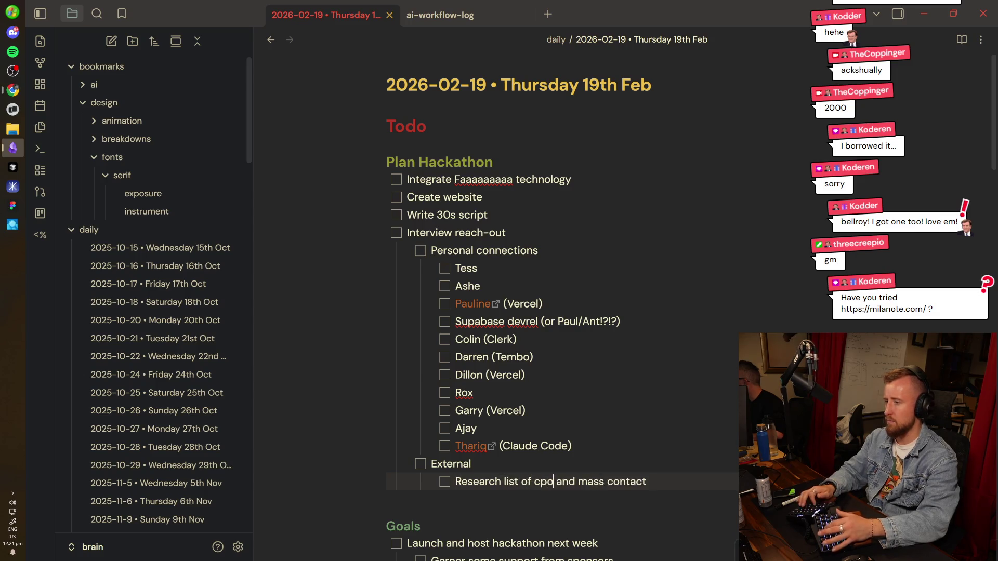
type("ies")
key("Return")
key("shift+End")
key("BackSpace")
type("out")
Step: Nest 'YC Directory' and 'Other AI tooling co.'s' under Research list of companies
key("Up")
key("End")
key("Return")
key("Tab")
scroll(562, 312, "down", 3)
type("YC ")
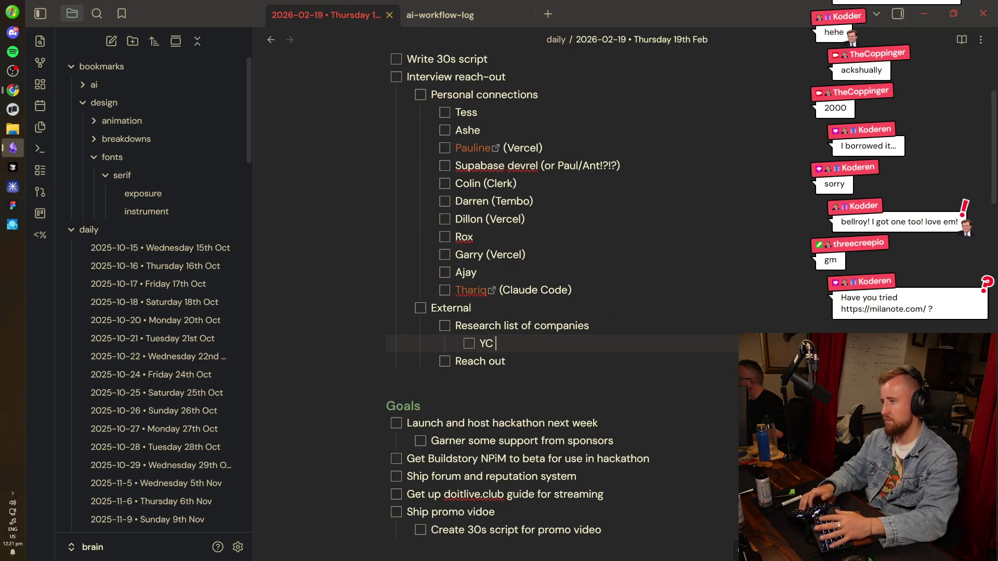
type("Directory")
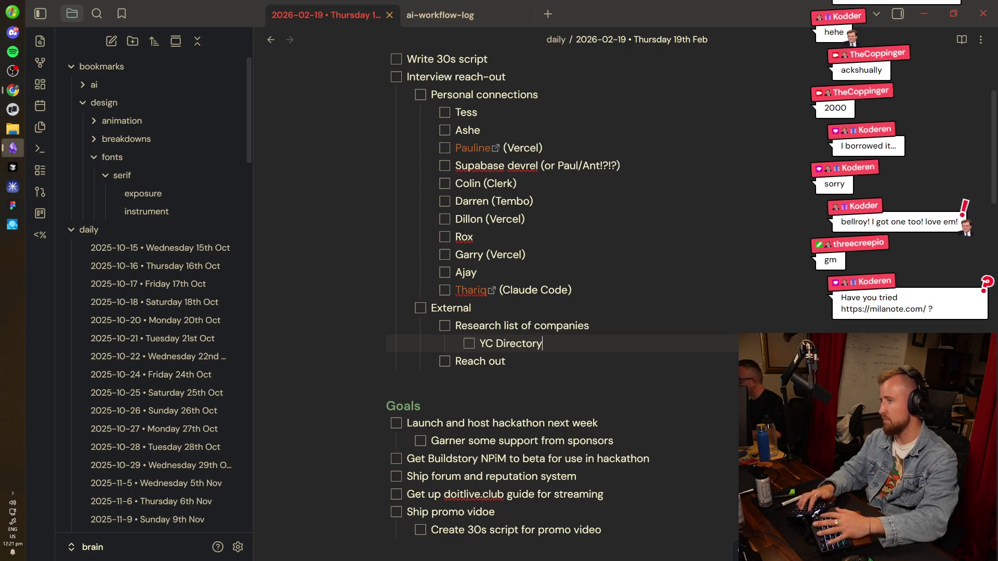
key("Return")
type("Other AI tooli")
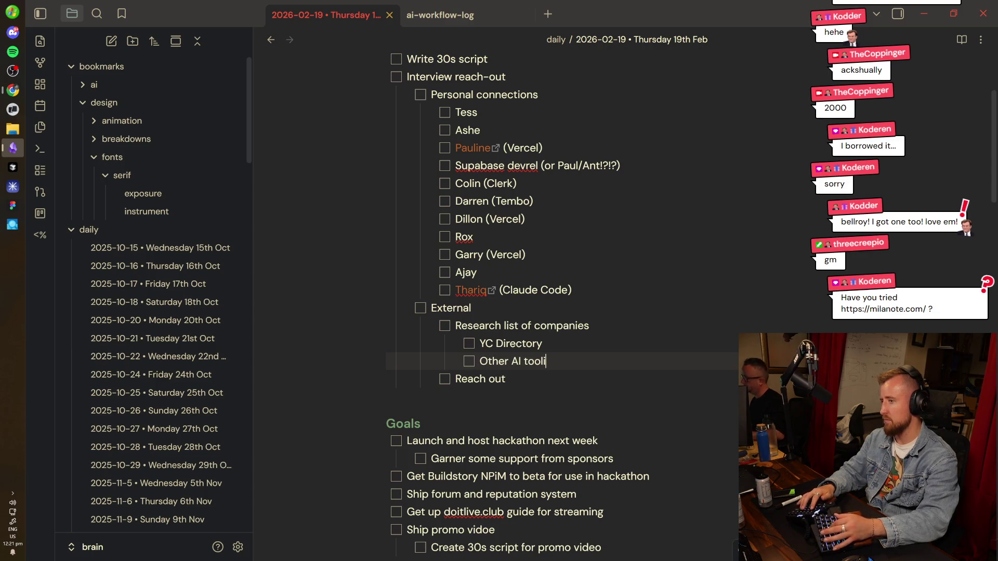
type("ng co's")
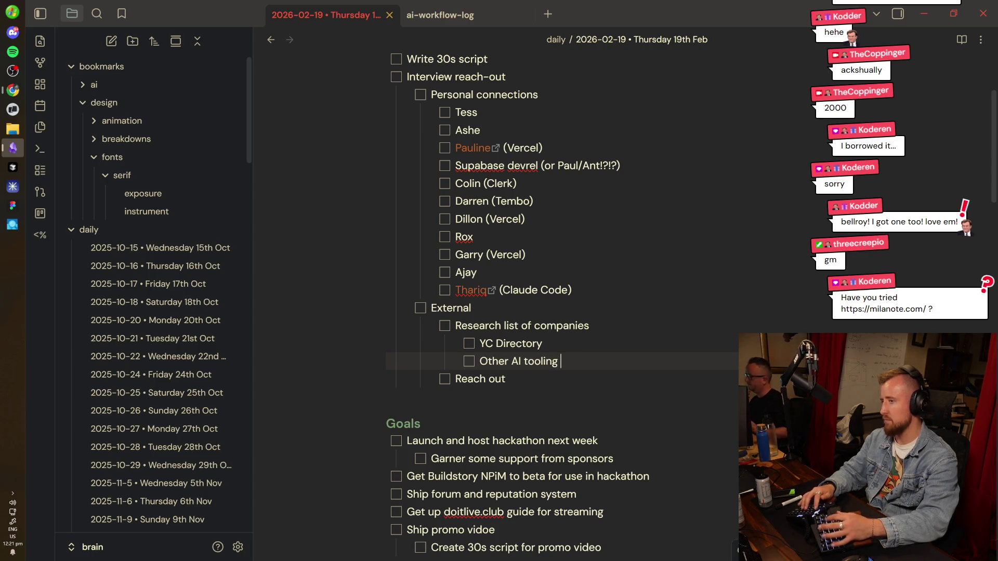
type(".'s")
key("alt+Tab")
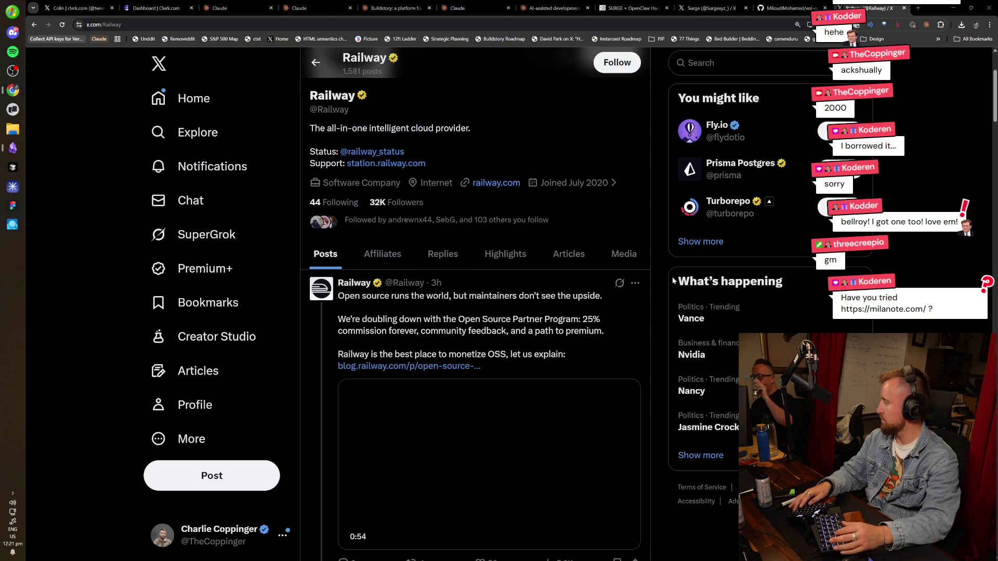
Step: Open milanote.com in a new browser tab and scroll over its homepage
key("ctrl+t")
type("milanote.com")
key("Return")
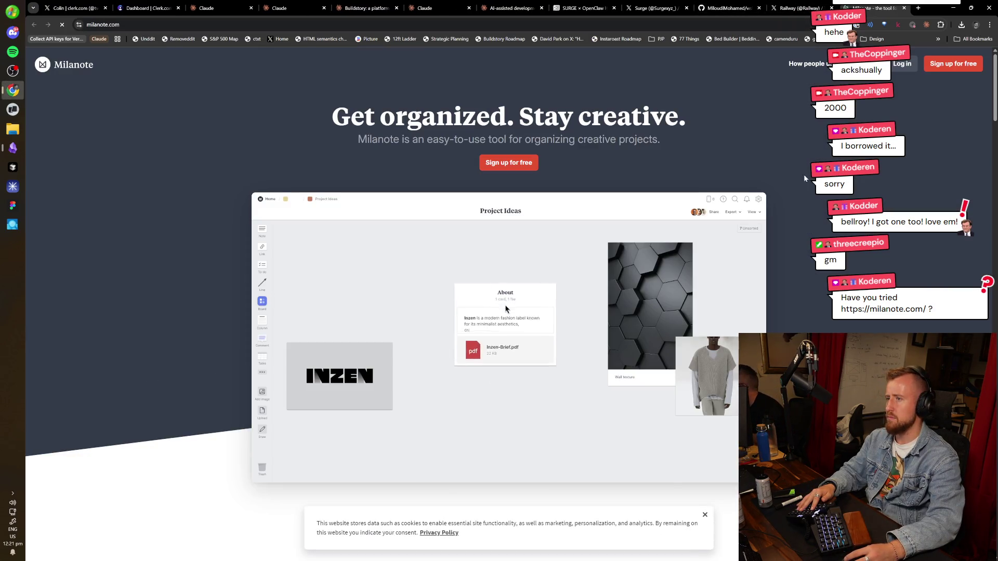
scroll(863, 322, "down", 10)
scroll(863, 322, "up", 10)
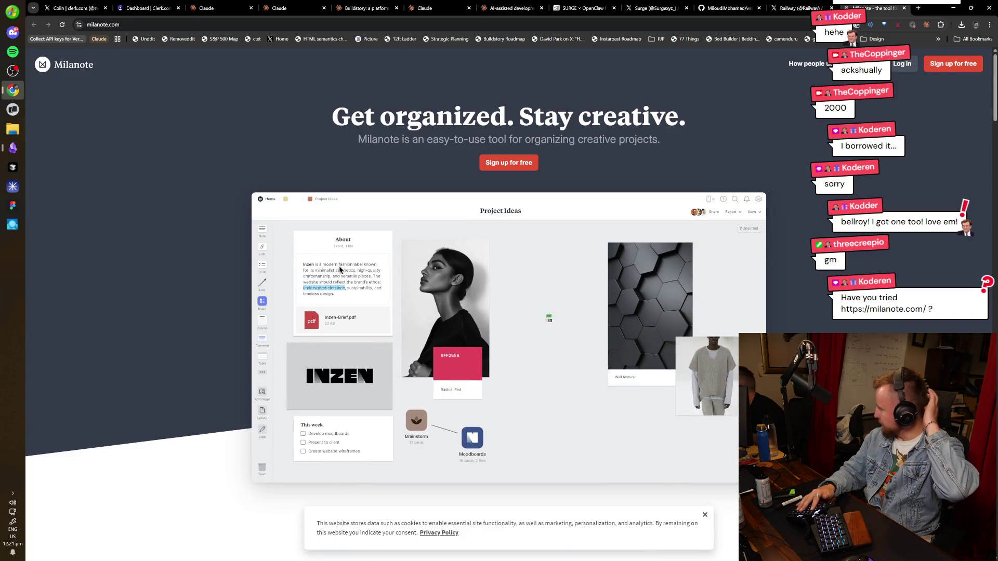
Step: Load twitch.tv in the same tab
key("ctrl+l")
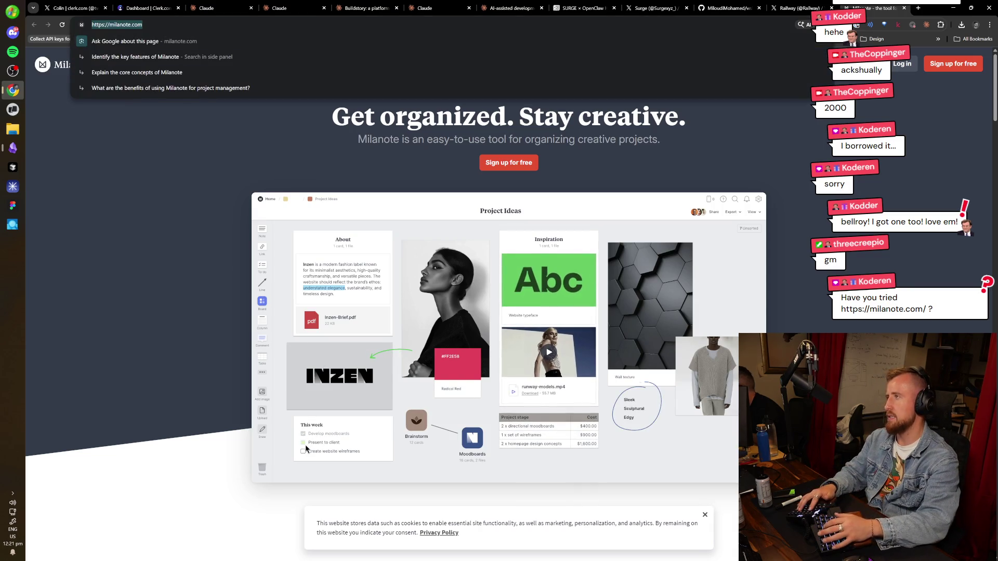
type("twitch.tv")
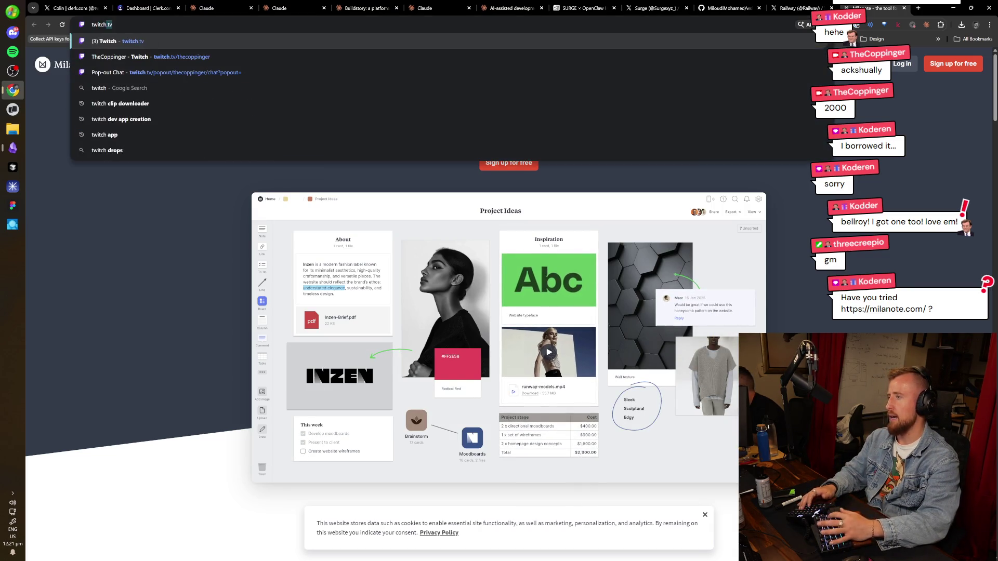
key("Return")
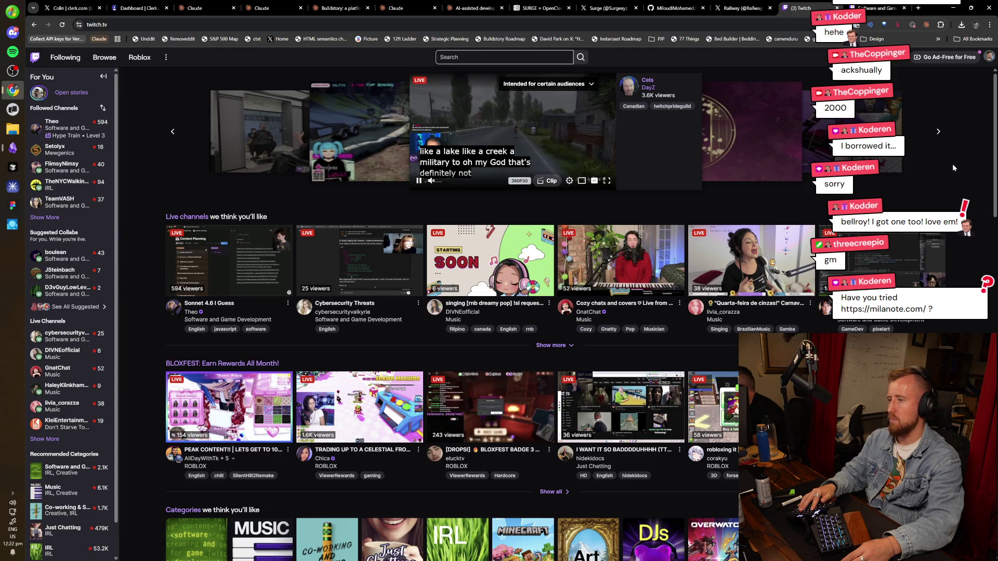
Step: Close the Twitch home tab and scroll the Software and Game Development streams, then return to Obsidian
key("ctrl+w")
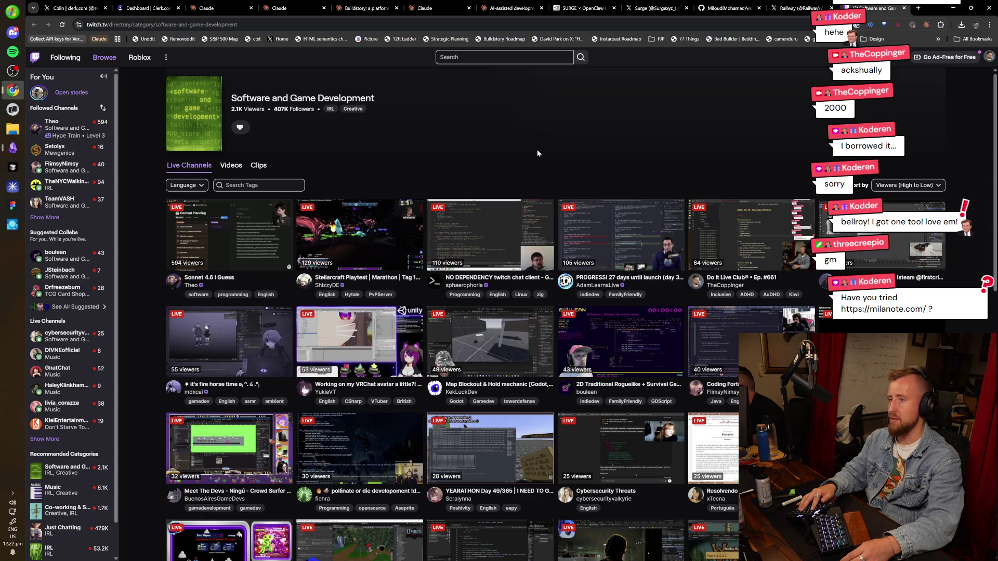
scroll(568, 140, "down", 1)
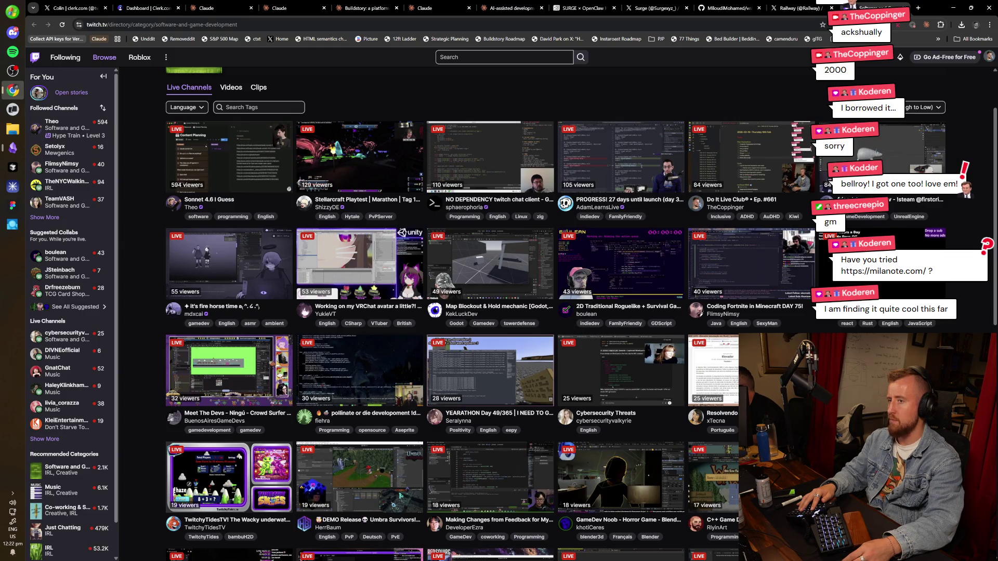
scroll(582, 314, "down", 2)
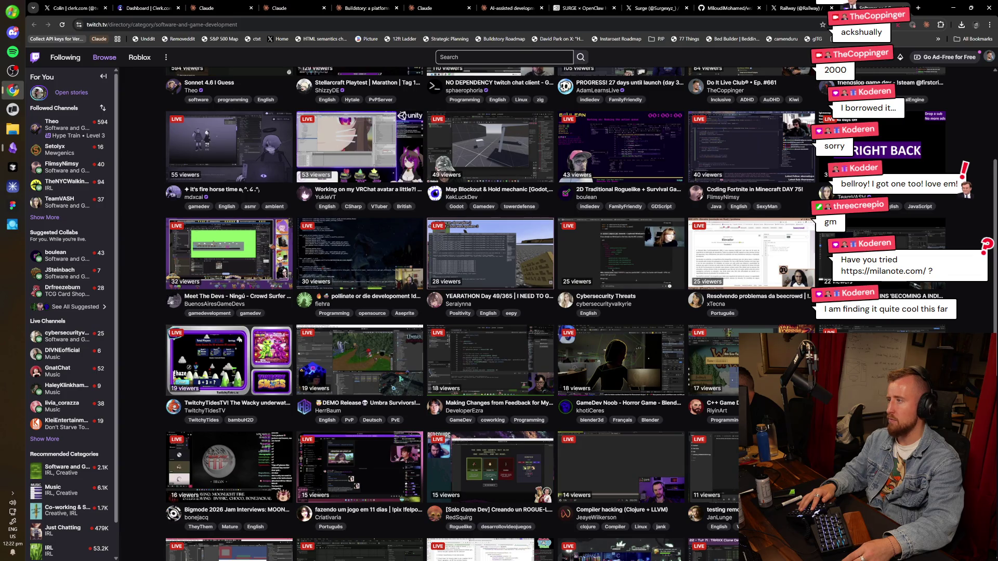
key("alt+Tab")
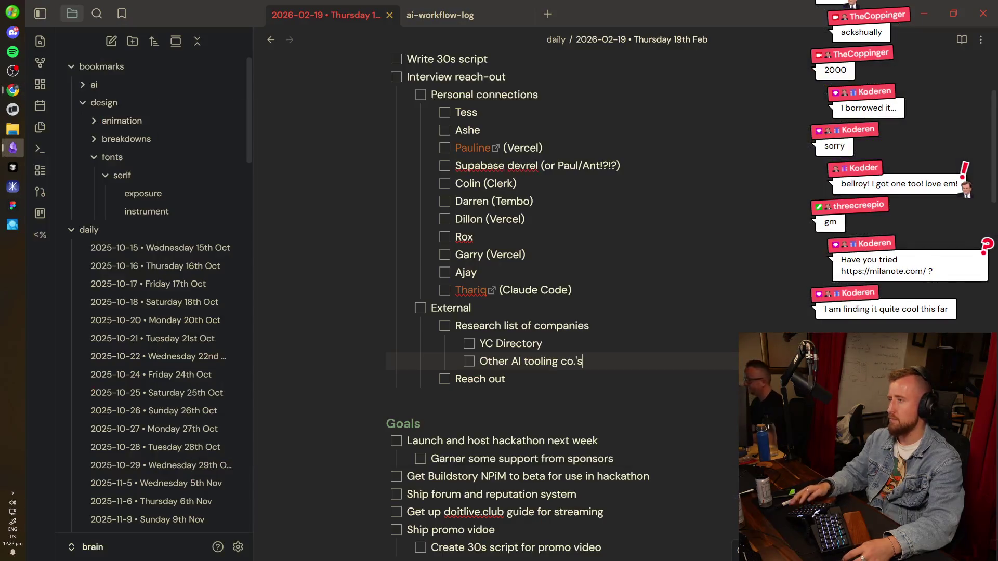
Step: Add 'Theo (via Adi?)' below Thariq (Claude Code), then go back to the Twitch category page
left_click(573, 290)
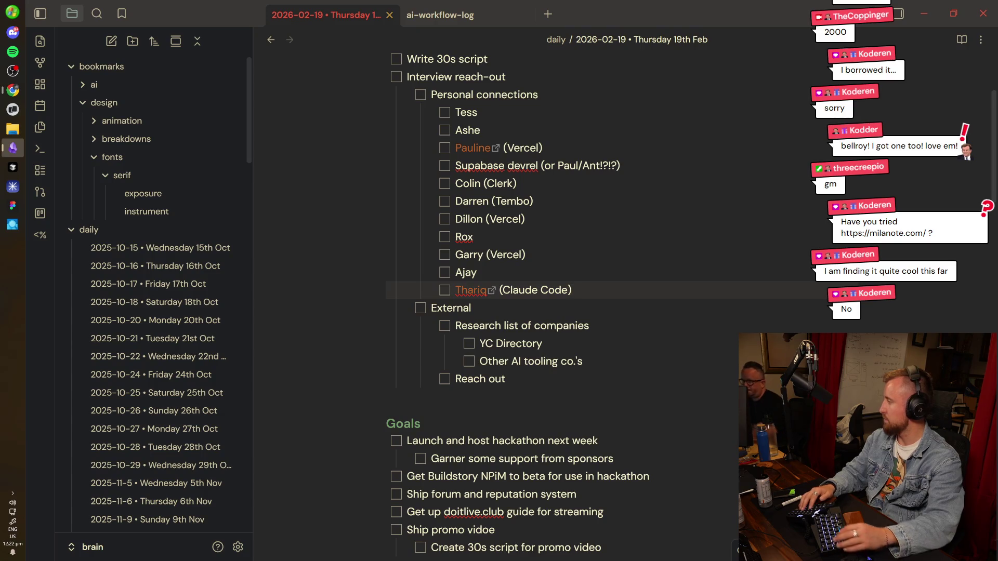
key("Return")
type("Theo (via Adi?")
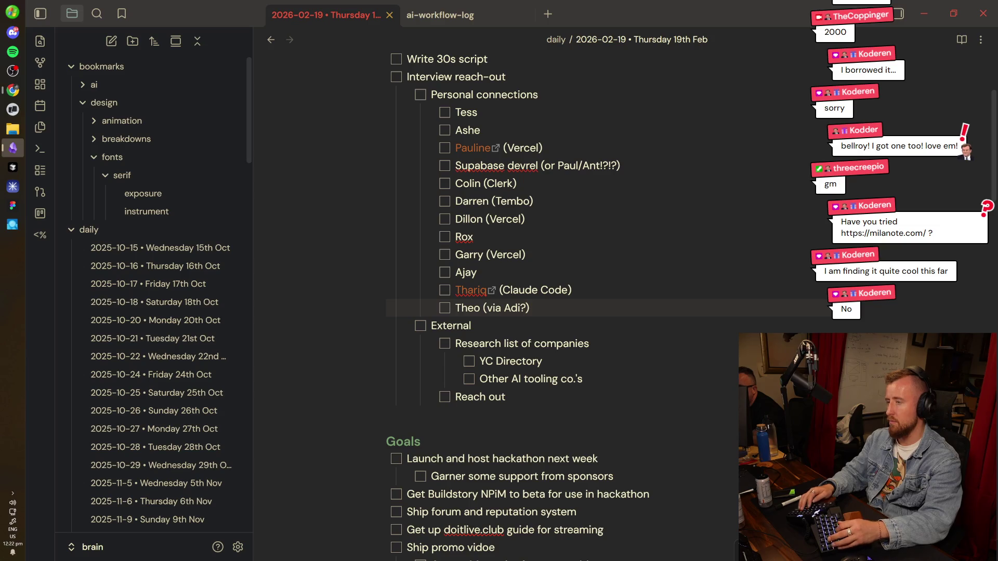
key("alt+Tab")
key("alt+Tab")
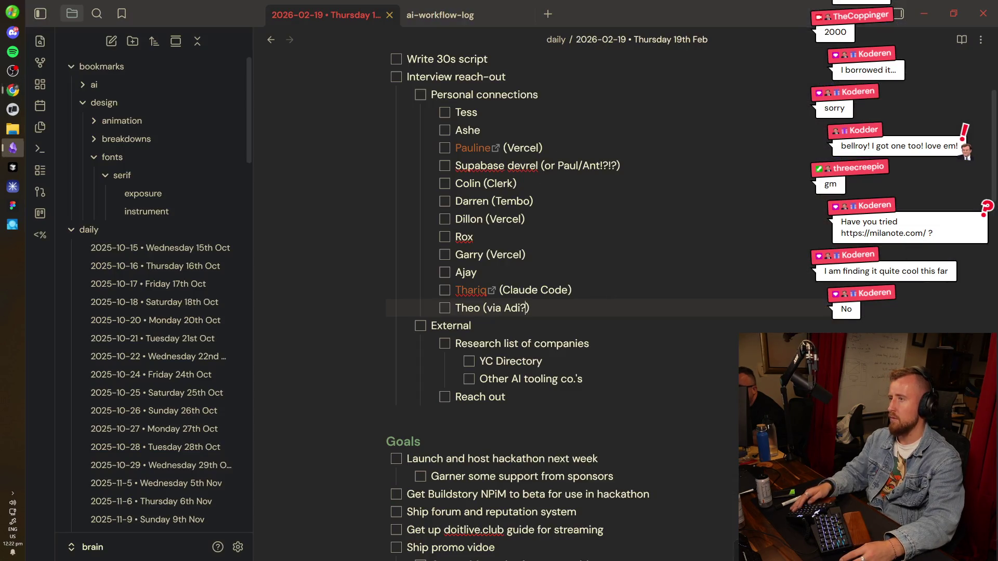
key("alt+Tab")
scroll(583, 307, "up", 4)
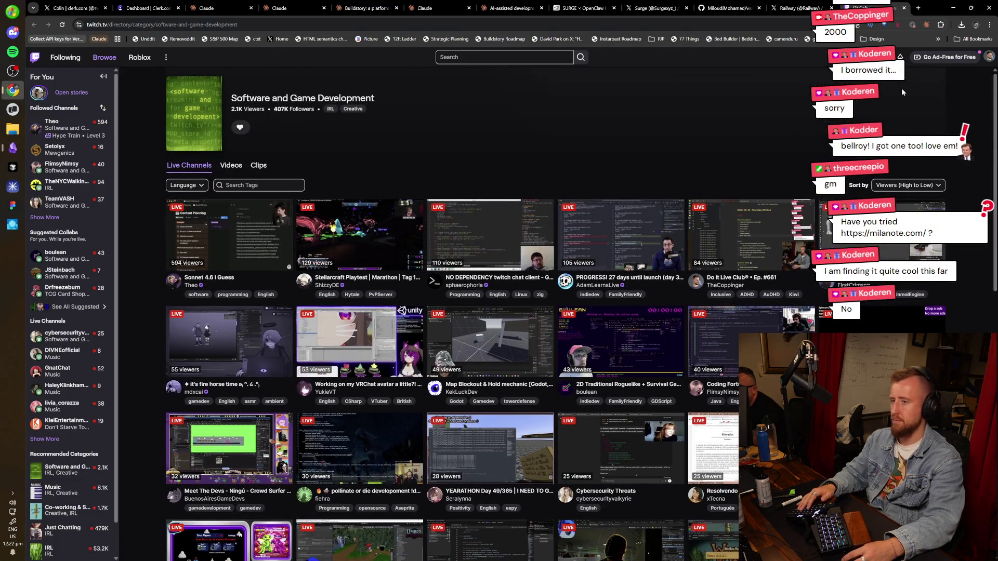
Step: Scroll further through Twitch's Software and Game Development channels, then return to Obsidian
scroll(915, 104, "down", 7)
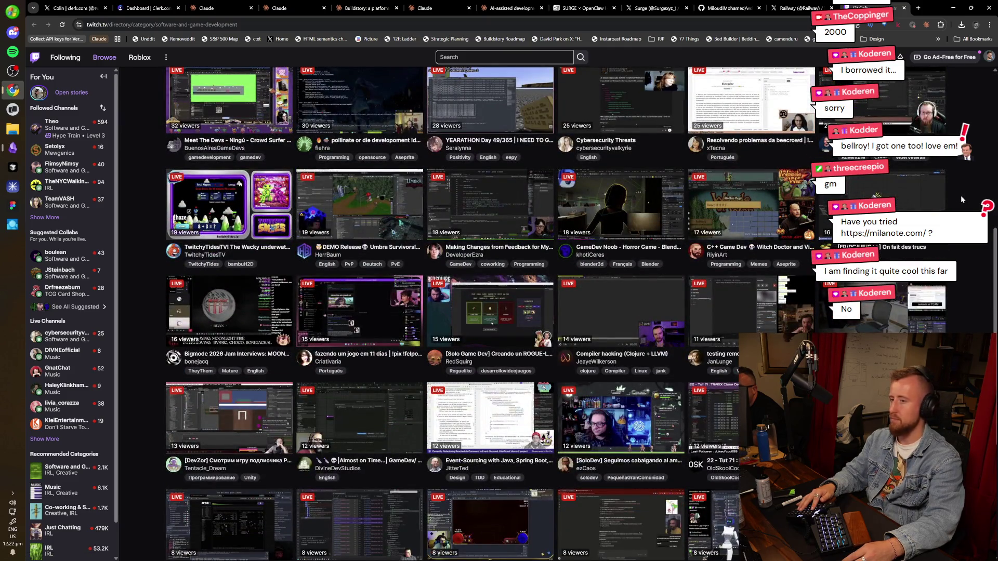
scroll(960, 195, "down", 2)
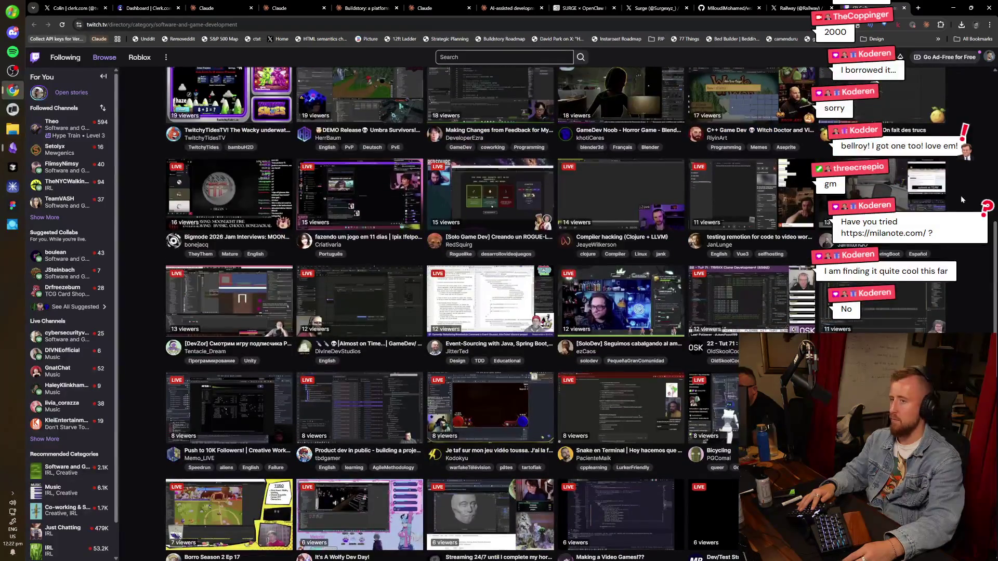
key("alt+Tab")
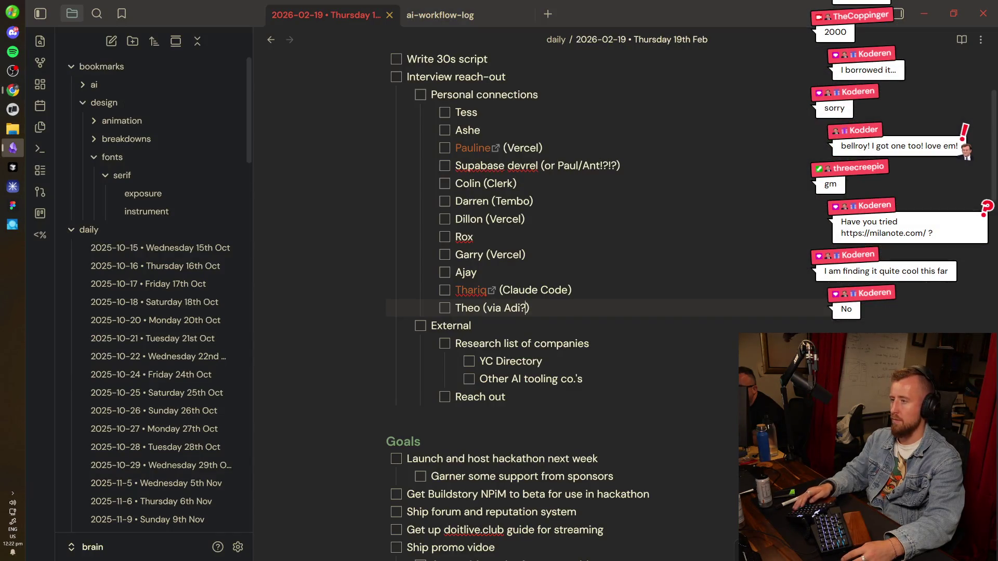
Step: Add a top-level 'Participant reach-out' item after Reach out, with an empty sub-item
left_click(583, 379)
key("Up")
key("Up")
key("Up")
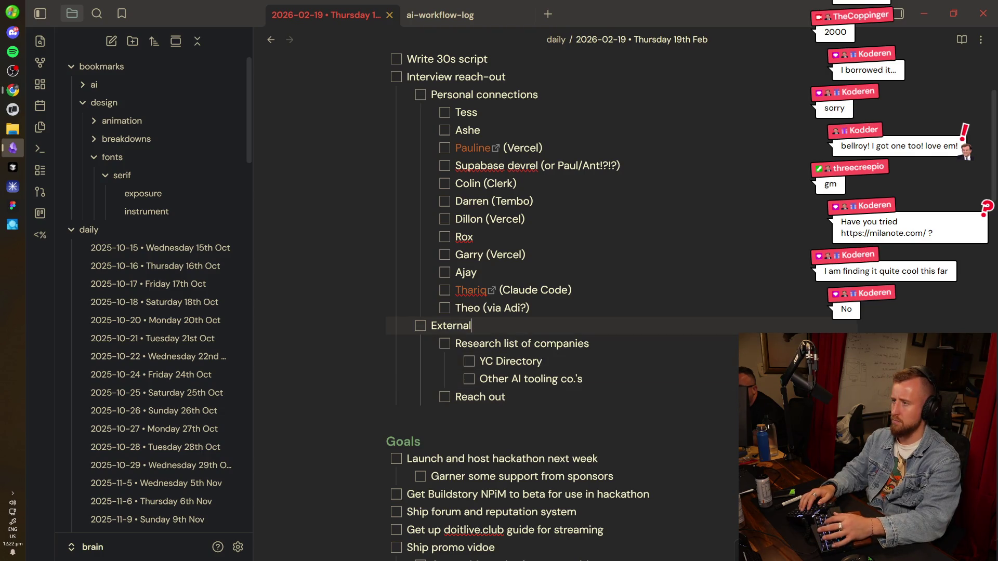
key("Up")
key("Up")
key("Down")
key("Down")
key("Down")
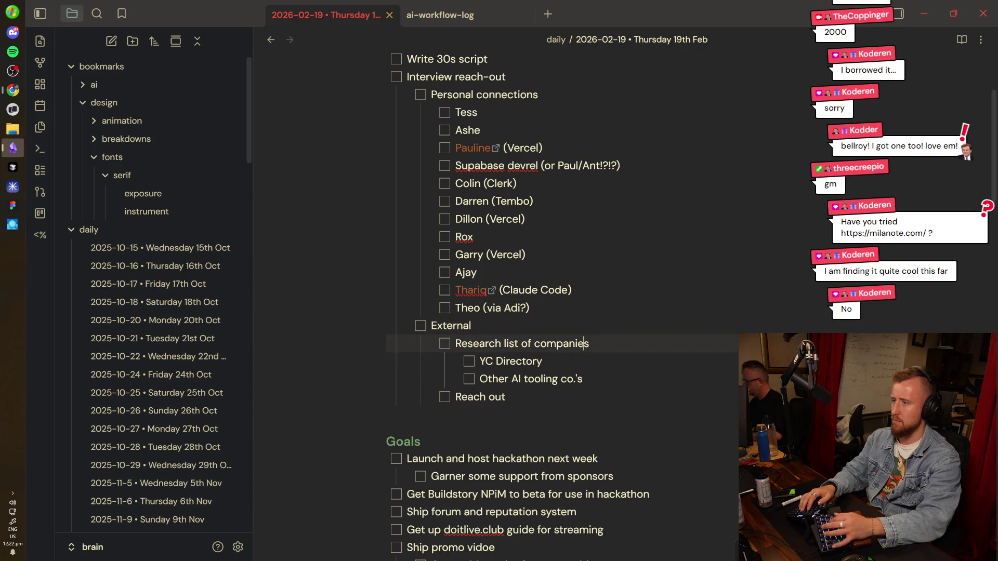
key("Return")
key("shift+Tab")
key("shift+Tab")
type("Parti")
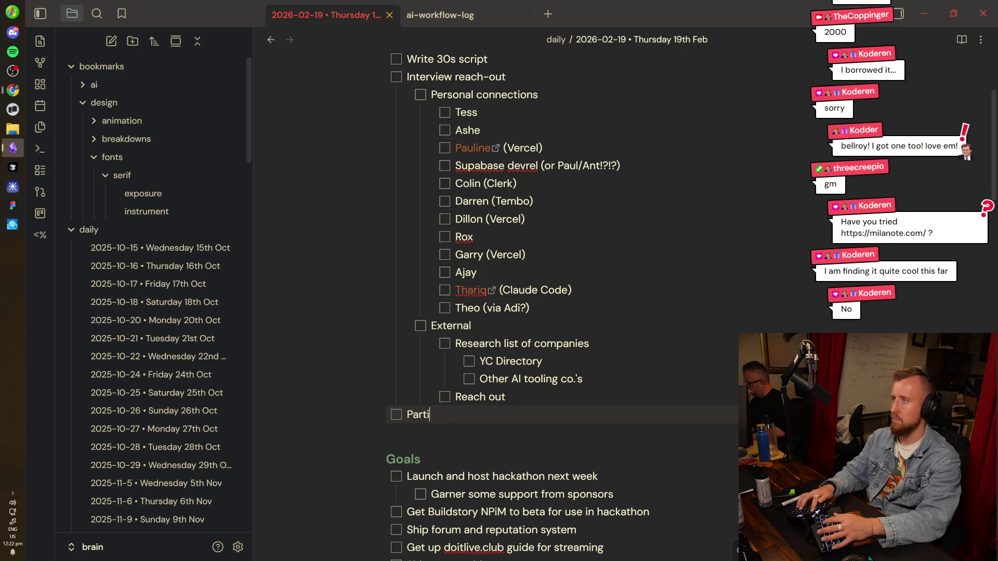
type("cipant reach-out")
key("Return")
Step: Insert '& sponsorship' into the Interview reach-out line
key("Tab")
key("Up")
key("Up")
key("Up")
left_click(451, 77)
type("& ")
type("sponsorship")
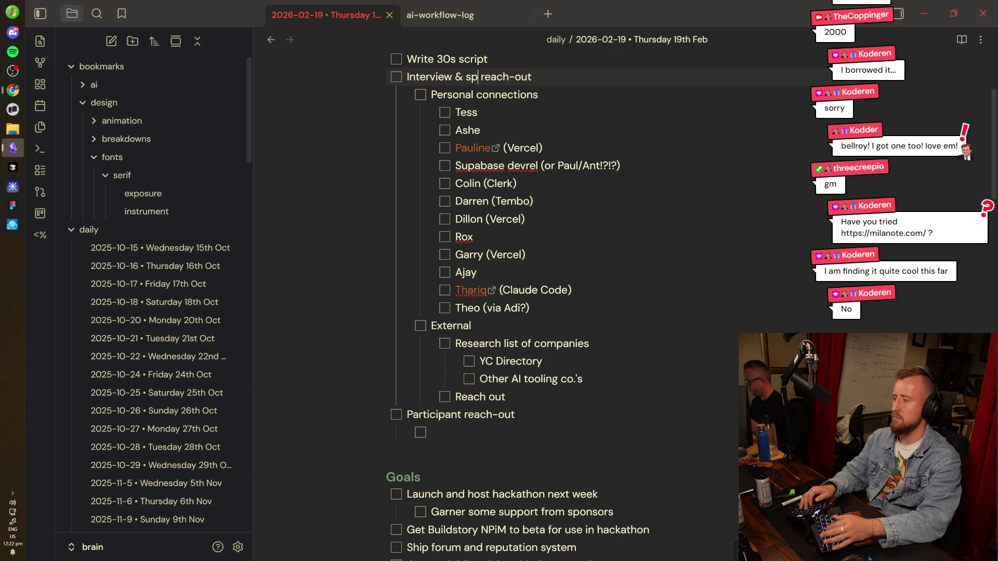
key("Down")
key("Down")
key("Down")
key("Down")
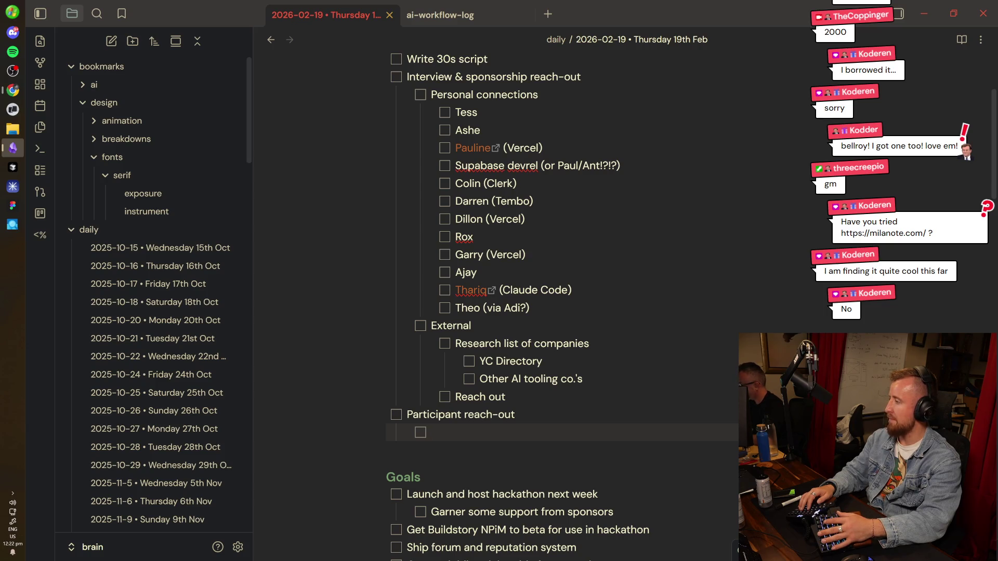
Step: Fill in sub-items 'Streamers — our community' and 'Streamers — category folks', fixing the typo
type("Streamers ")
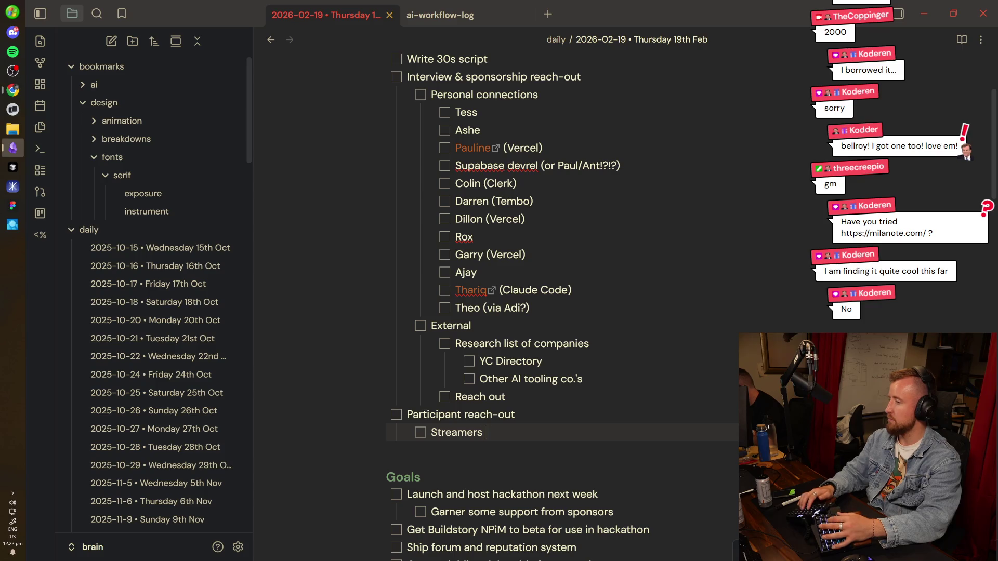
type("— our communityu")
key("Return")
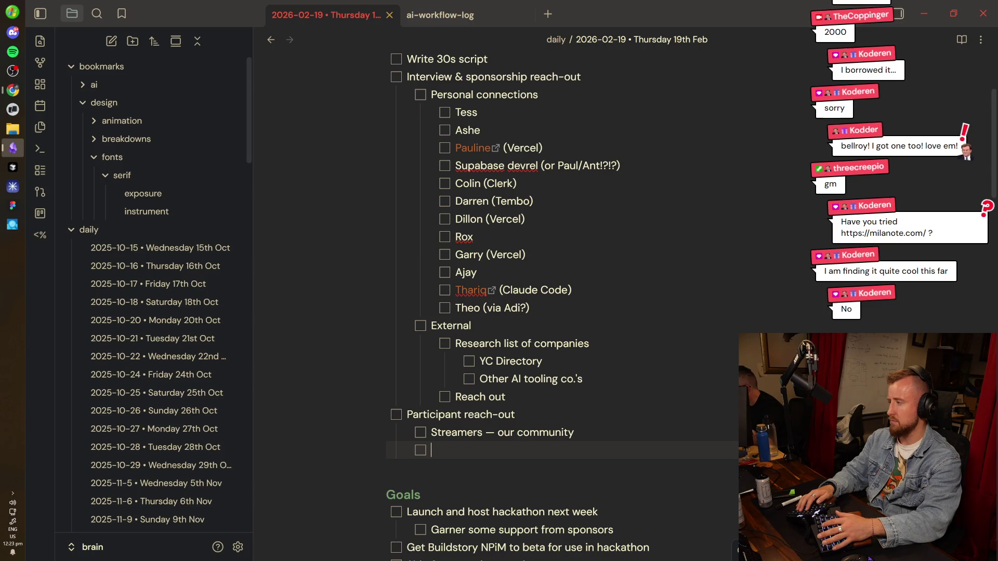
type("Streamres — cate")
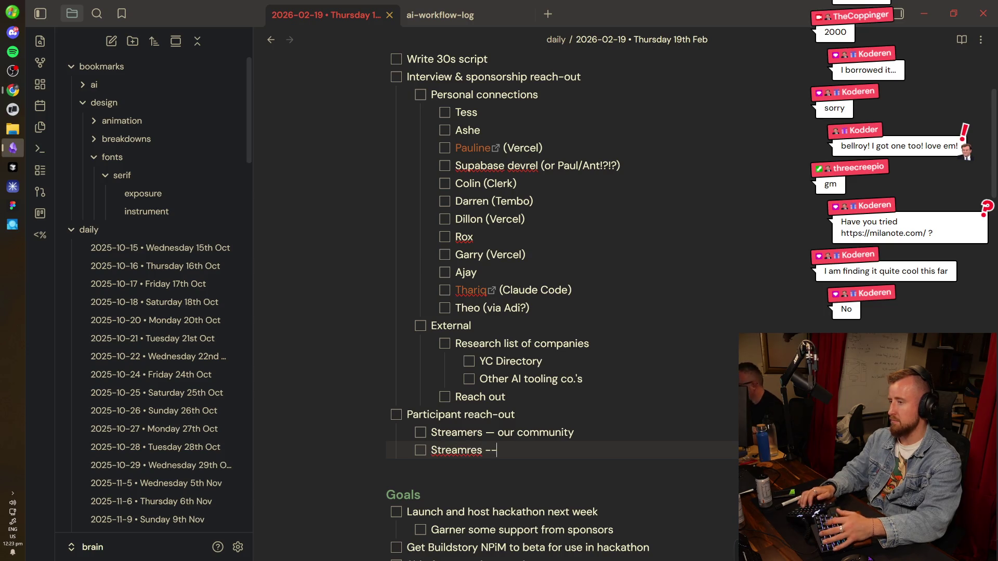
type("gory folks")
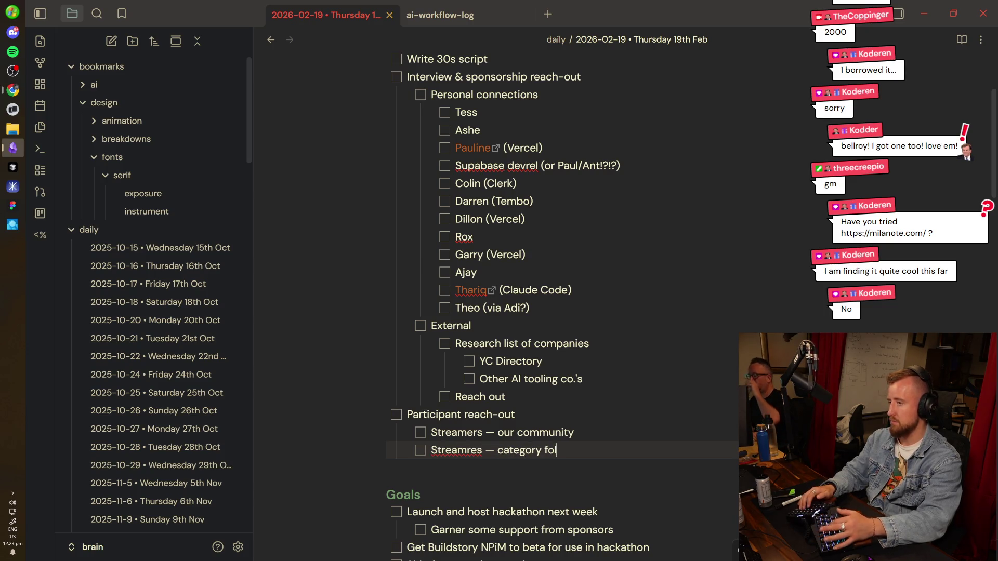
double_click(456, 450)
type("Streamers")
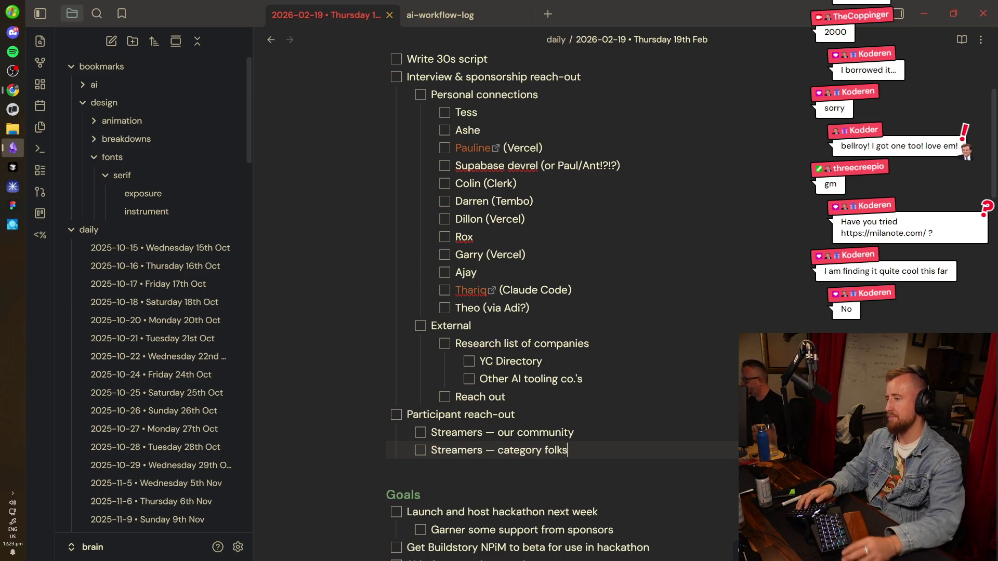
scroll(520, 281, "down", 2)
key("alt+Tab")
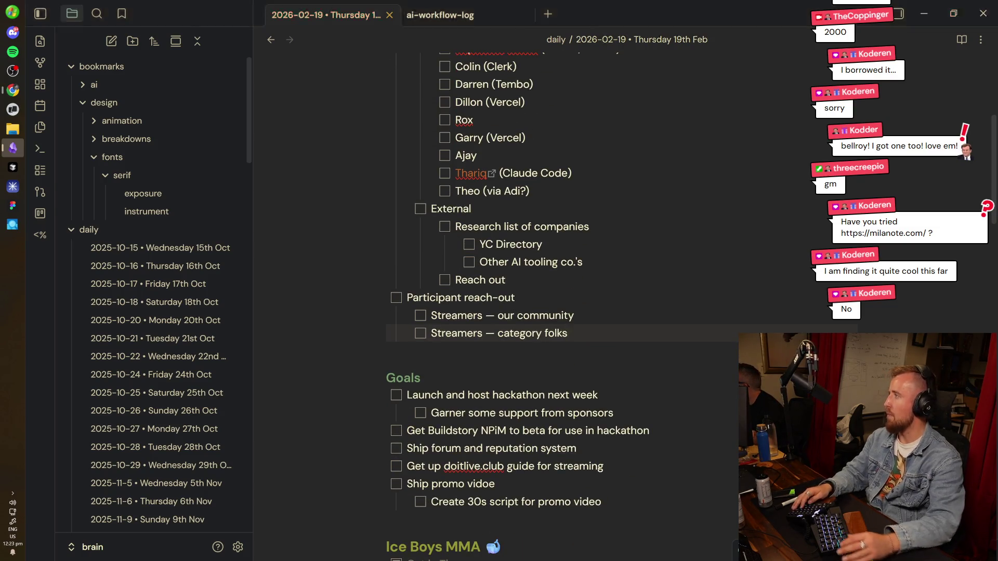
scroll(477, 326, "down", 3)
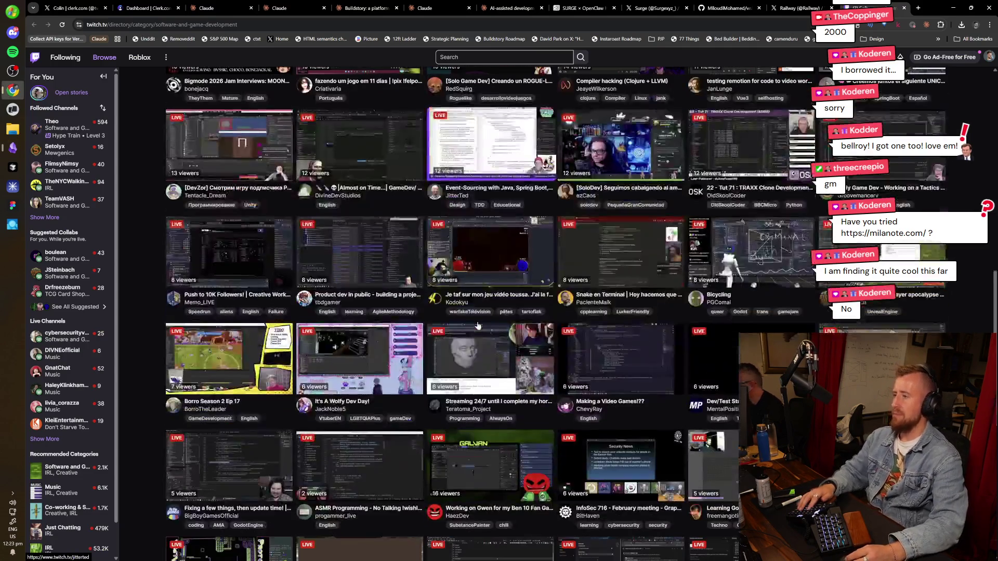
Step: Open a software-development streamer's live channel, follow it, and dismiss the thank-you notice
left_click(393, 286)
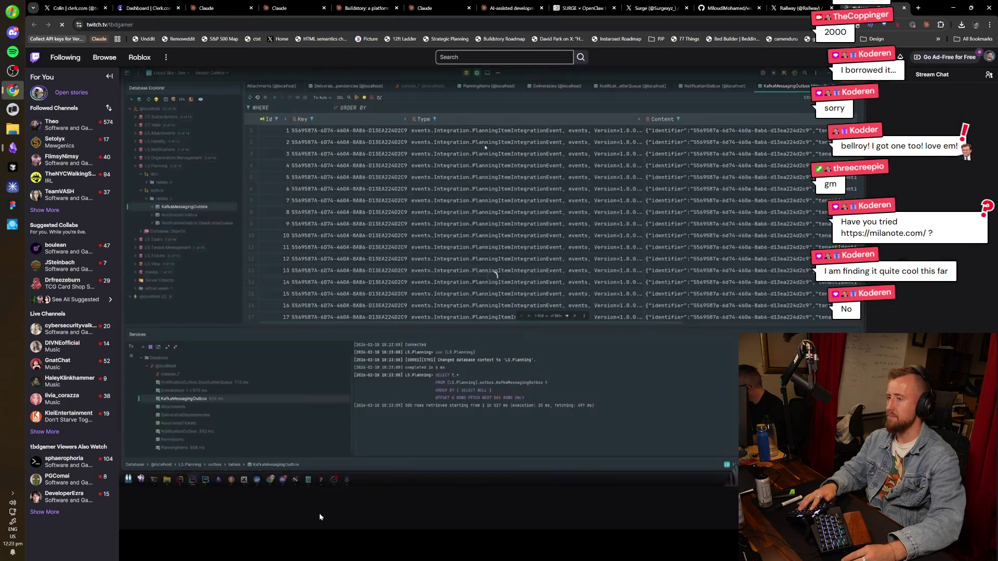
scroll(369, 480, "down", 2)
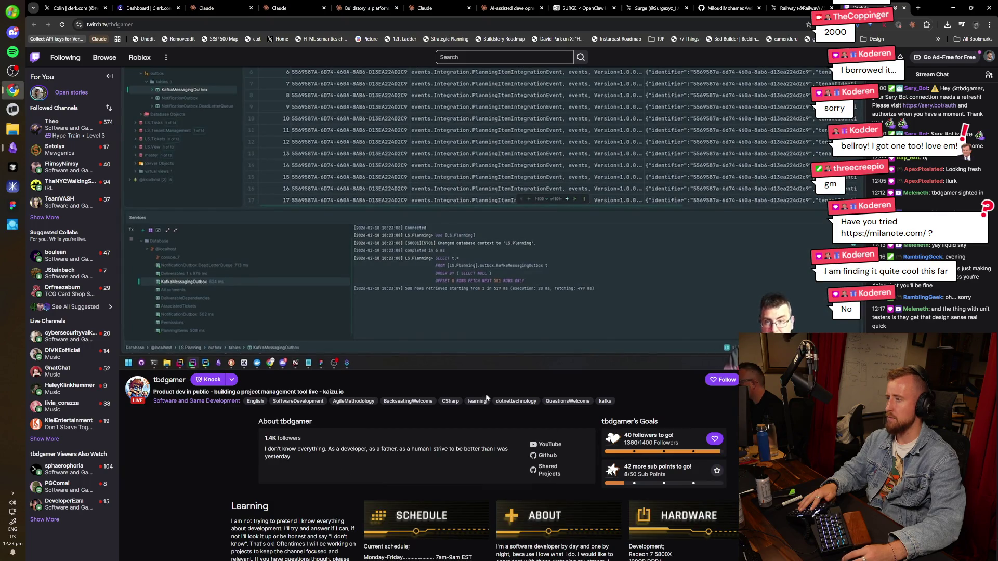
left_click(715, 380)
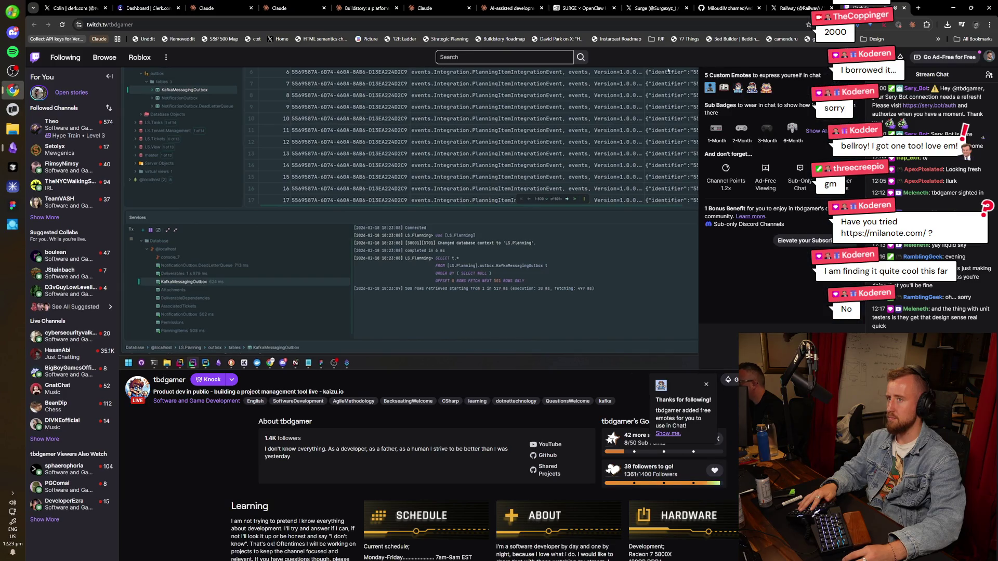
scroll(612, 88, "up", 2)
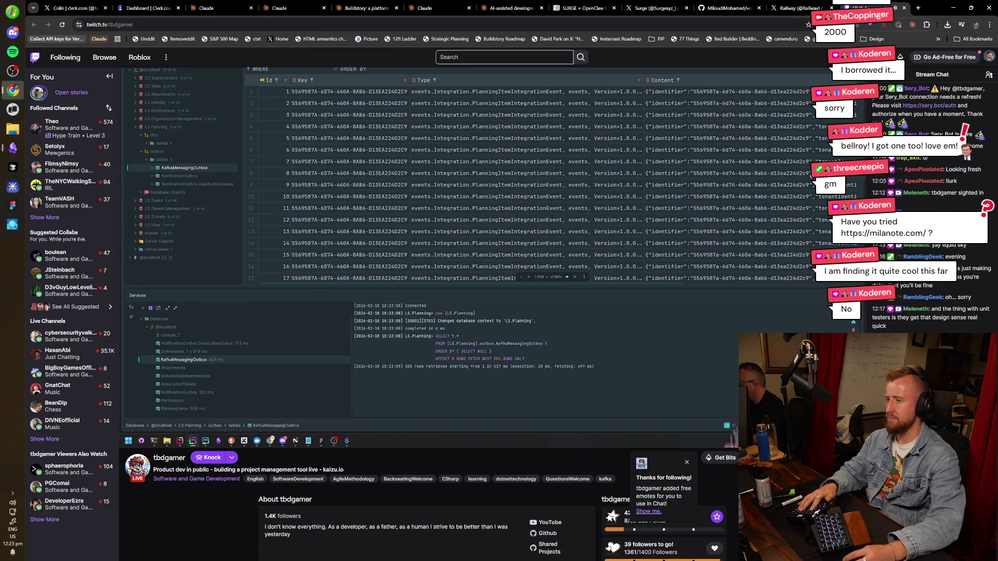
scroll(612, 479, "down", 2)
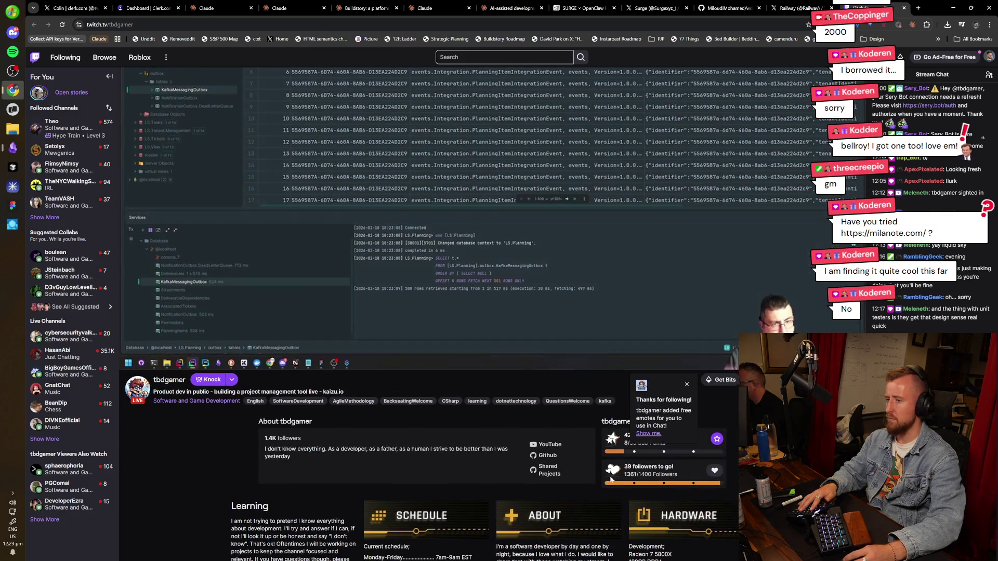
left_click(686, 384)
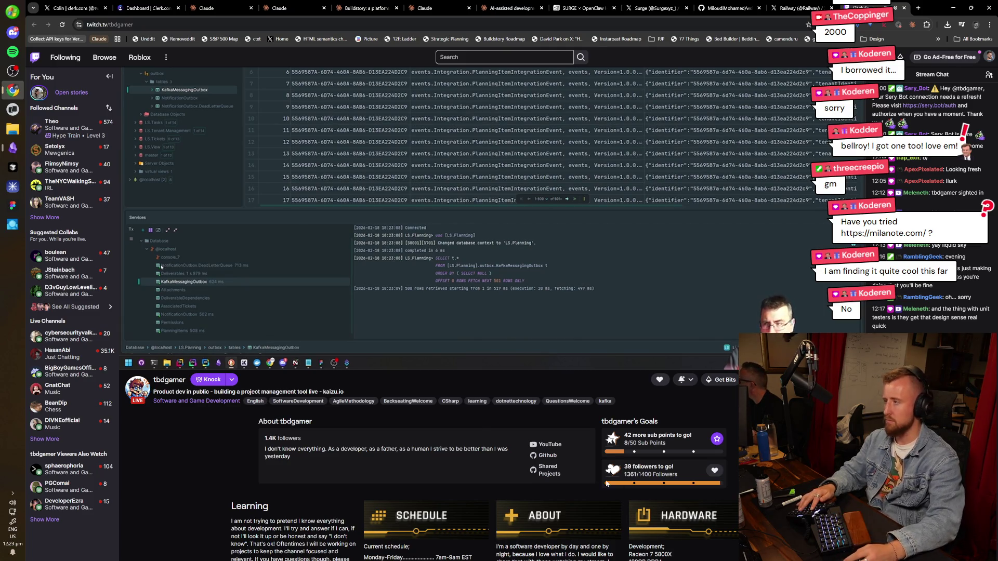
Step: Scroll through the channel's About and Schedule panels, then close the Twitch tab
scroll(607, 483, "down", 2)
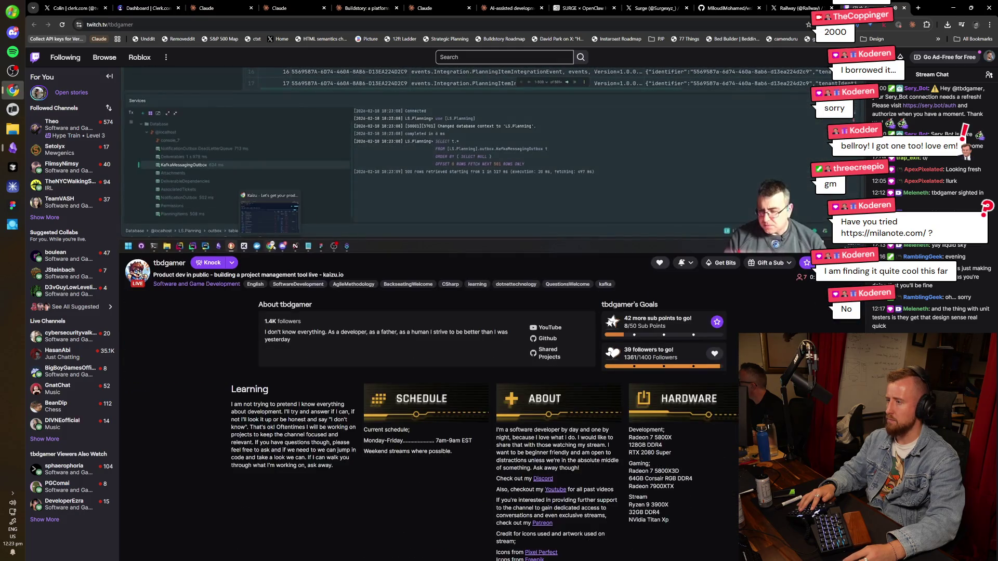
scroll(606, 484, "down", 2)
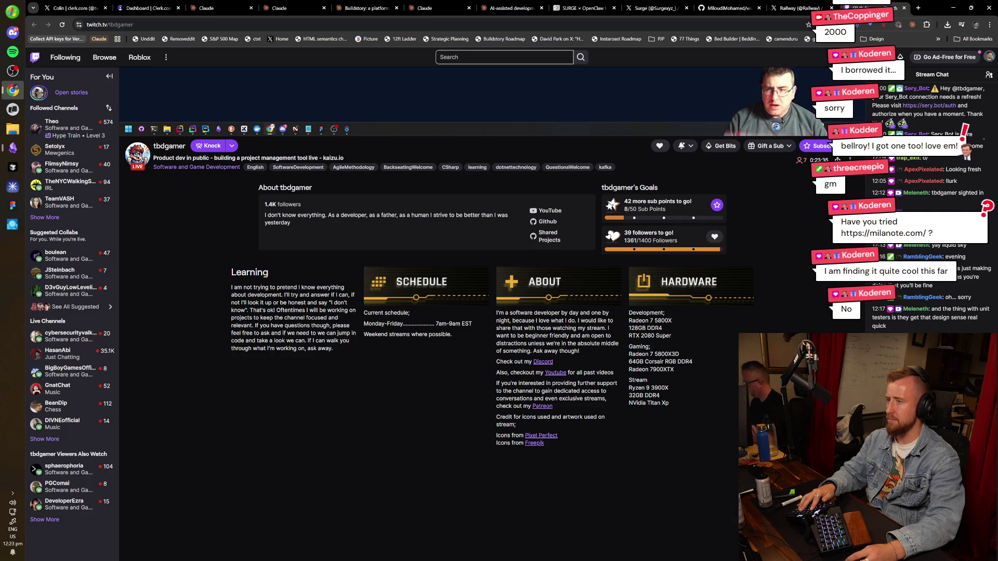
key("ctrl+w")
scroll(600, 408, "down", 5)
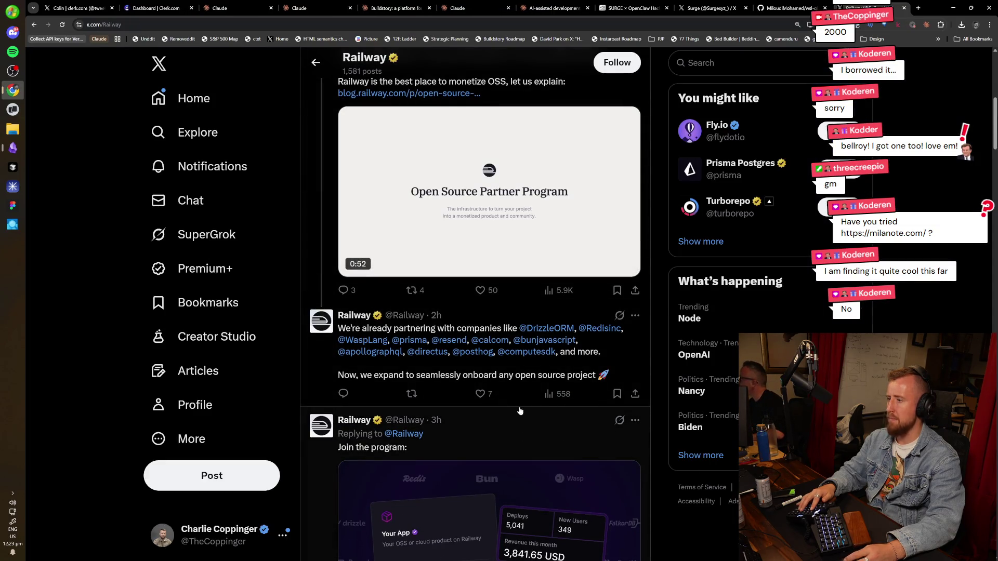
scroll(523, 412, "down", 3)
key("ctrl+w")
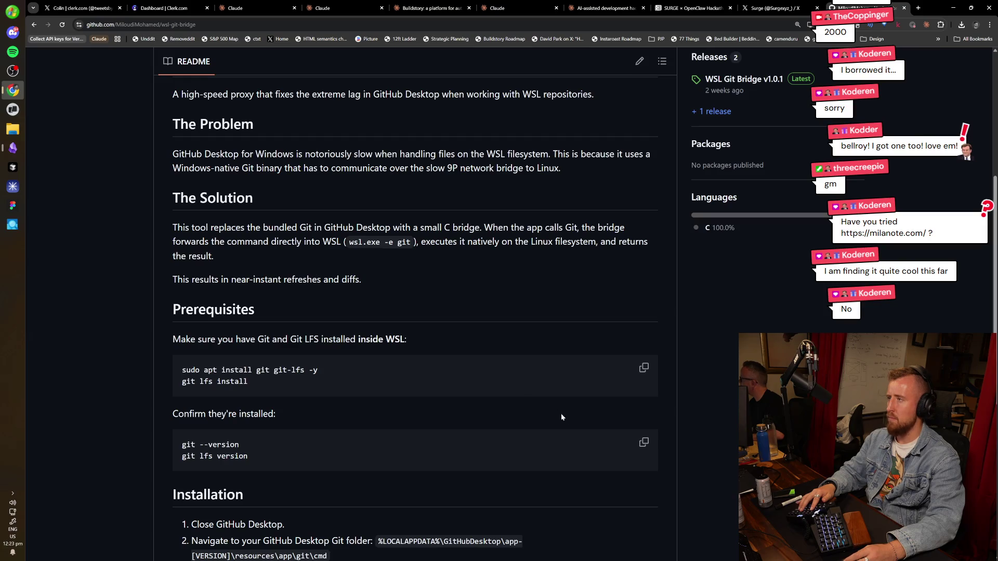
scroll(560, 414, "up", 5)
key("ctrl+shift+Tab")
key("ctrl+Tab")
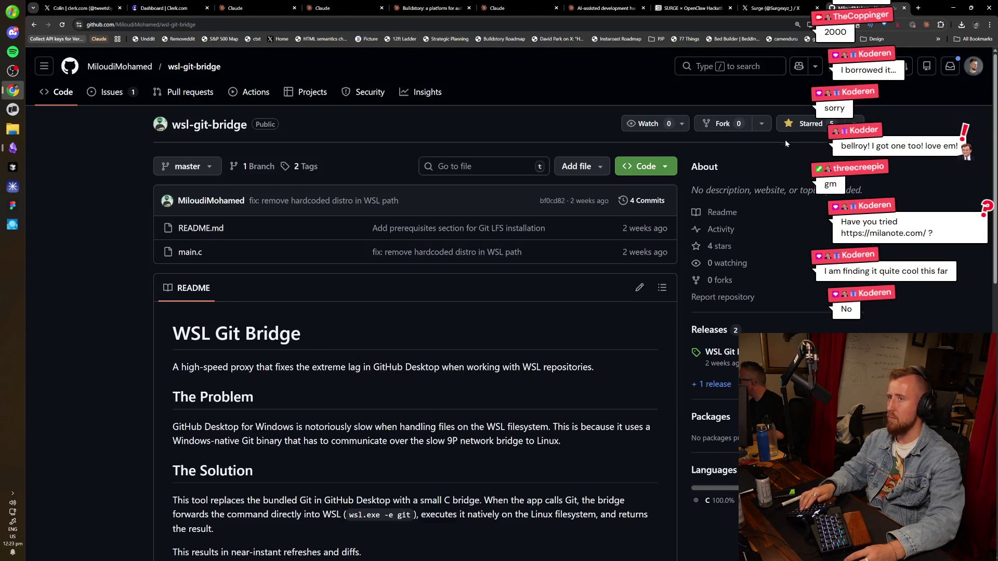
key("ctrl+w")
scroll(489, 311, "up", 3)
key("ctrl+w")
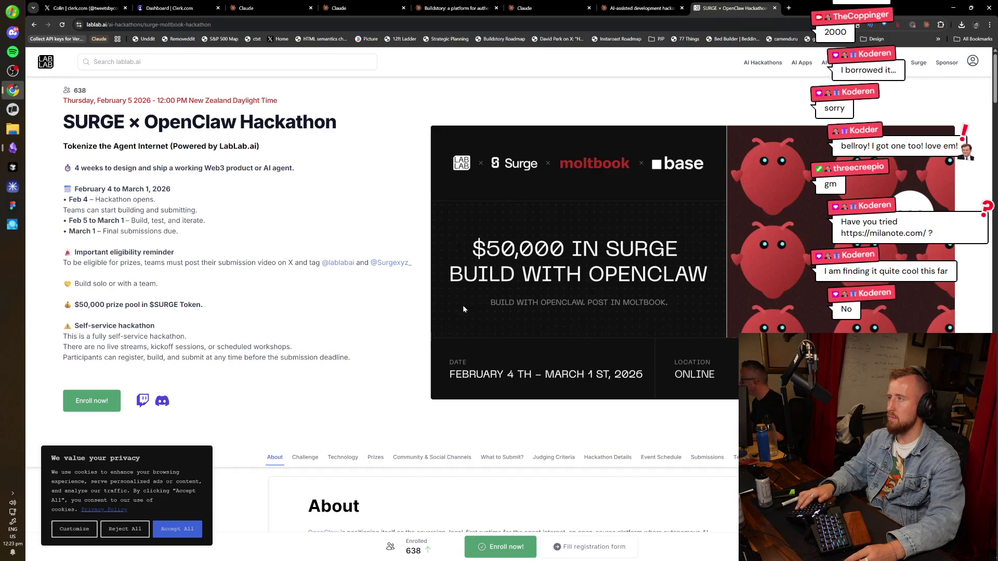
left_click(347, 264)
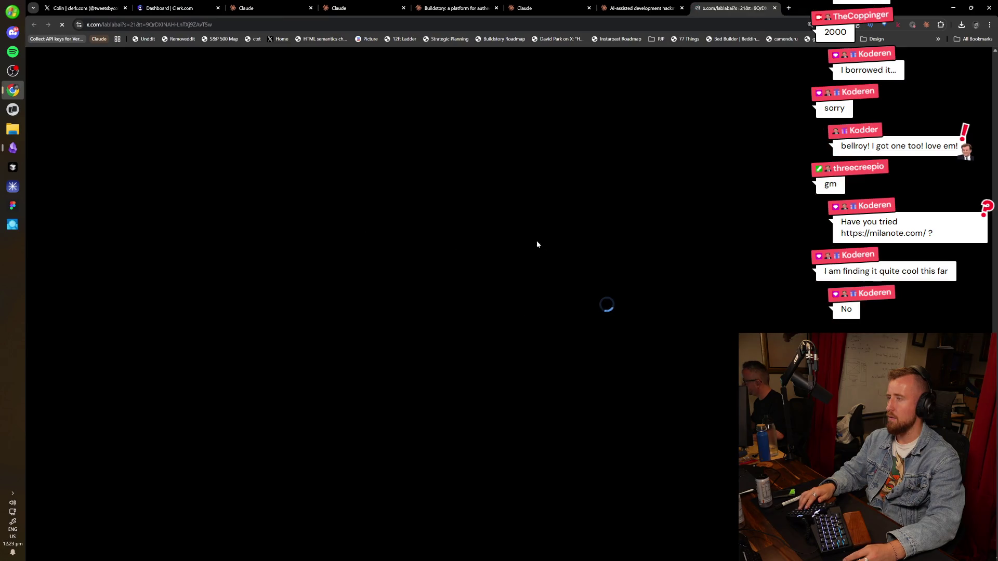
Step: Read the Claude Buildstory hackathon research, then return to lablab.ai's X profile and its pinned post
key("ctrl+shift+Tab")
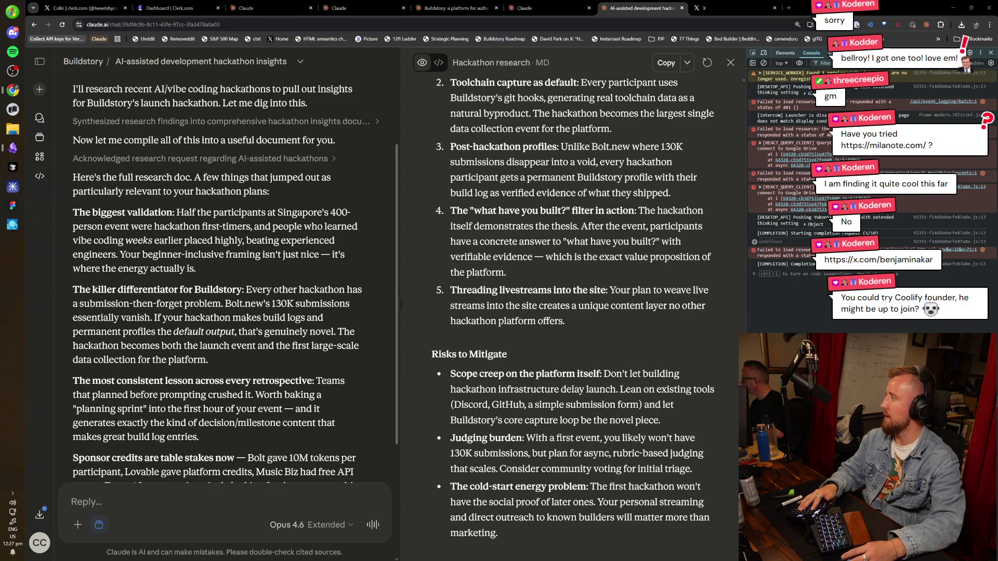
left_click(198, 373)
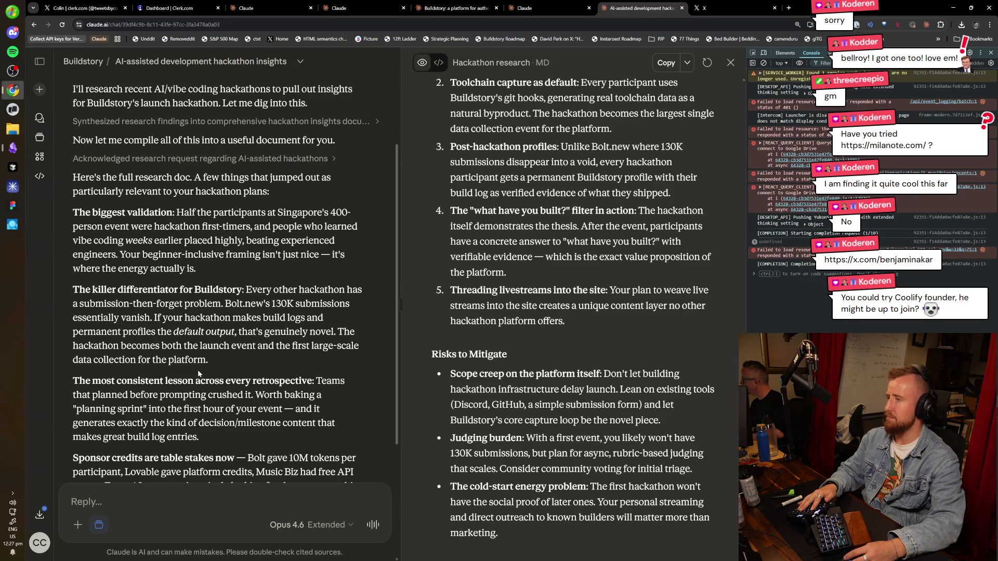
left_click(546, 7)
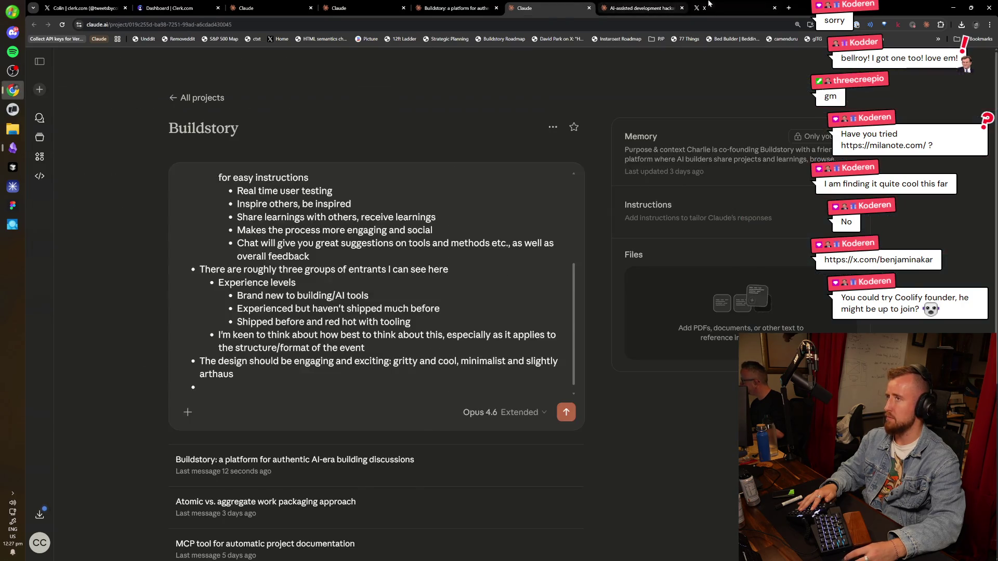
left_click(733, 8)
scroll(551, 276, "down", 10)
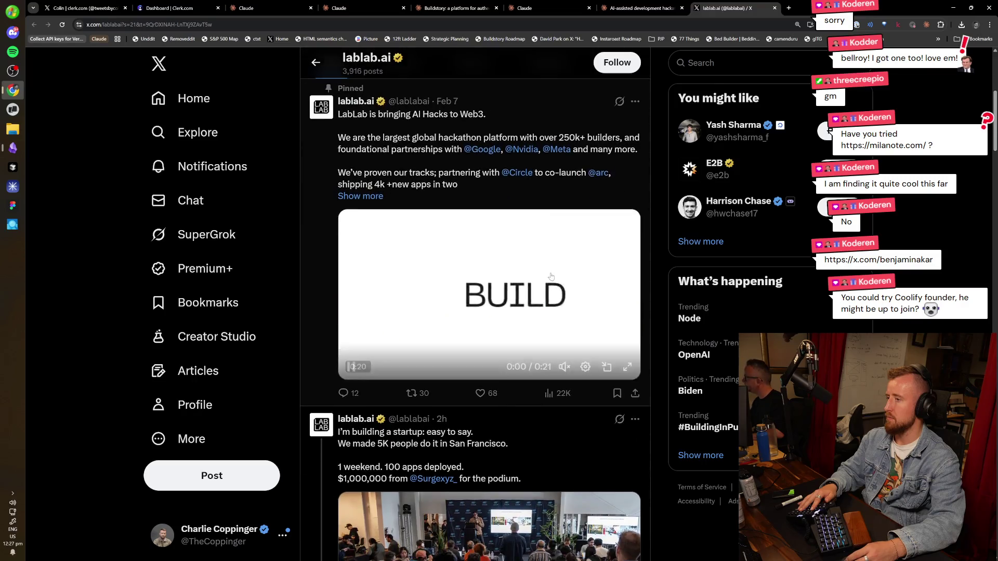
Step: Scroll lablab.ai's X feed to the Feb 9 Surge x LabLab builder community merger post
scroll(655, 411, "down", 3)
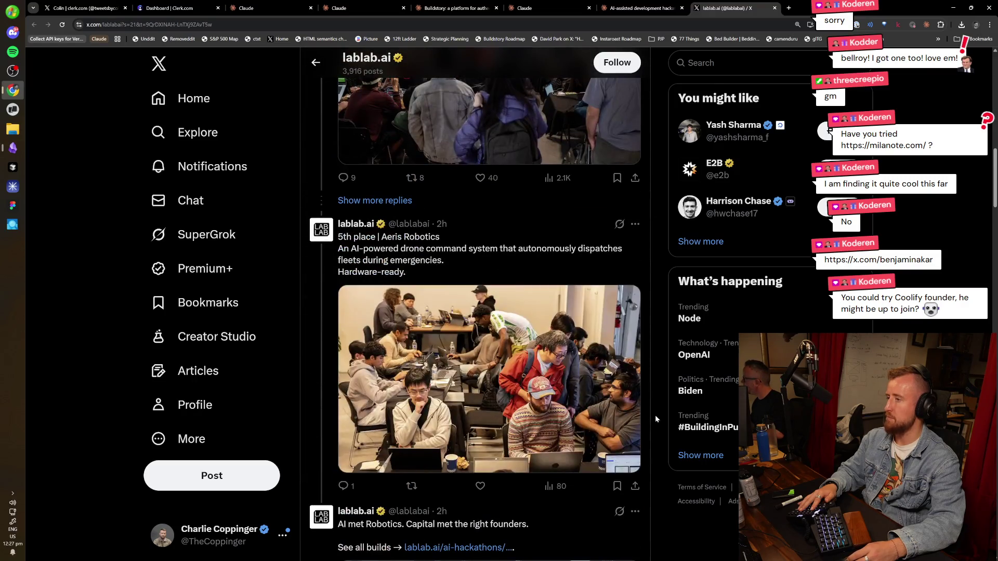
scroll(644, 400, "up", 5)
scroll(637, 389, "up", 4)
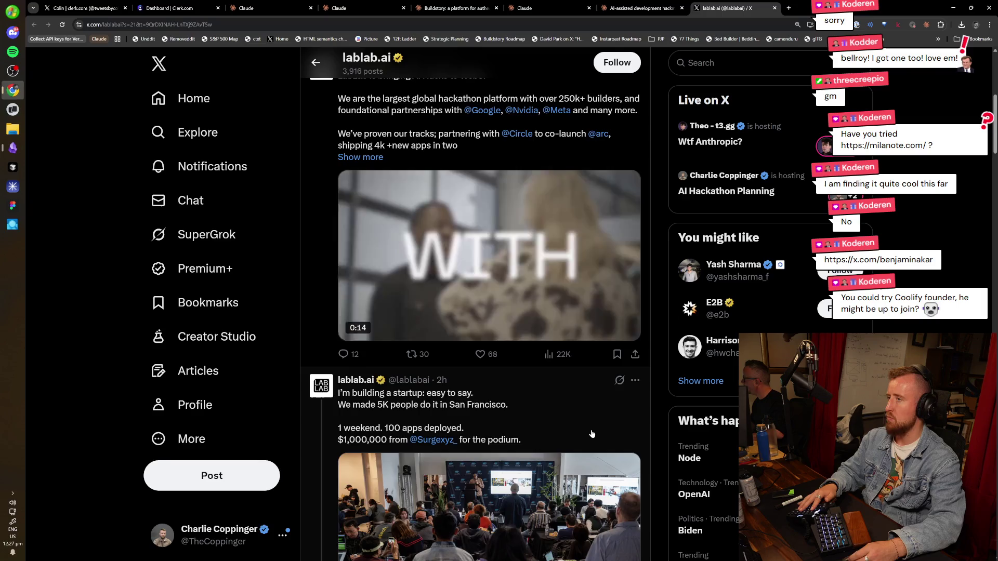
scroll(593, 430, "up", 3)
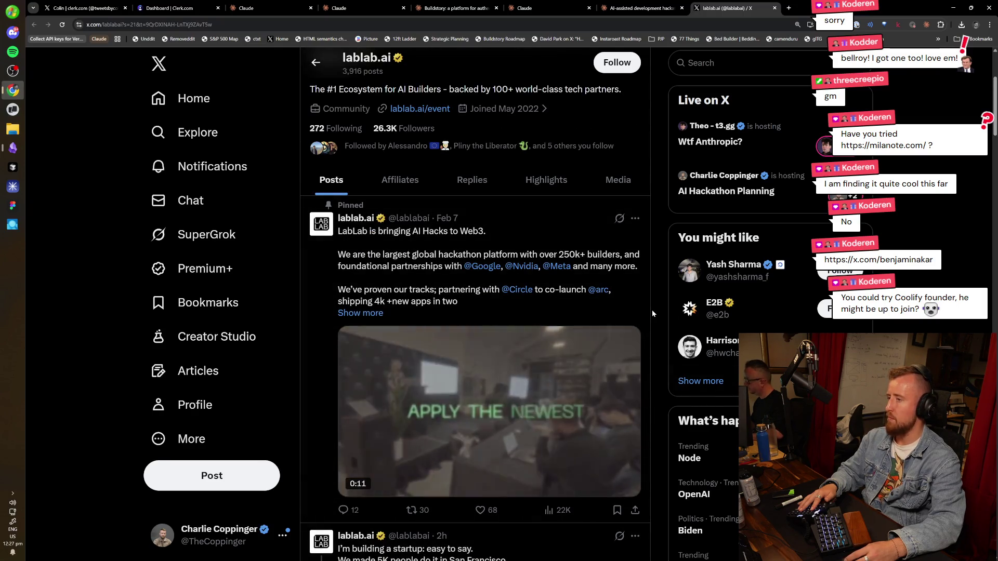
scroll(652, 310, "up", 3)
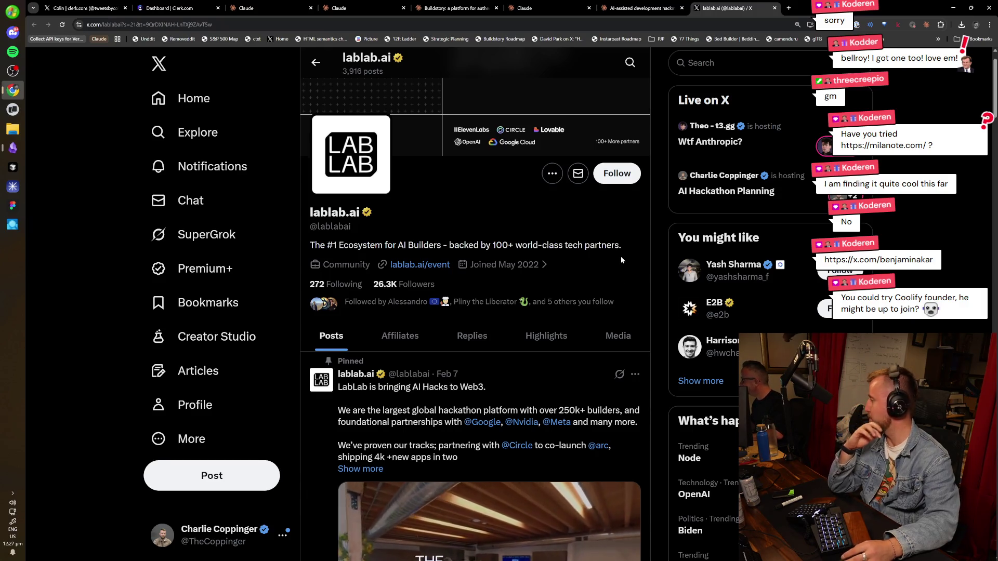
scroll(568, 270, "up", 1)
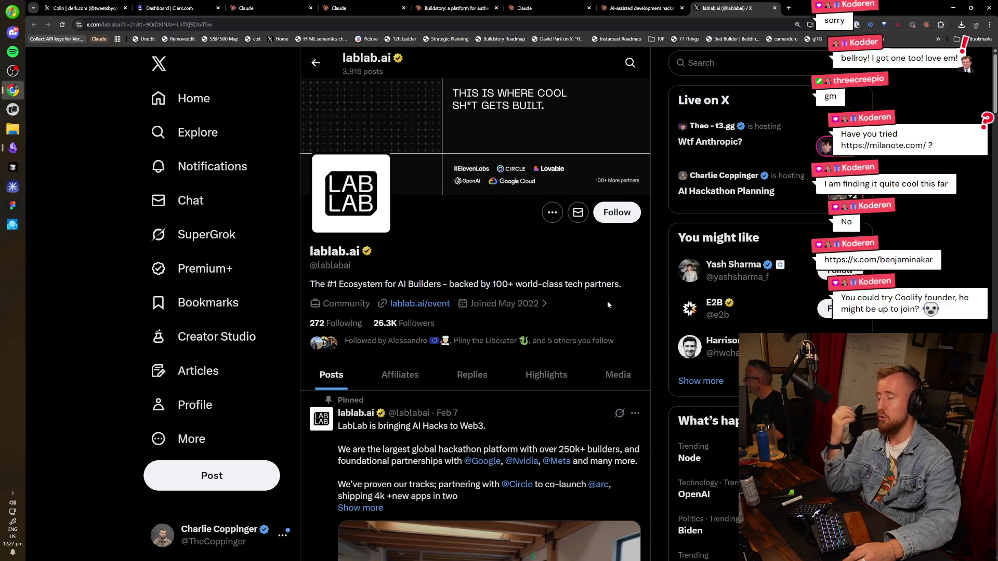
scroll(604, 296, "down", 1)
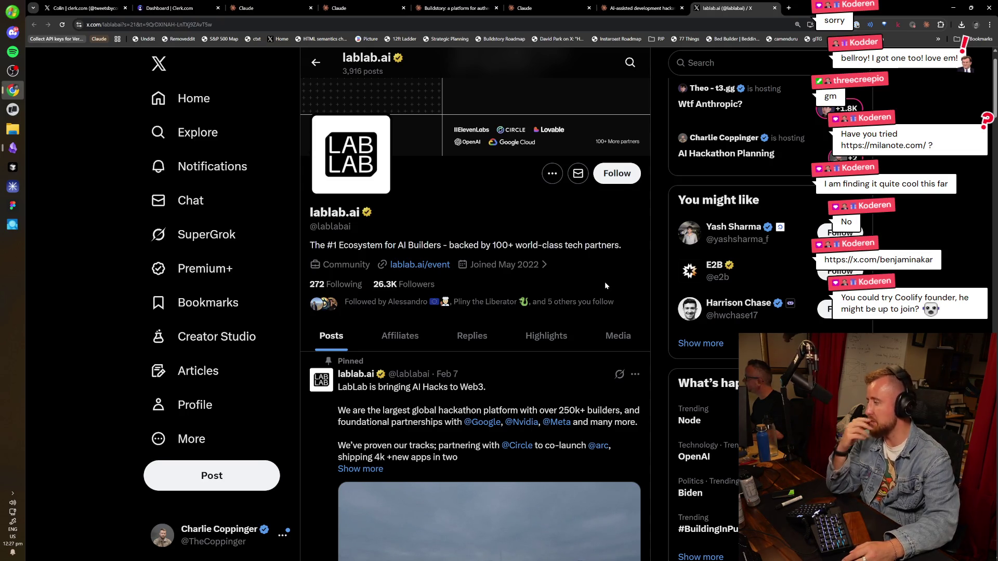
scroll(603, 271, "down", 2)
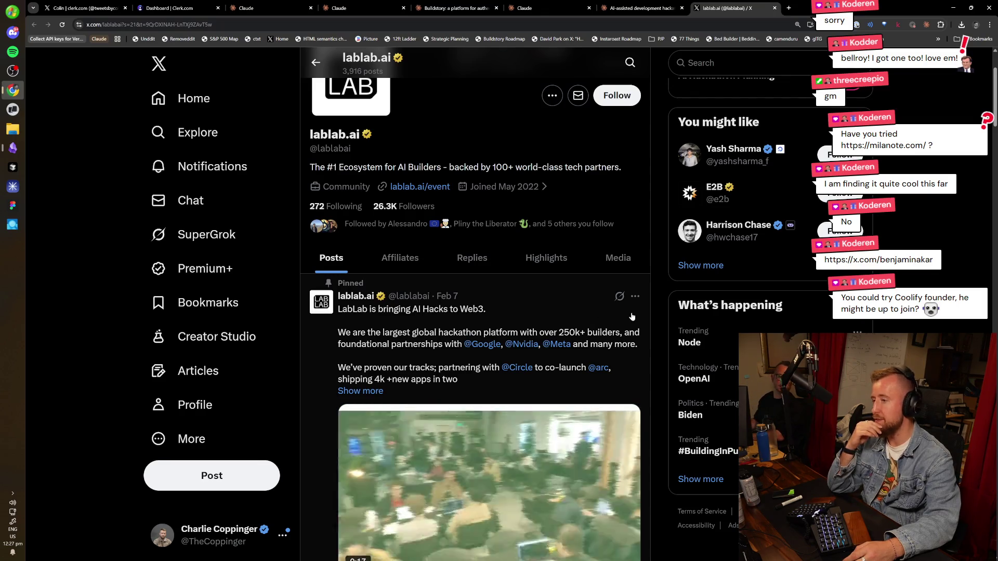
scroll(632, 317, "down", 2)
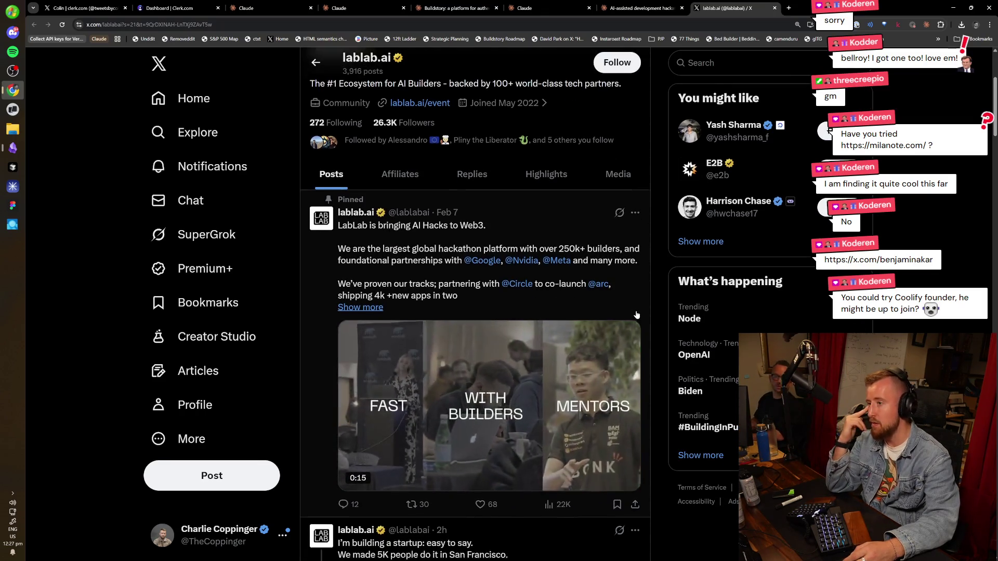
scroll(638, 316, "down", 5)
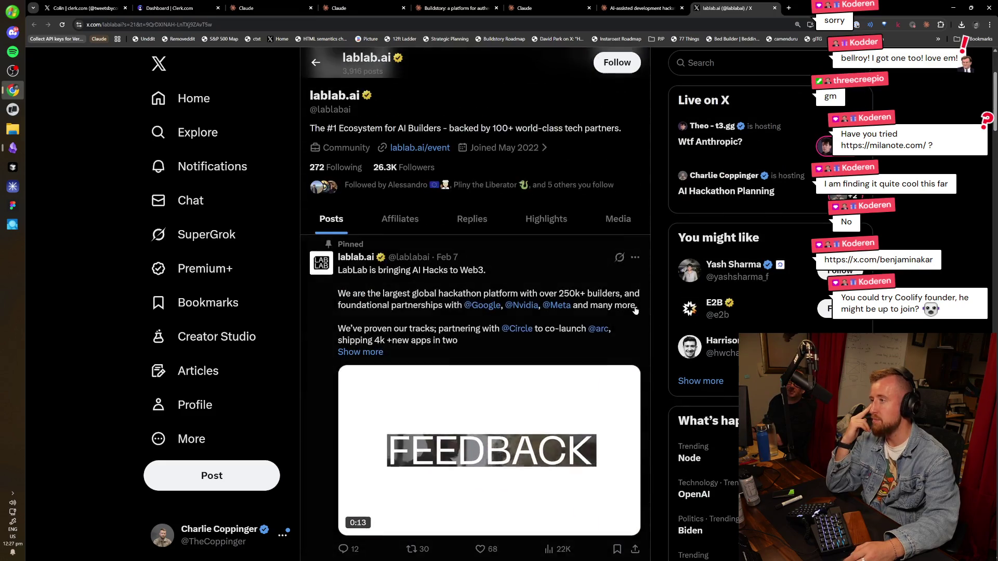
scroll(626, 335, "down", 5)
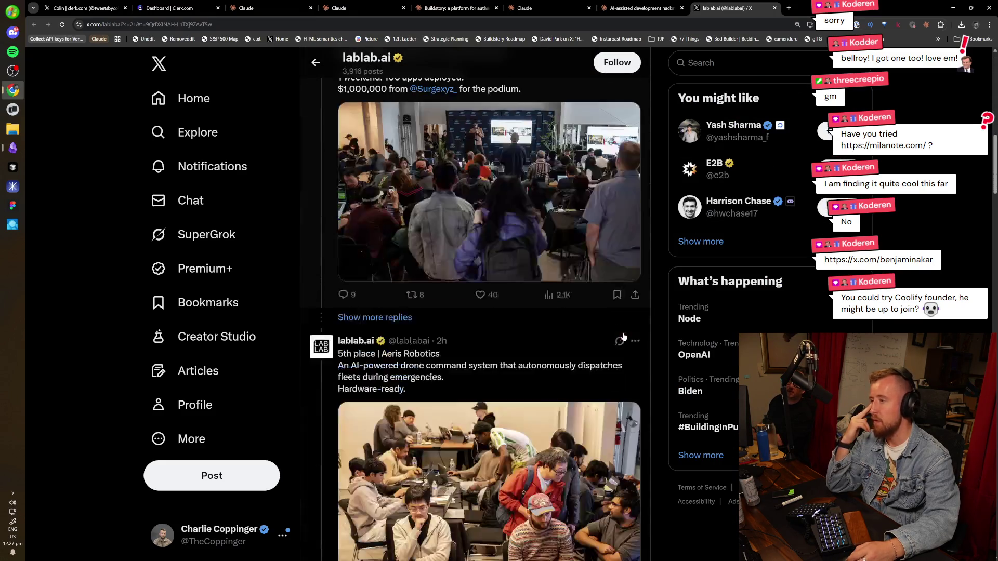
scroll(623, 332, "down", 2)
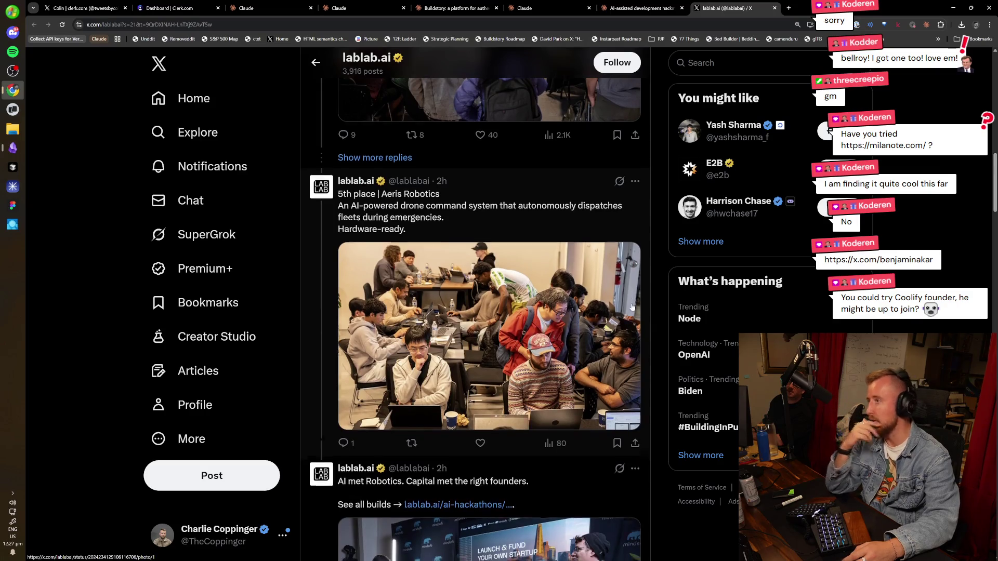
scroll(624, 333, "down", 4)
scroll(634, 311, "down", 4)
scroll(640, 323, "down", 10)
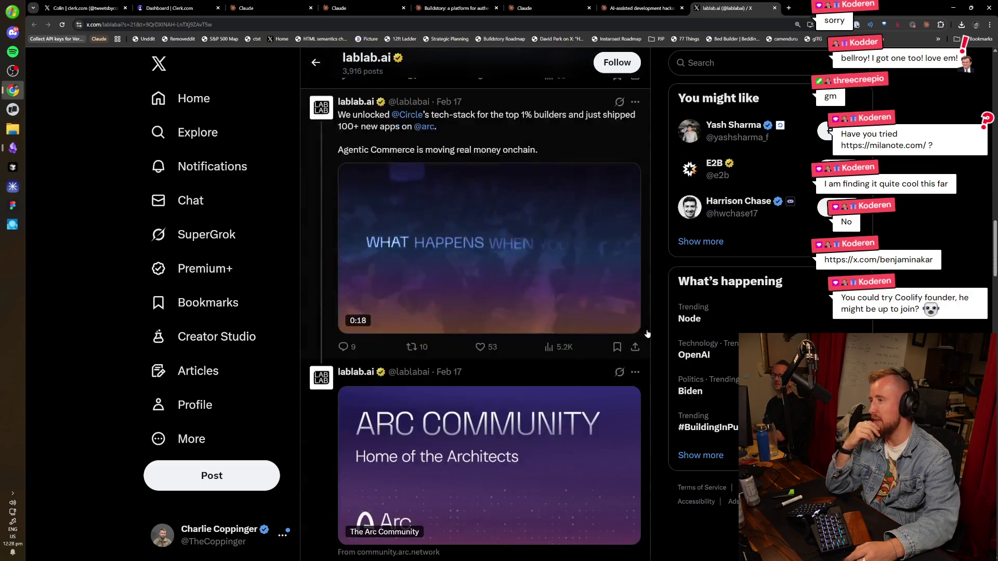
scroll(648, 333, "down", 15)
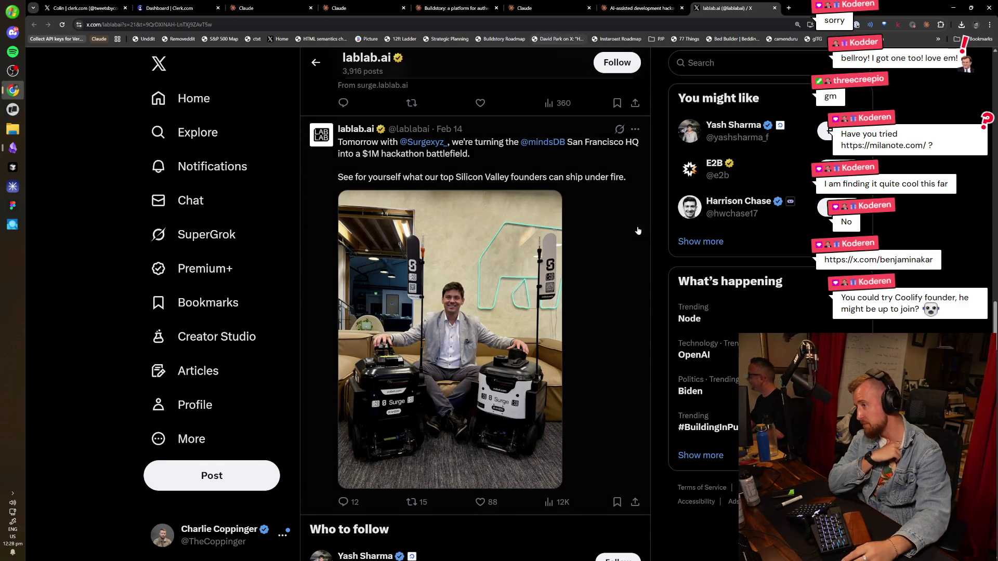
scroll(635, 239, "down", 4)
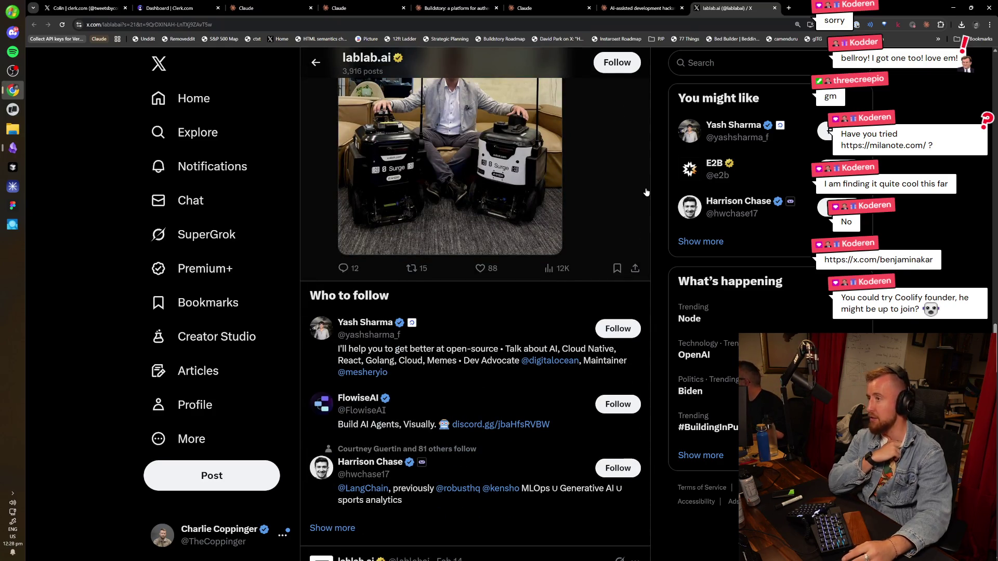
scroll(646, 193, "down", 12)
scroll(666, 369, "down", 10)
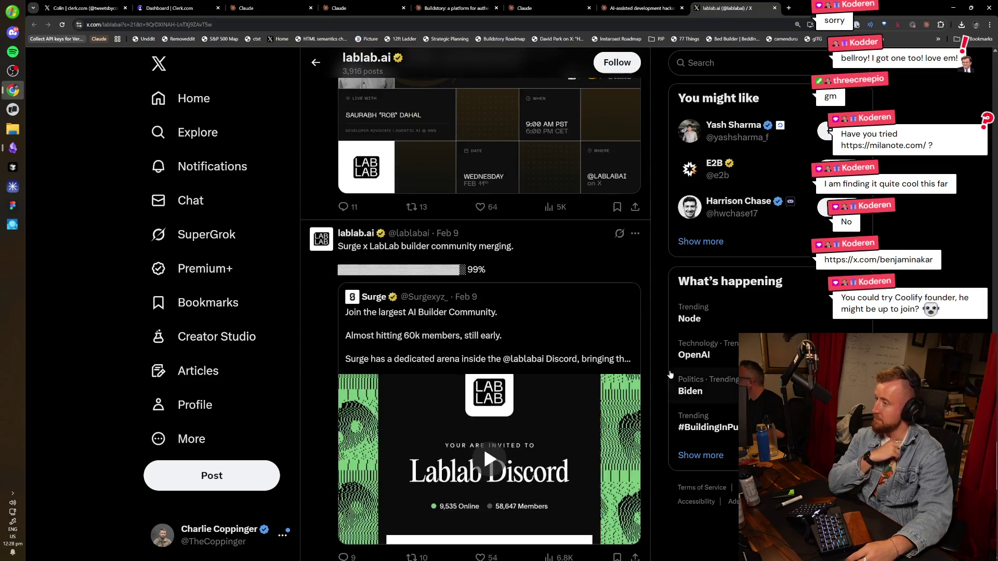
scroll(670, 374, "down", 1)
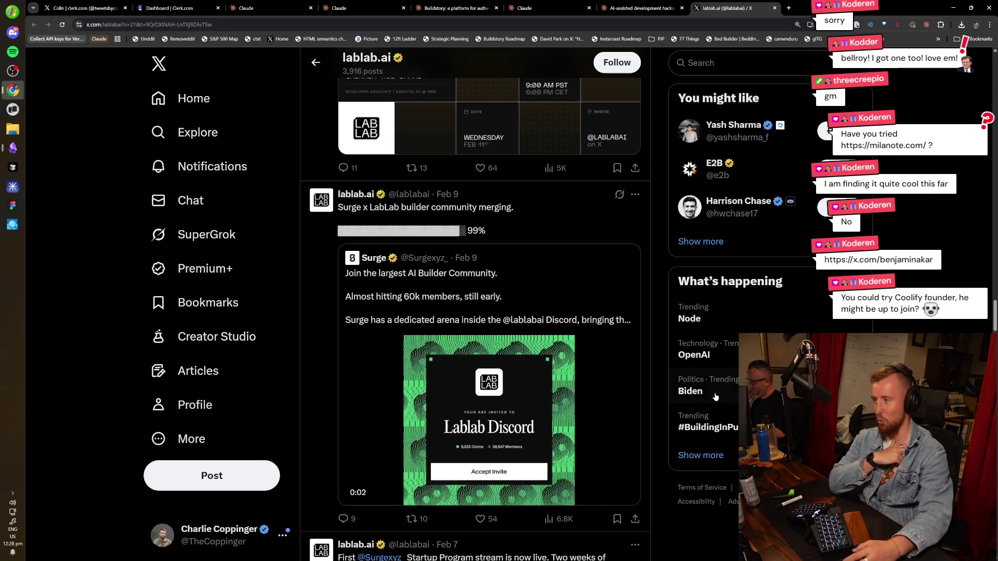
scroll(632, 354, "down", 2)
scroll(631, 354, "down", 3)
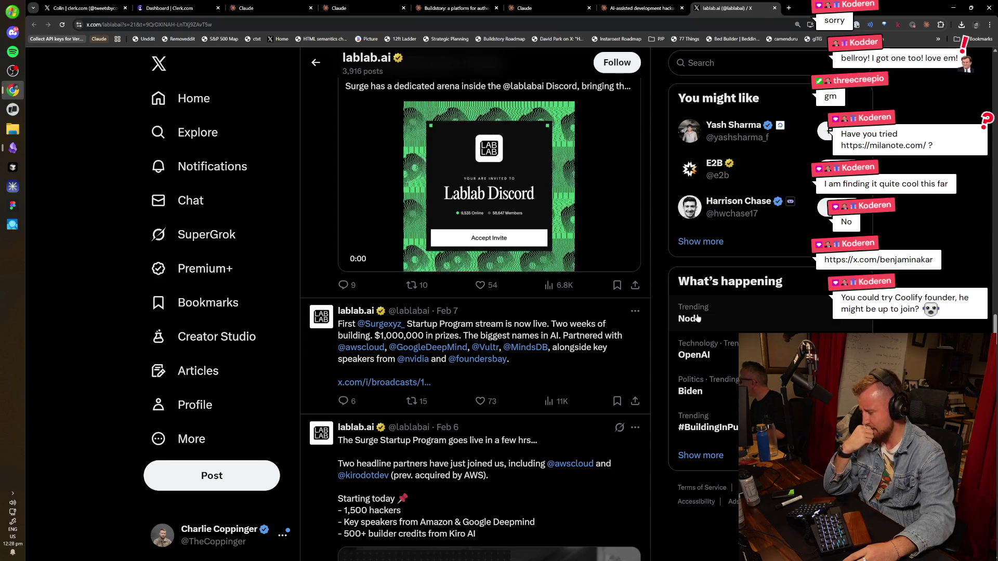
scroll(725, 253, "down", 2)
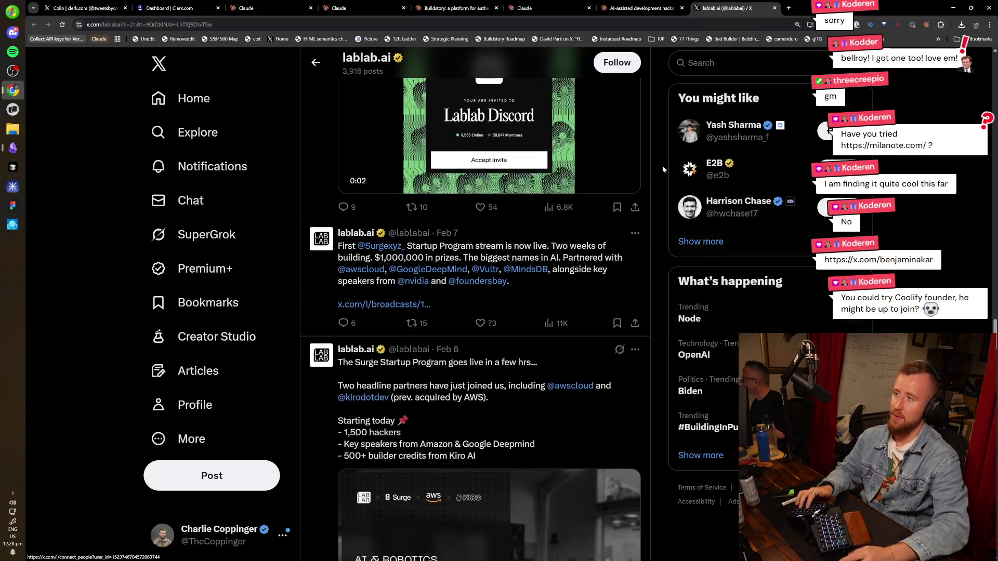
scroll(642, 167, "up", 4)
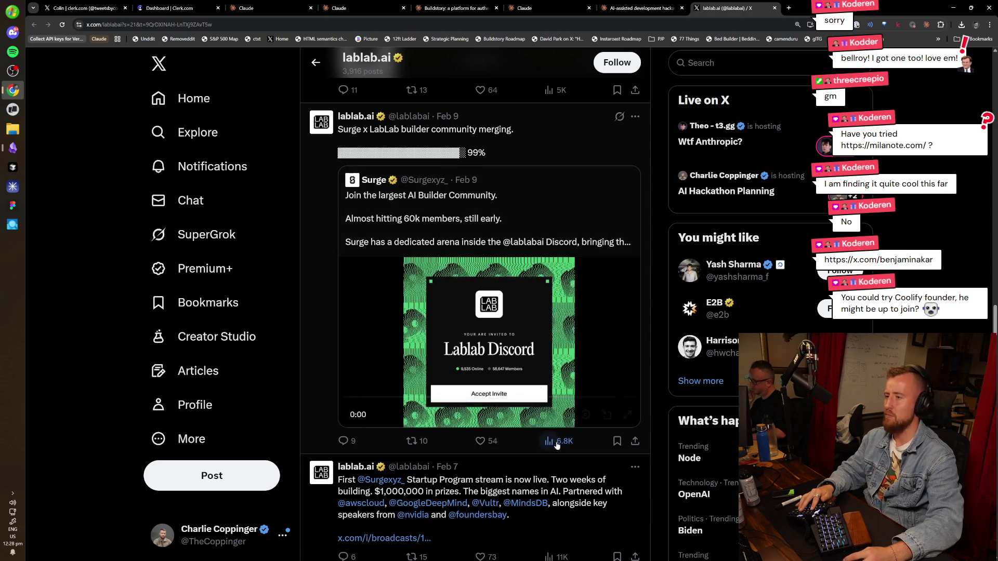
Step: Bookmark the quoted Surge post and follow its Lablab Discord invite link
left_click(568, 226)
key("b")
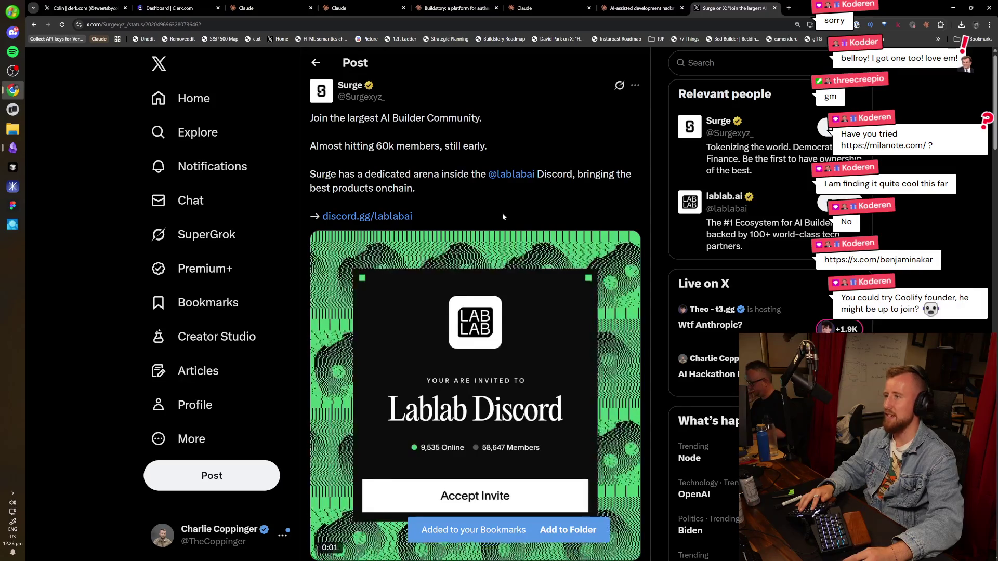
scroll(502, 213, "down", 1)
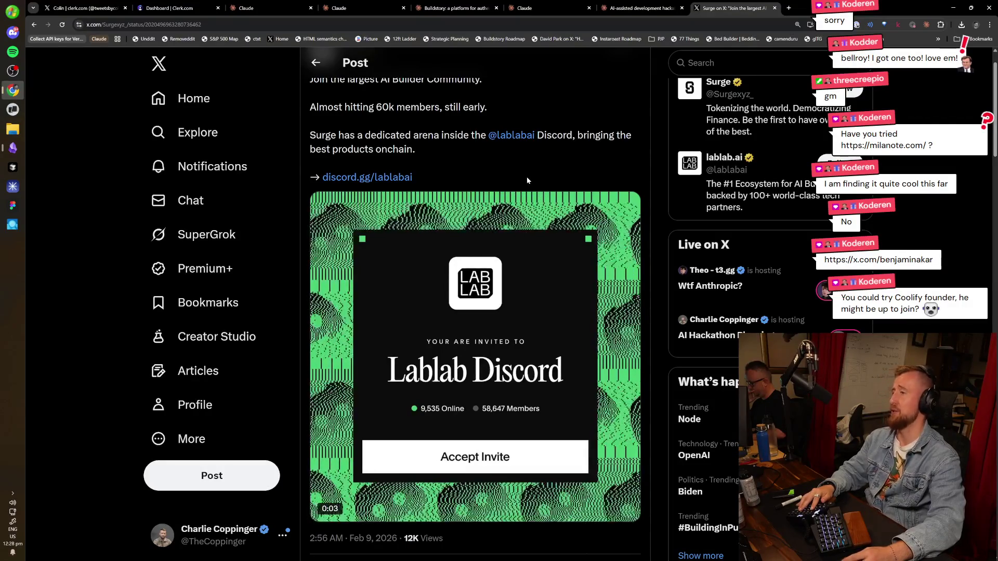
left_click(408, 178)
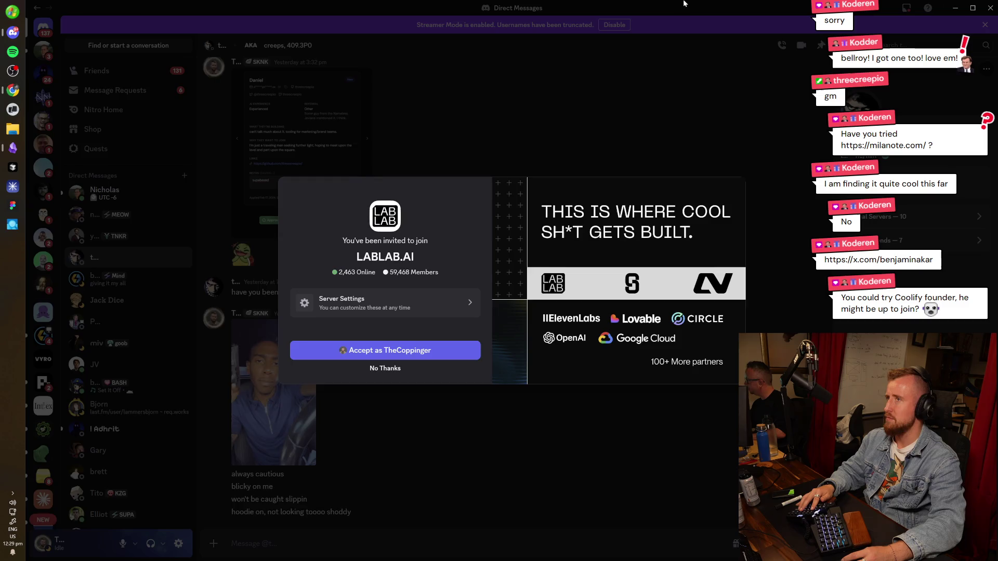
Step: Leave the Discord app's LABLAB.AI invite prompt and return to the browser
key("alt+Tab")
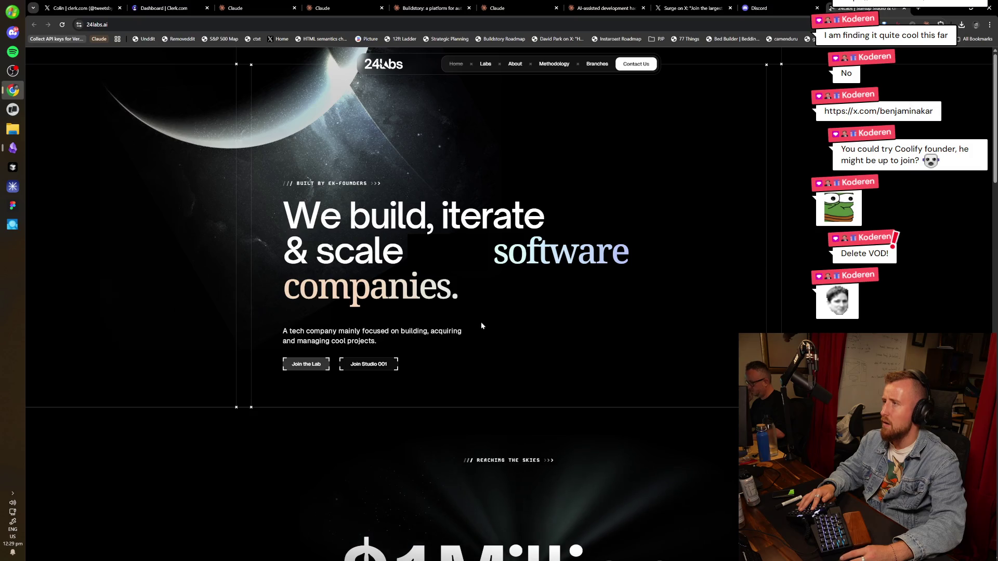
scroll(505, 325, "down", 6)
scroll(340, 181, "up", 6)
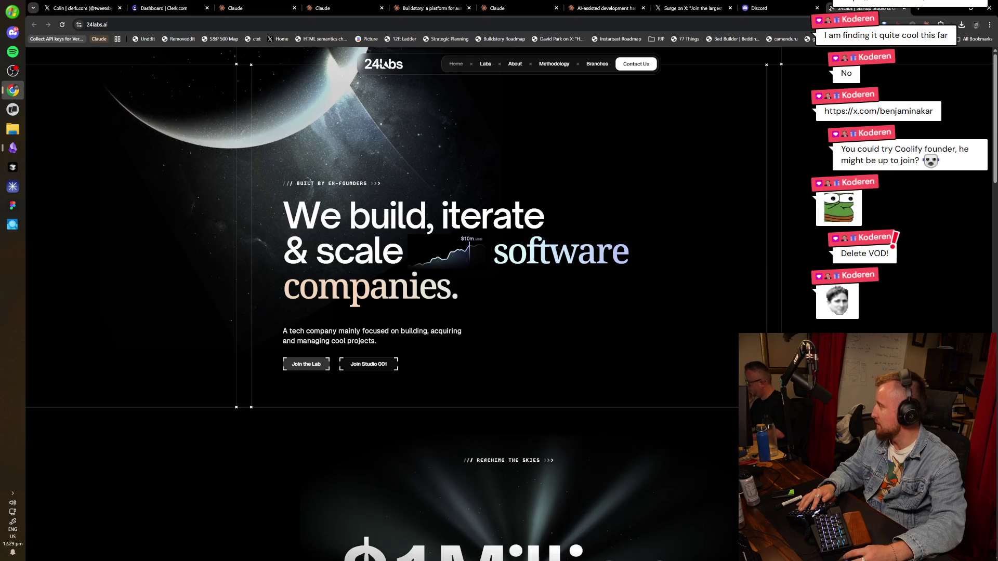
scroll(537, 328, "down", 12)
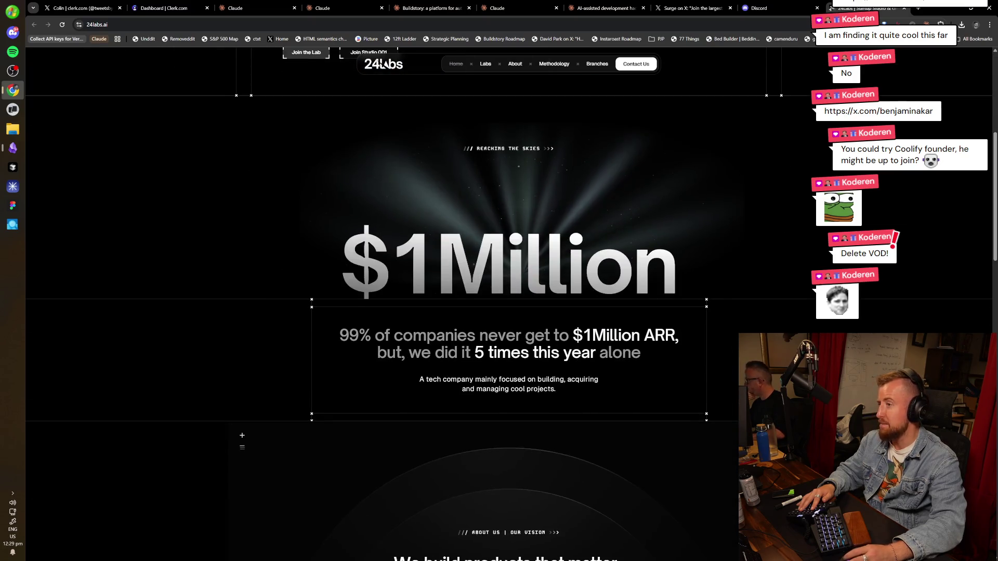
scroll(470, 408, "down", 10)
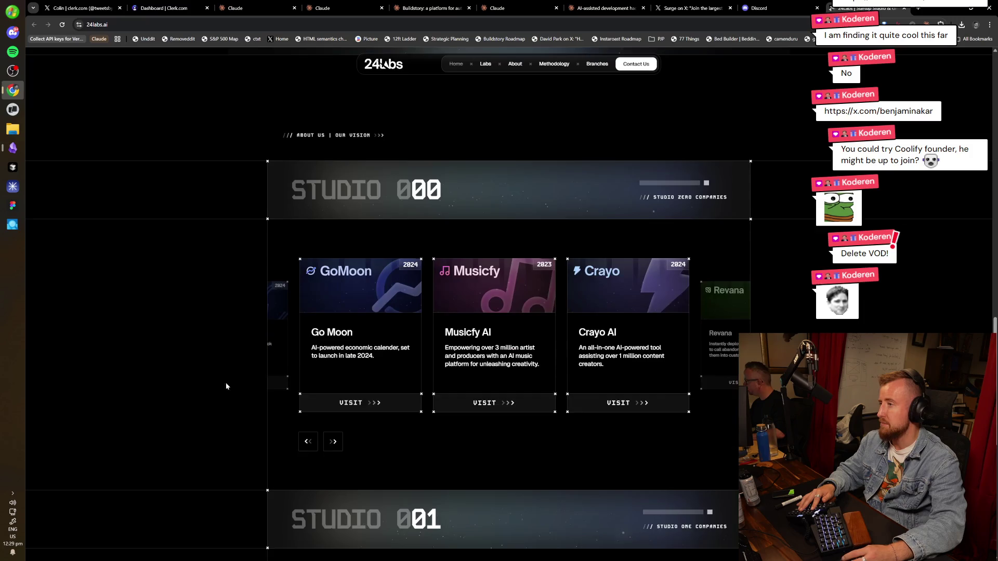
scroll(219, 377, "up", 2)
scroll(228, 364, "down", 6)
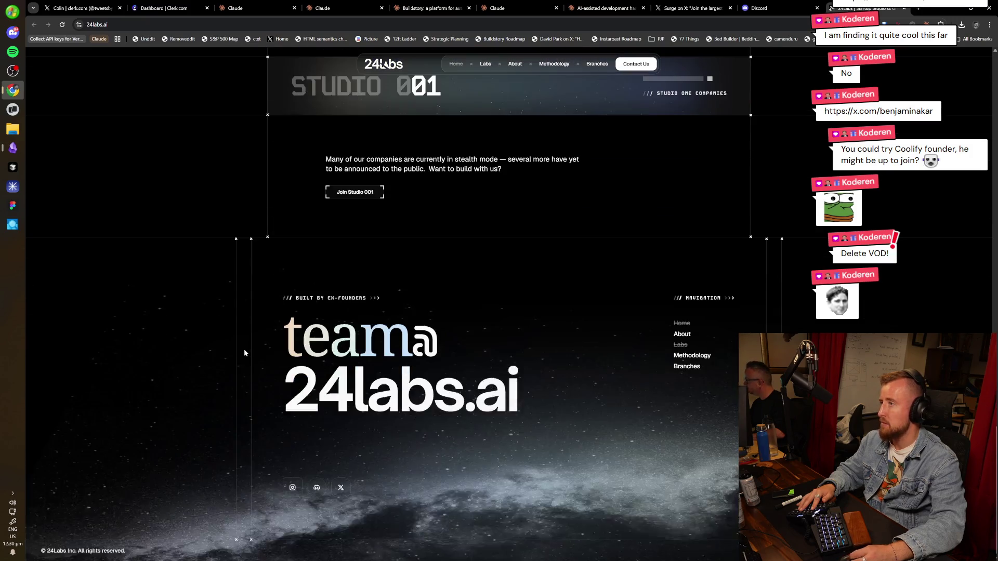
key("Home")
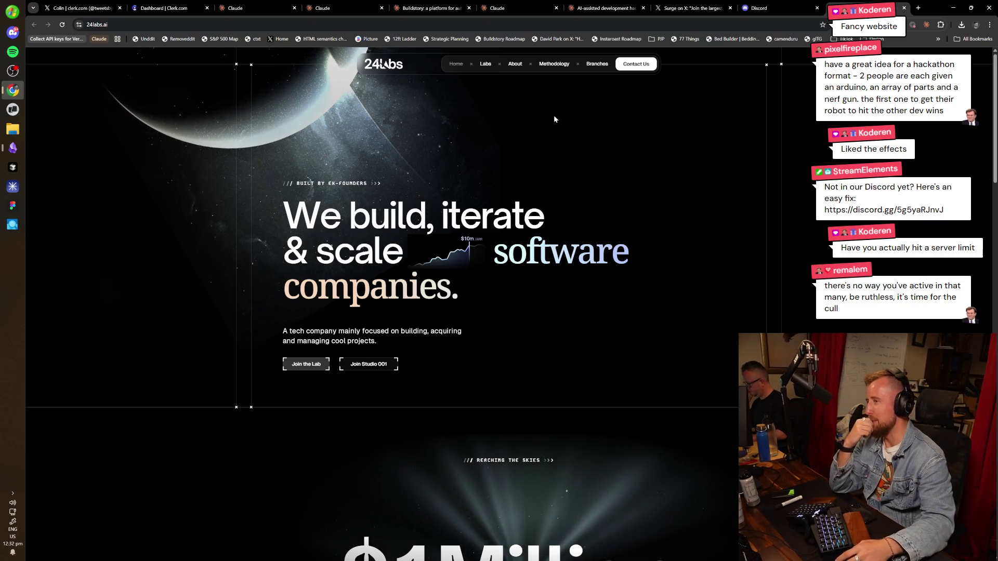
Step: Close the 24Labs tab to get back to the LABLAB.AI Discord invite
scroll(475, 255, "down", 3)
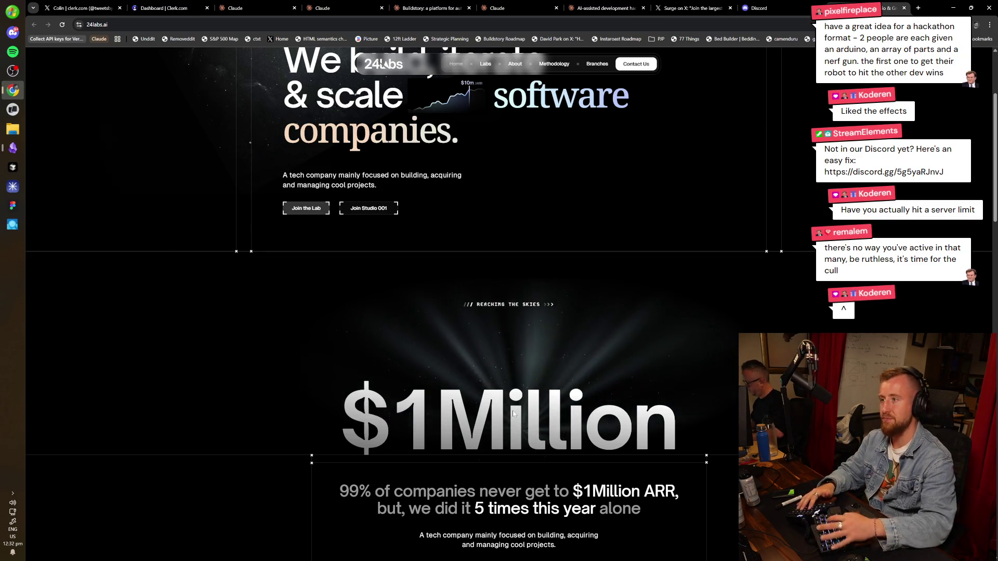
key("ctrl+w")
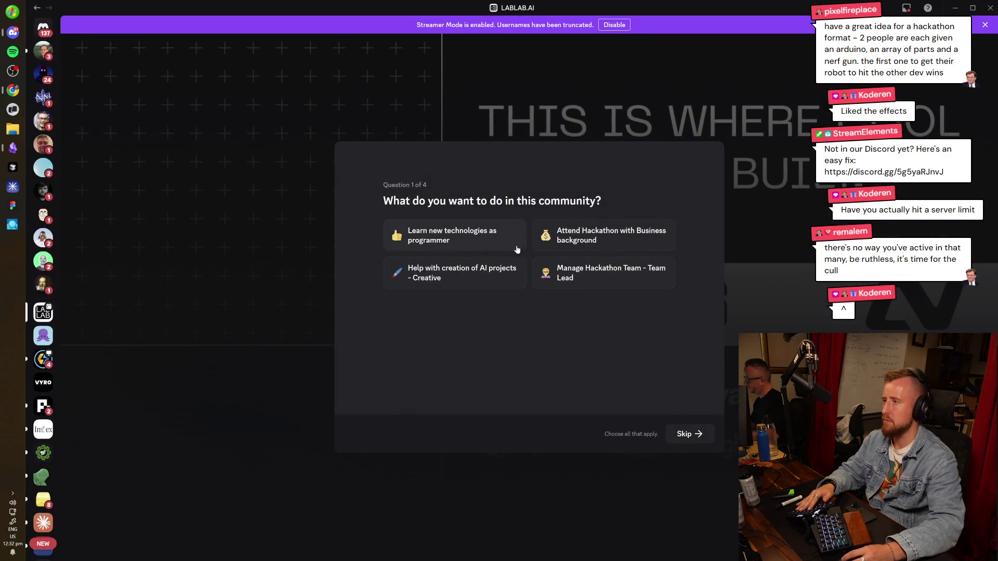
Step: Answer onboarding: hackathons with business background, building and showcasing in hackathons, Prompt engineering topic
left_click(590, 241)
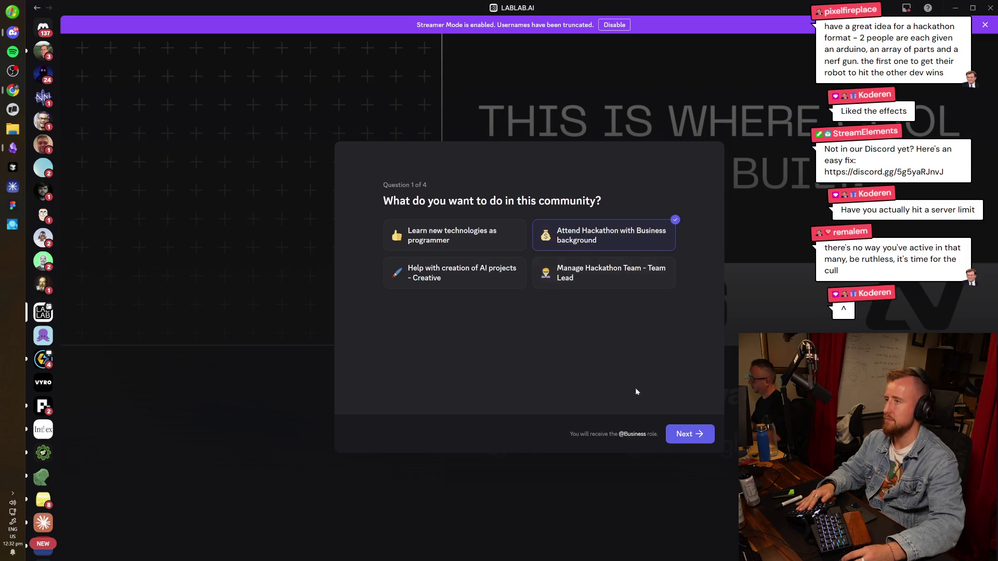
left_click(684, 435)
left_click(469, 237)
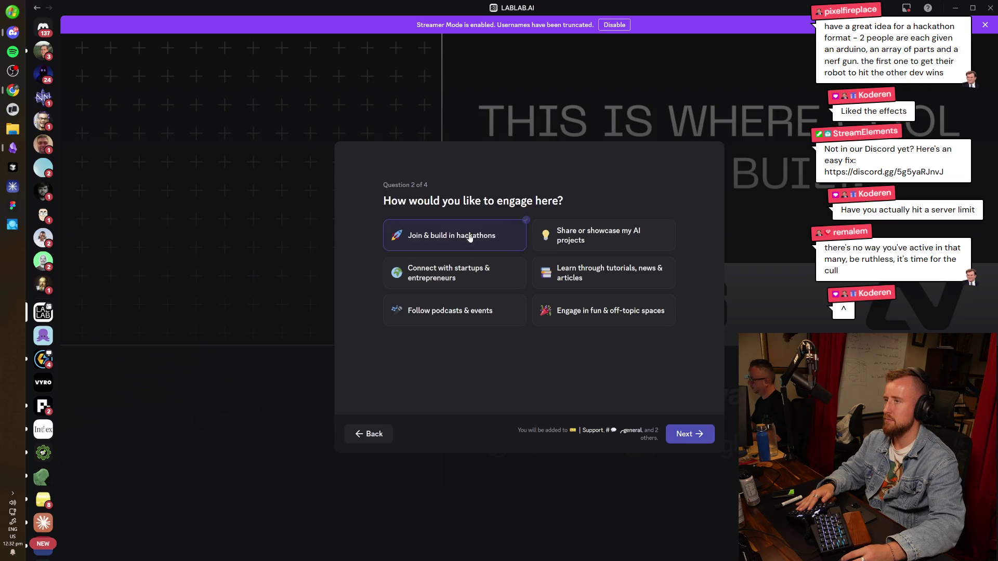
left_click(570, 240)
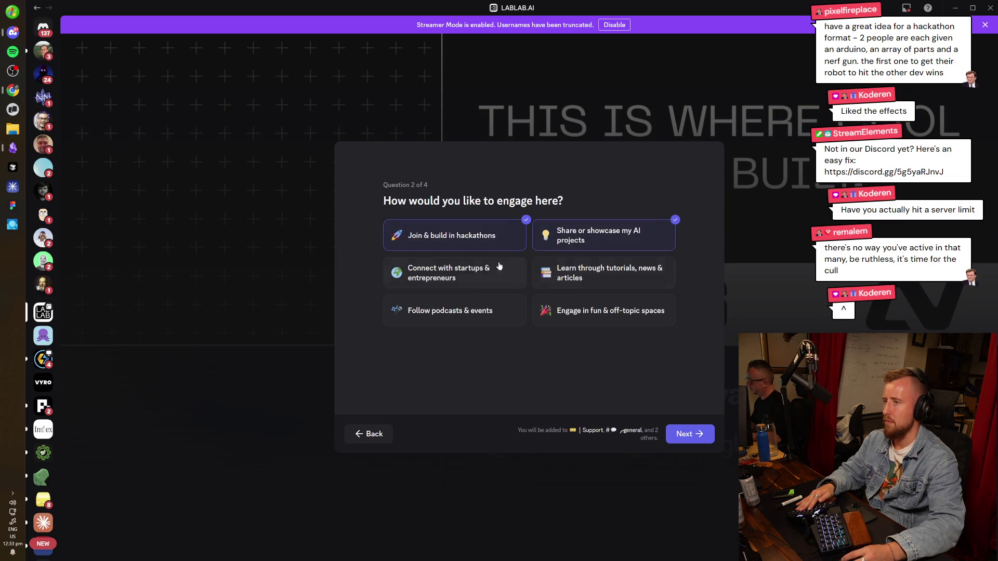
left_click(671, 436)
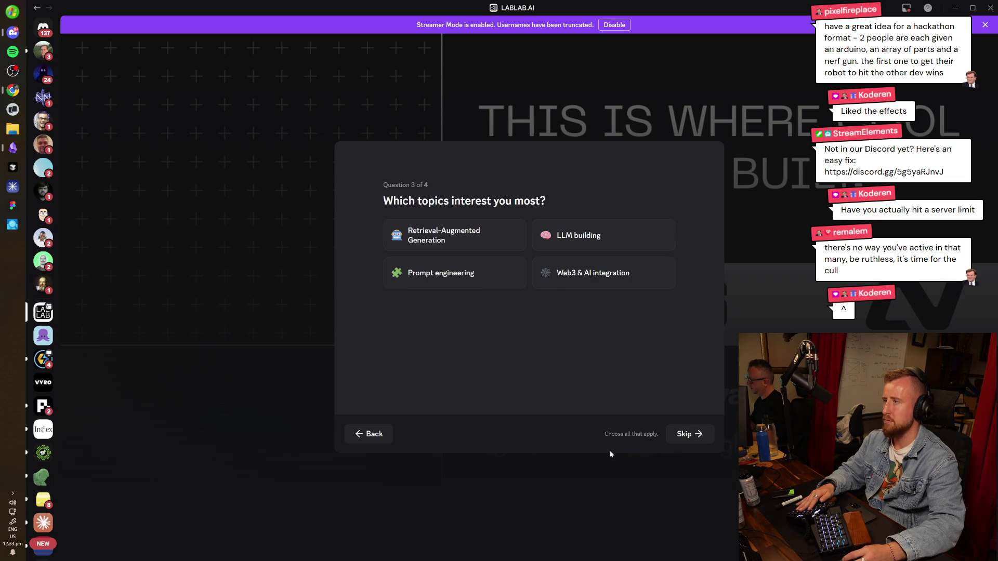
left_click(562, 245)
left_click(511, 278)
left_click(614, 255)
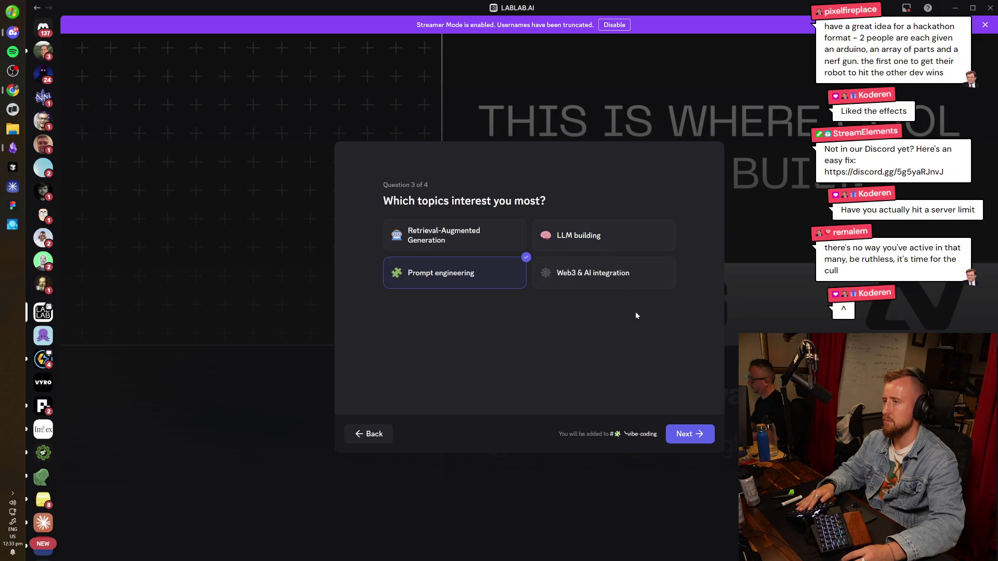
left_click(685, 437)
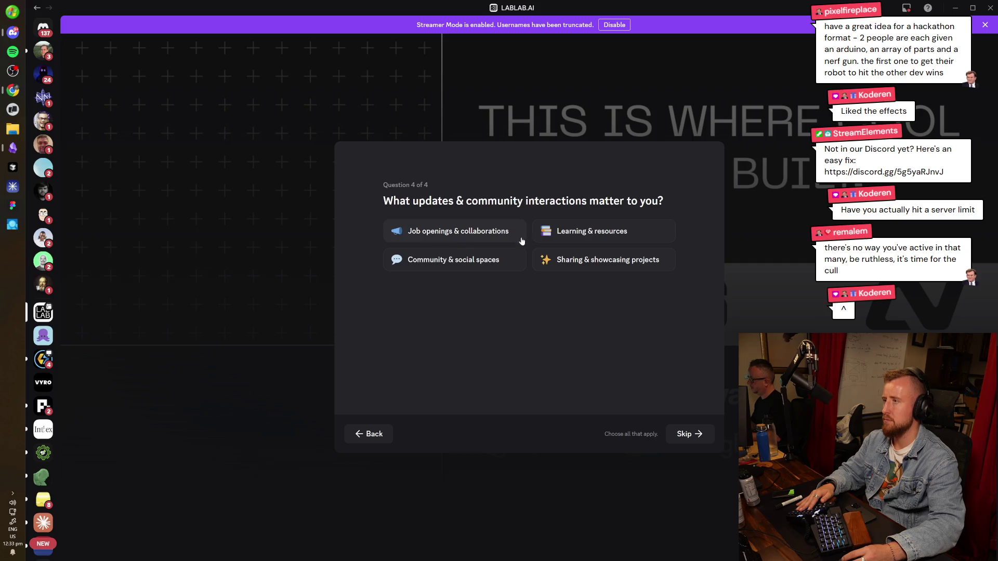
Step: Choose showcasing projects, accept the rules, and open twitch.tv/lablabai from #announcements
left_click(560, 257)
left_click(689, 437)
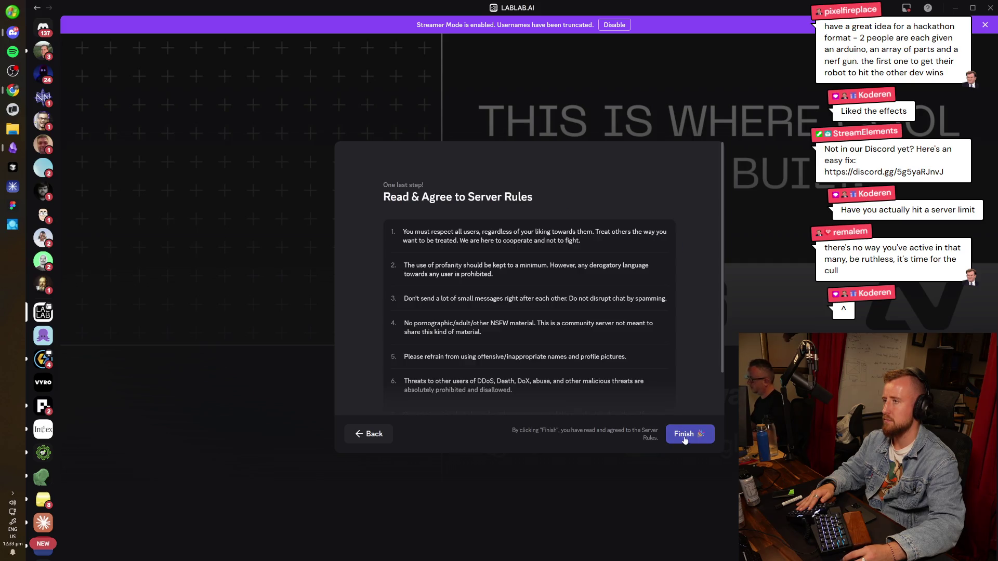
left_click(694, 441)
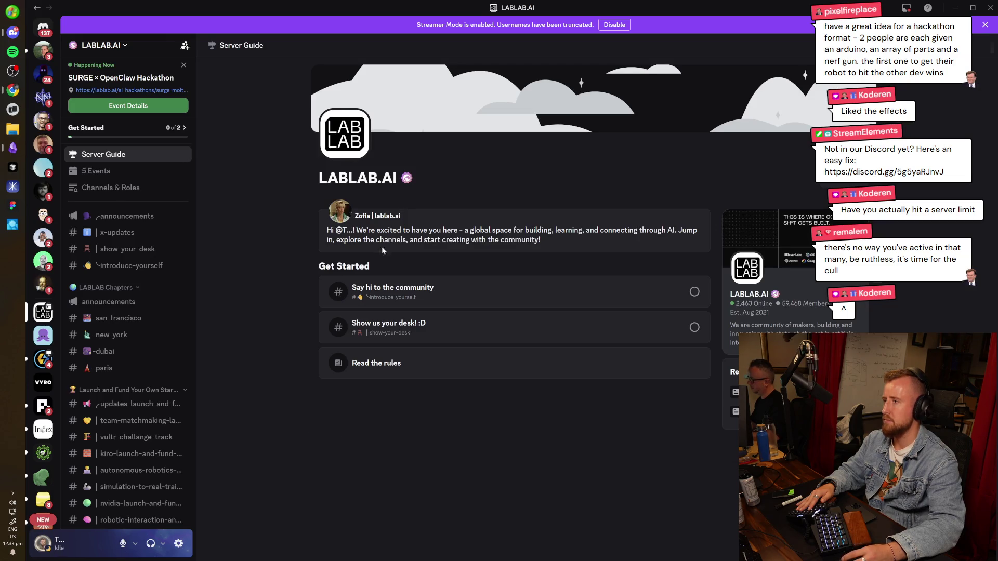
left_click(127, 217)
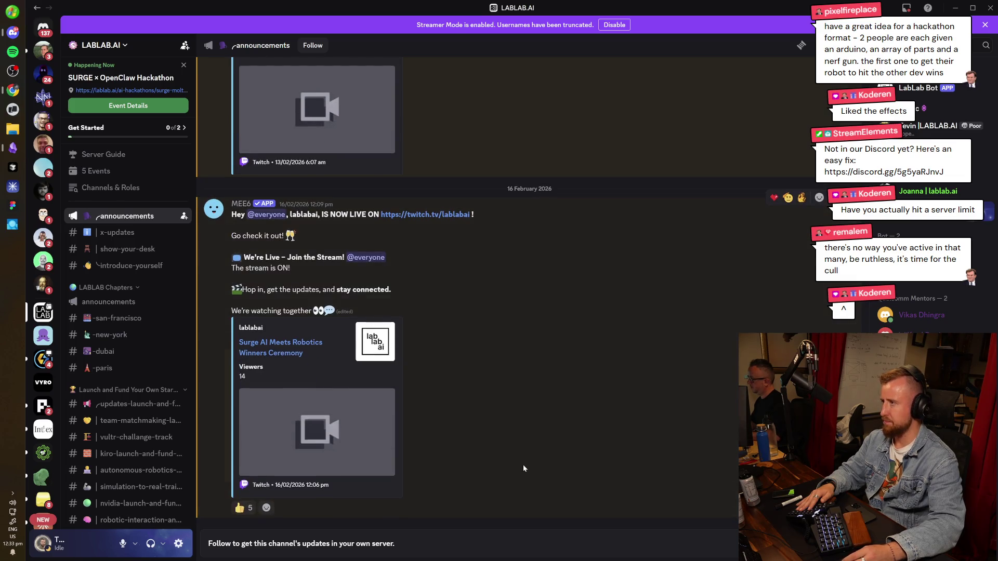
left_click(457, 215)
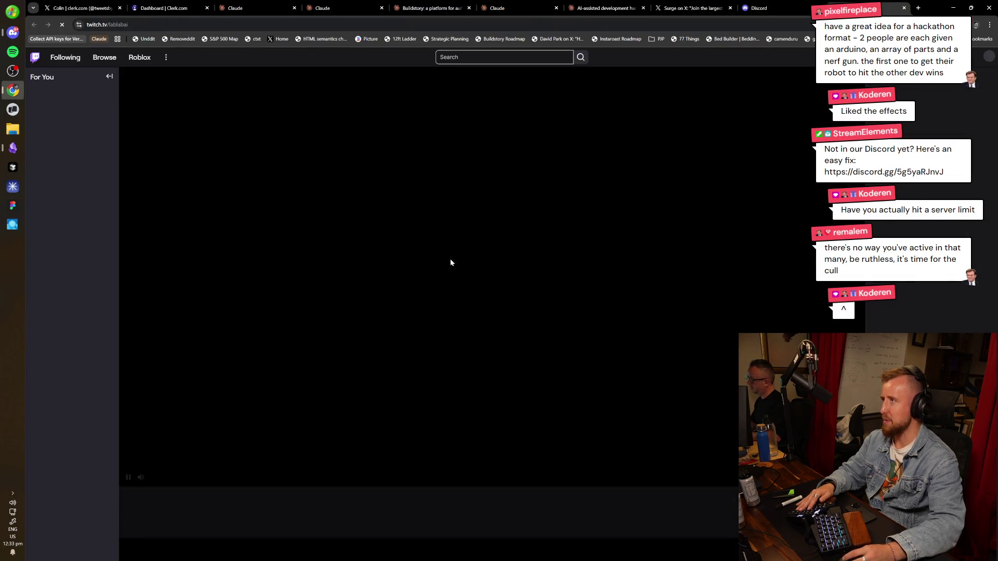
Step: Skim the Surge AI Meets Robotics Winners Ceremony video from seven minutes, pause, and close it
key("alt+Tab")
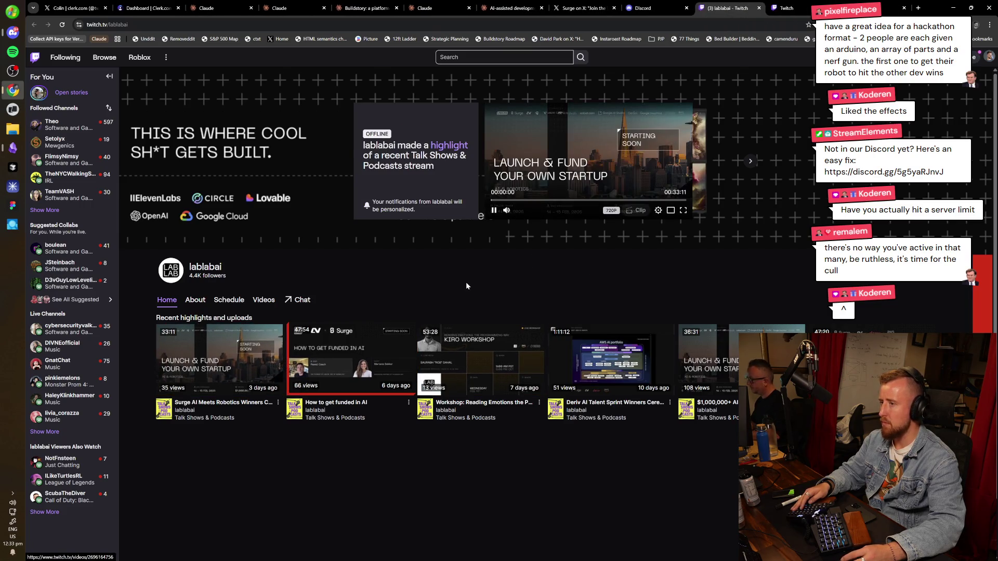
left_click(429, 368)
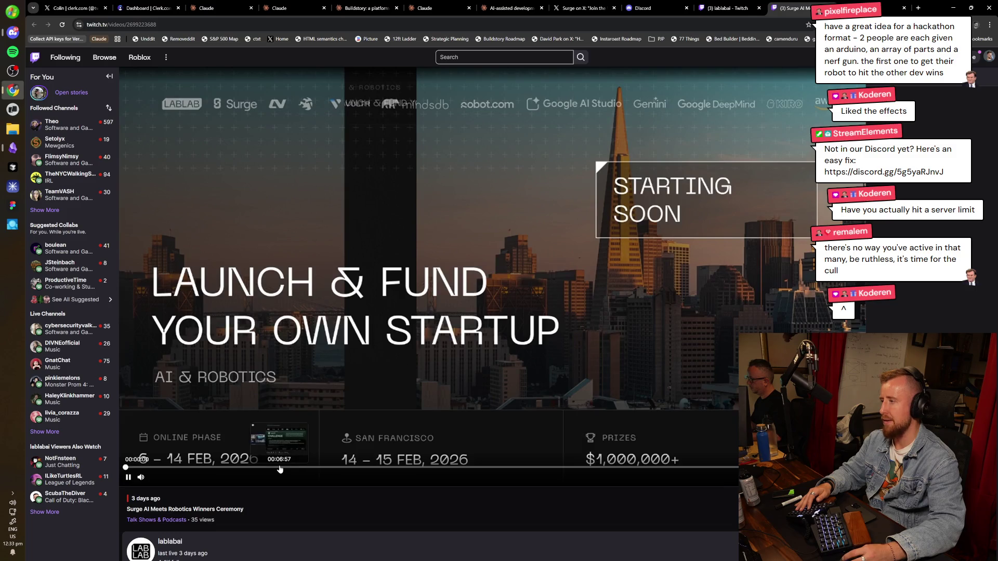
left_click(282, 467)
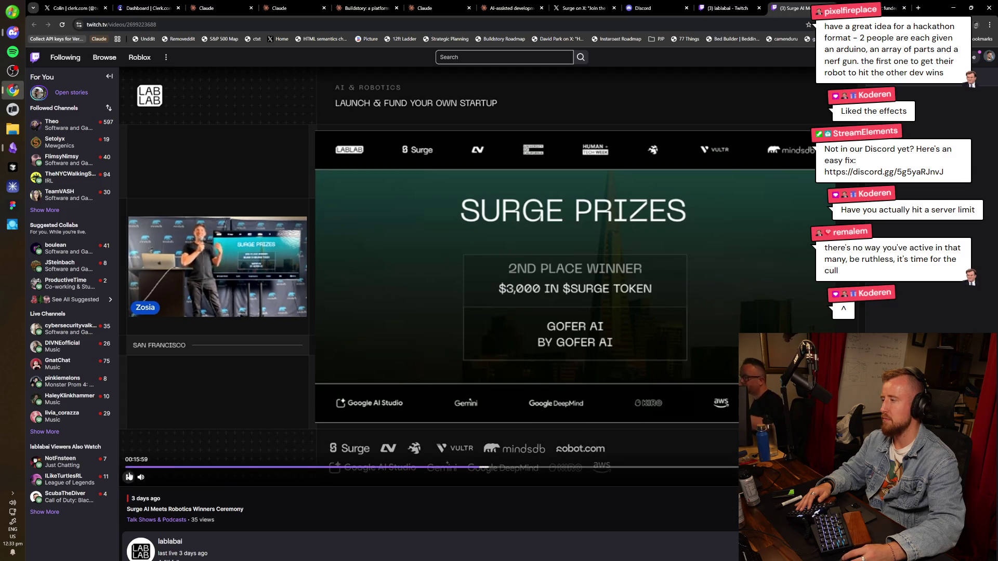
key("space")
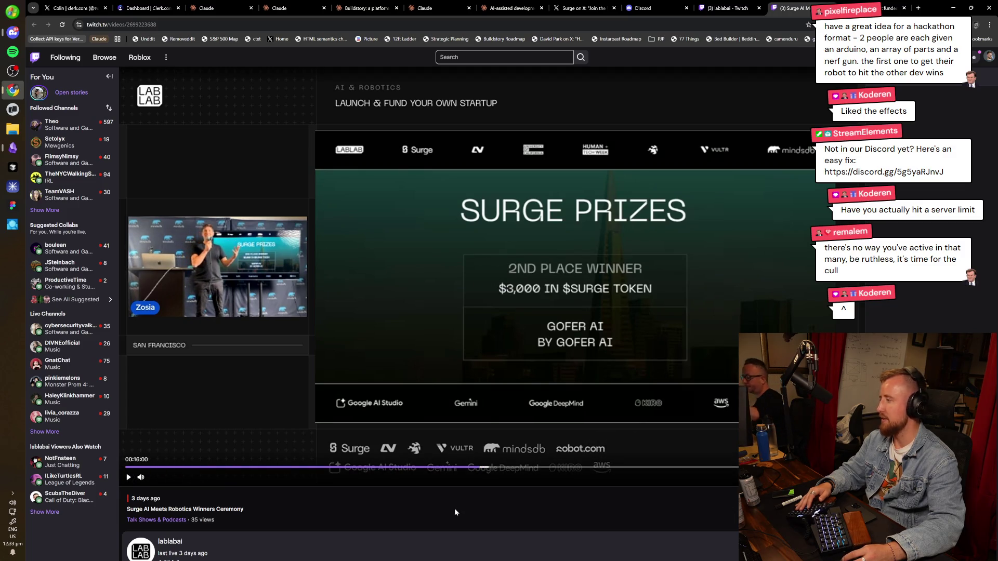
key("ctrl+w")
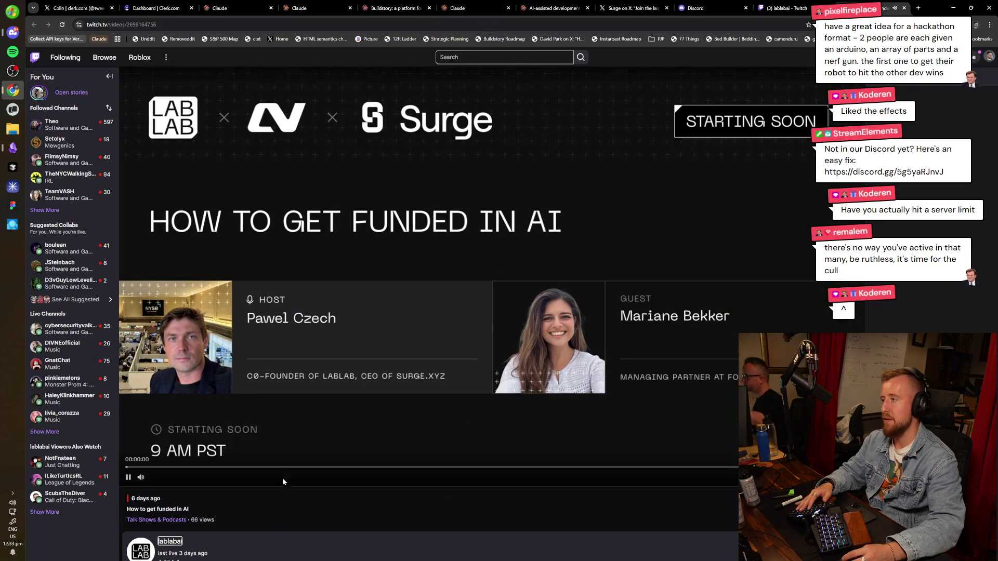
left_click(297, 470)
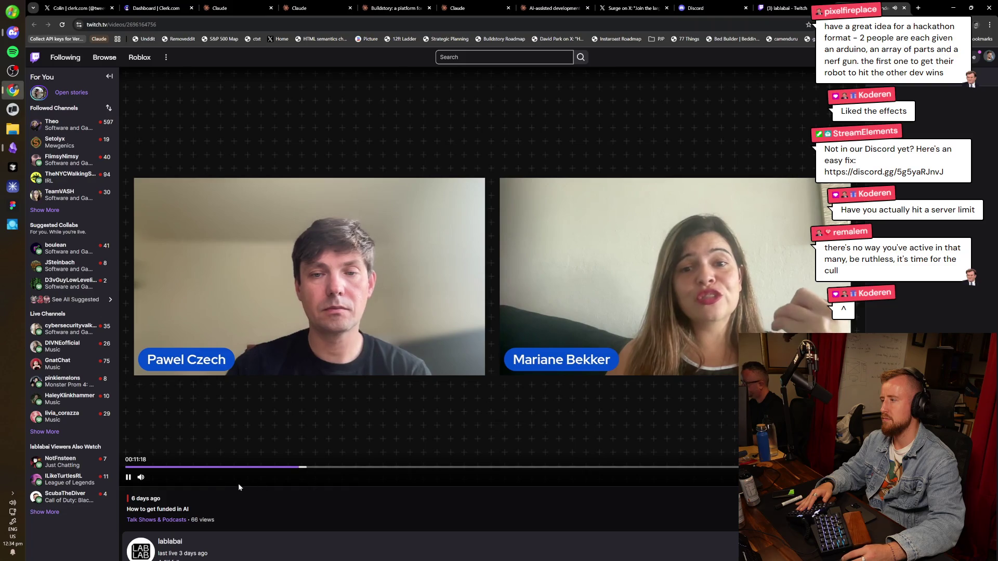
left_click(352, 392)
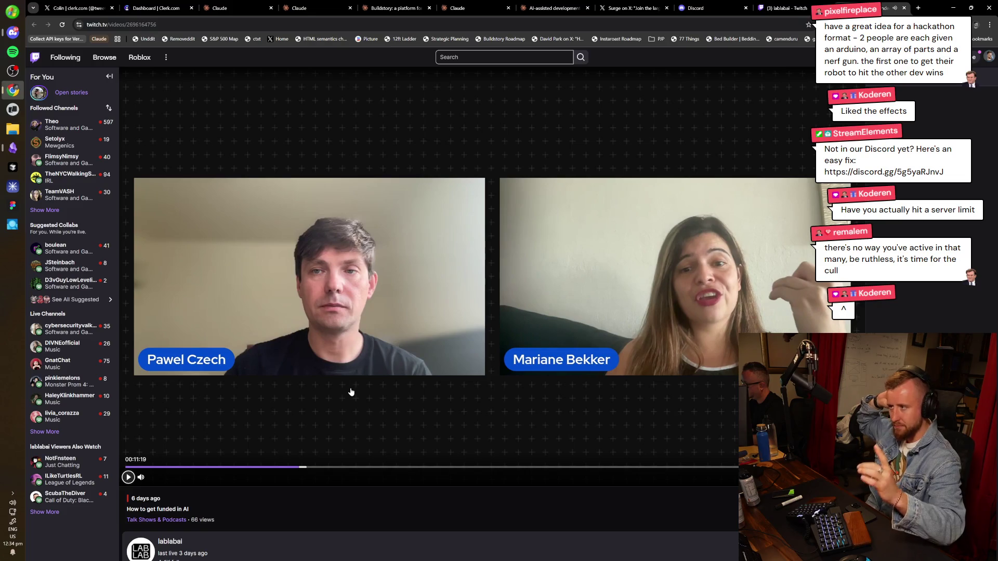
key("alt+Tab")
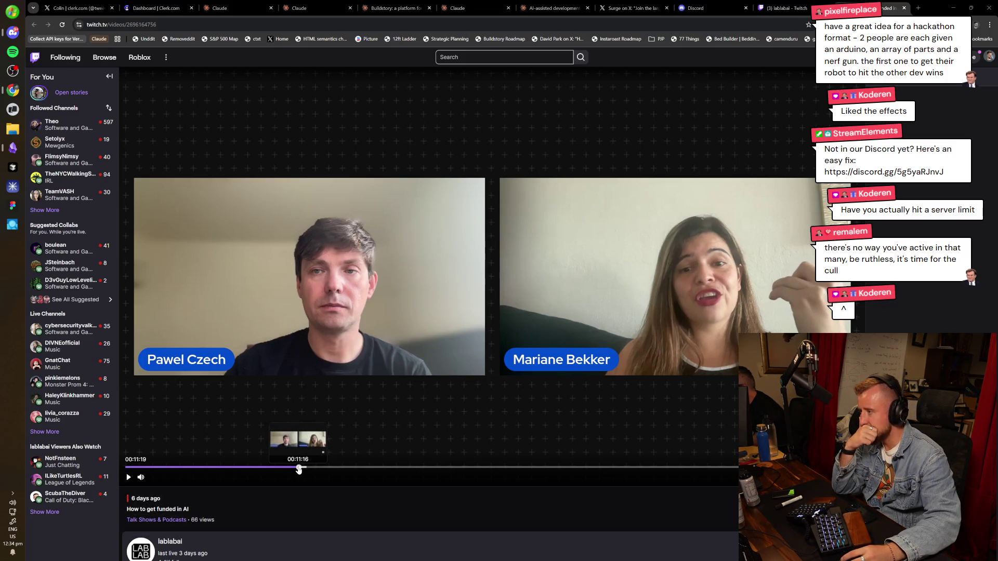
left_click(295, 468)
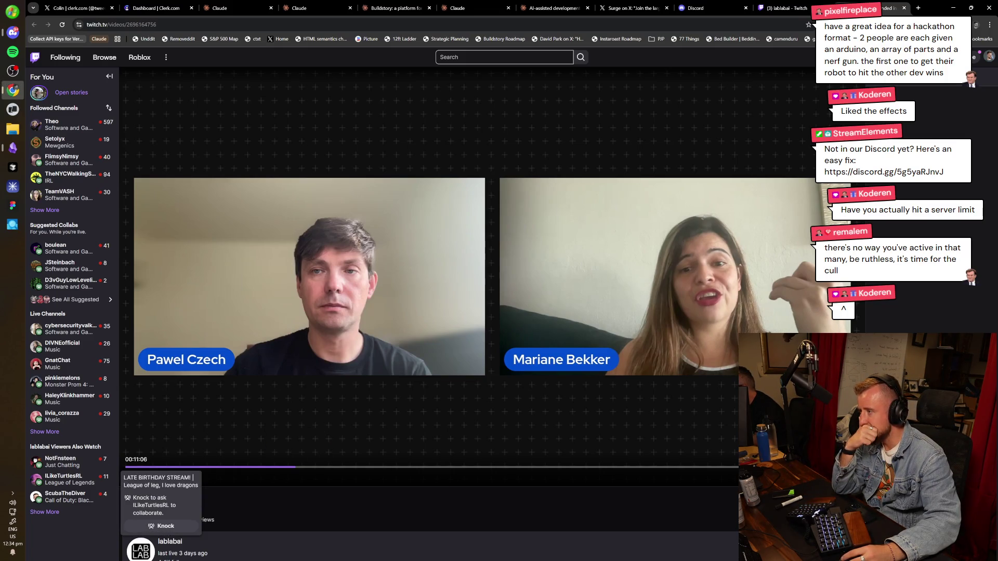
left_click(128, 478)
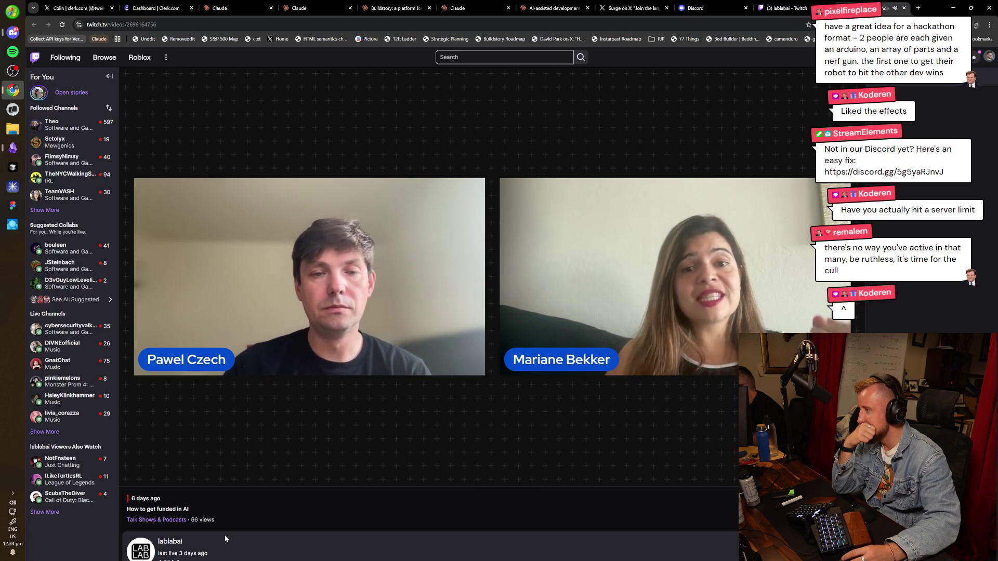
mouse_move(130, 481)
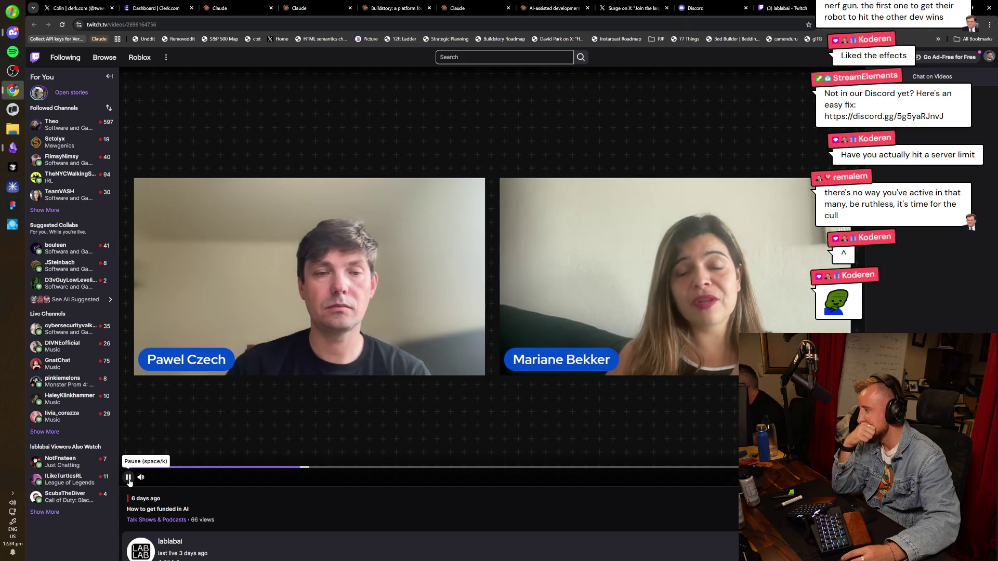
left_click(129, 477)
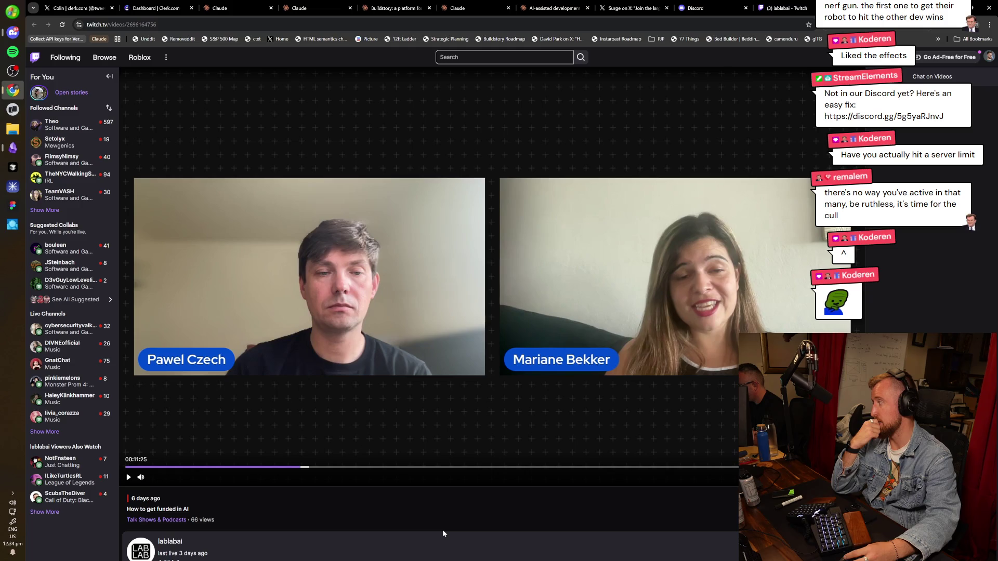
Step: Scroll below the funding video and go to the lablabai channel page
scroll(443, 529, "down", 2)
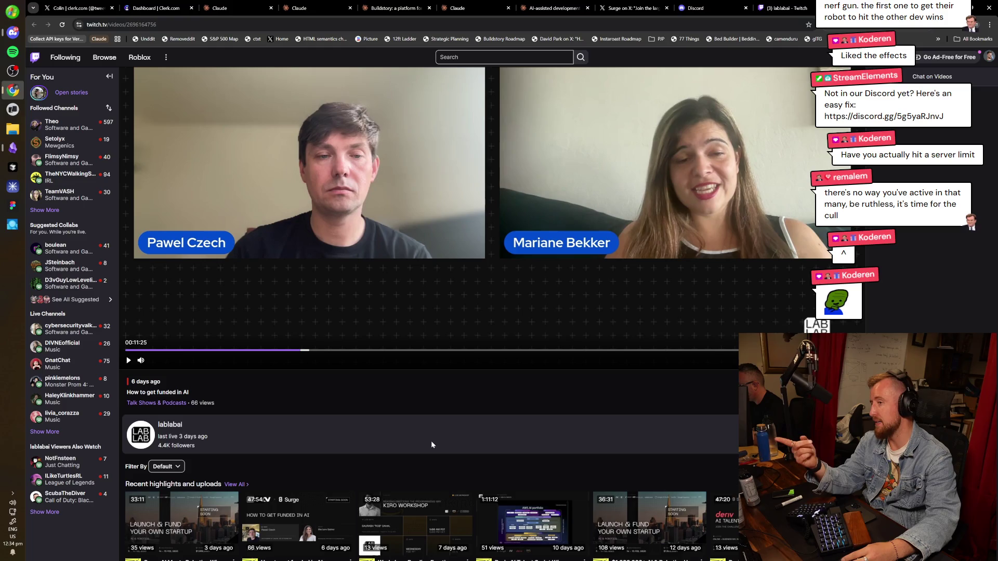
scroll(440, 440, "up", 2)
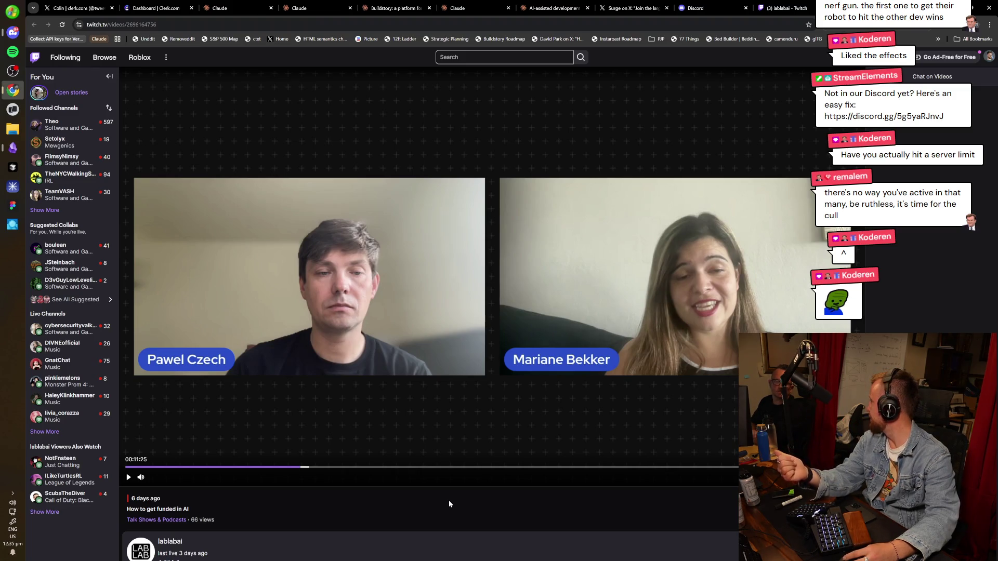
scroll(328, 517, "down", 2)
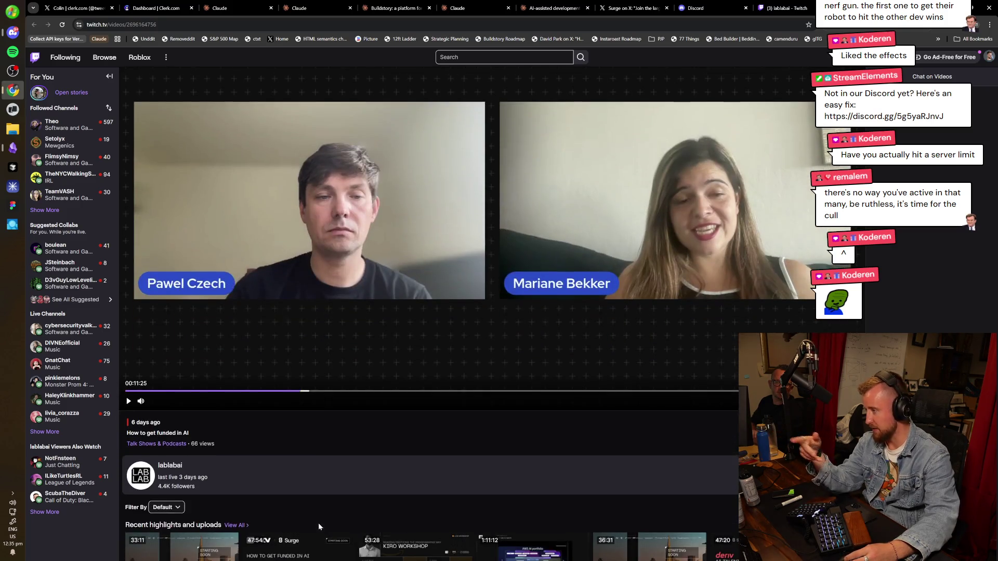
scroll(279, 492, "up", 2)
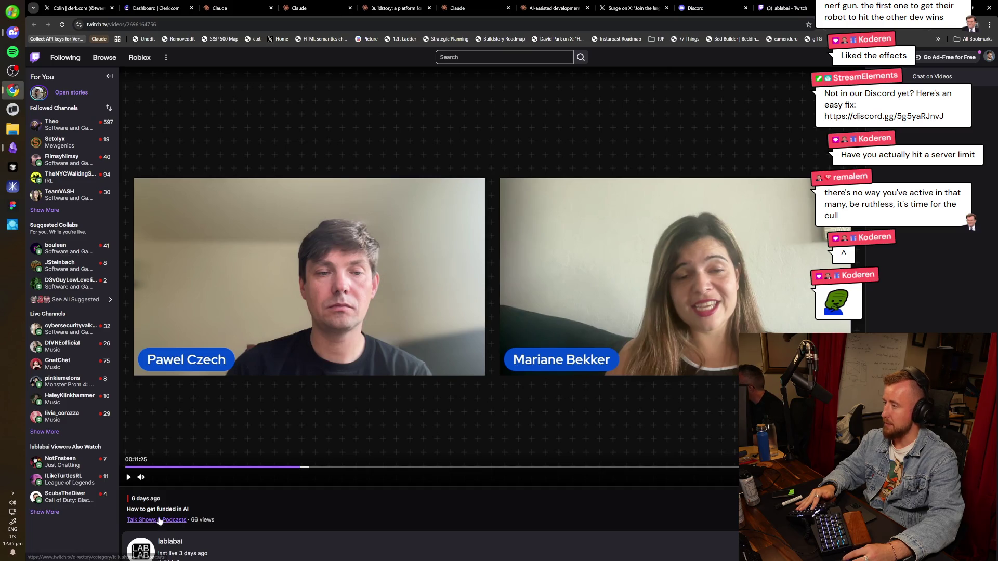
scroll(178, 501, "down", 1)
left_click(177, 501)
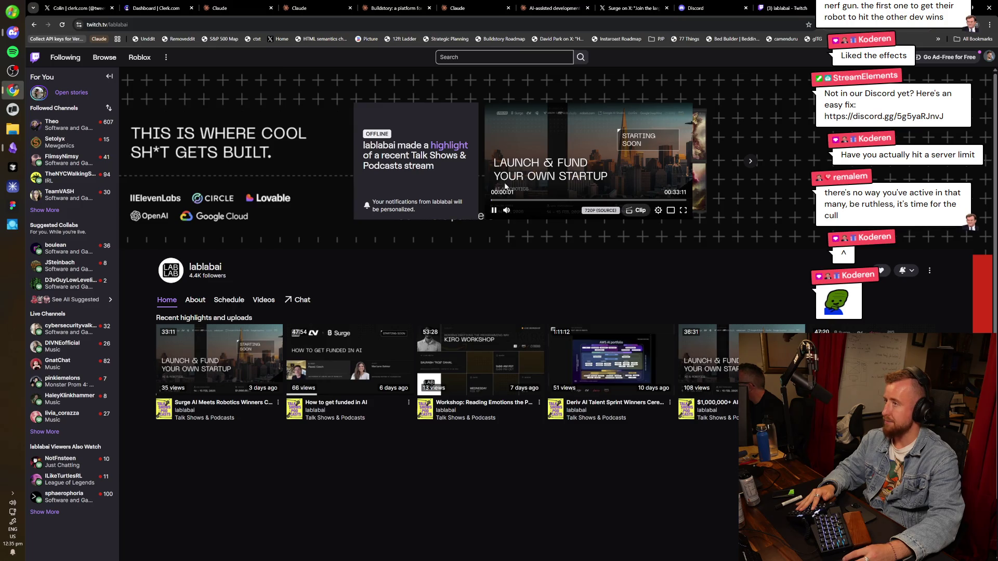
Step: Search Twitch for 'vibecoding' and open lexicoder's 'Vibecoding a shopify clone' broadcast
left_click(494, 210)
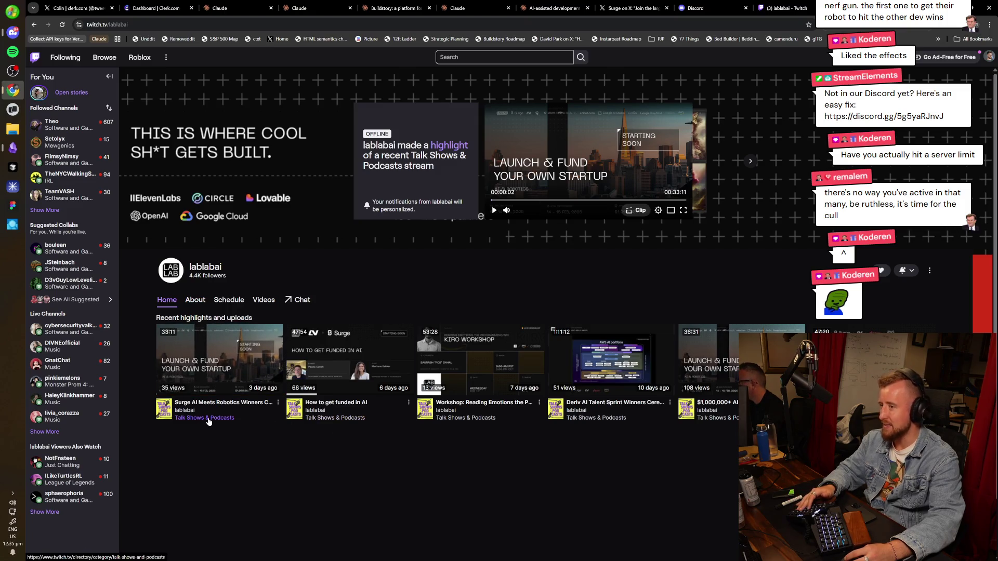
left_click(208, 419)
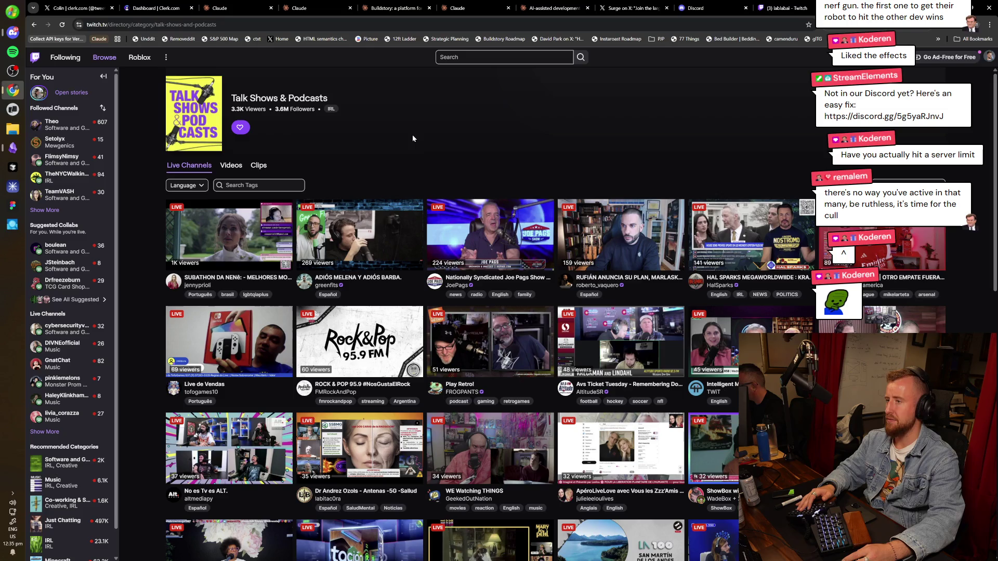
left_click(468, 57)
type("v")
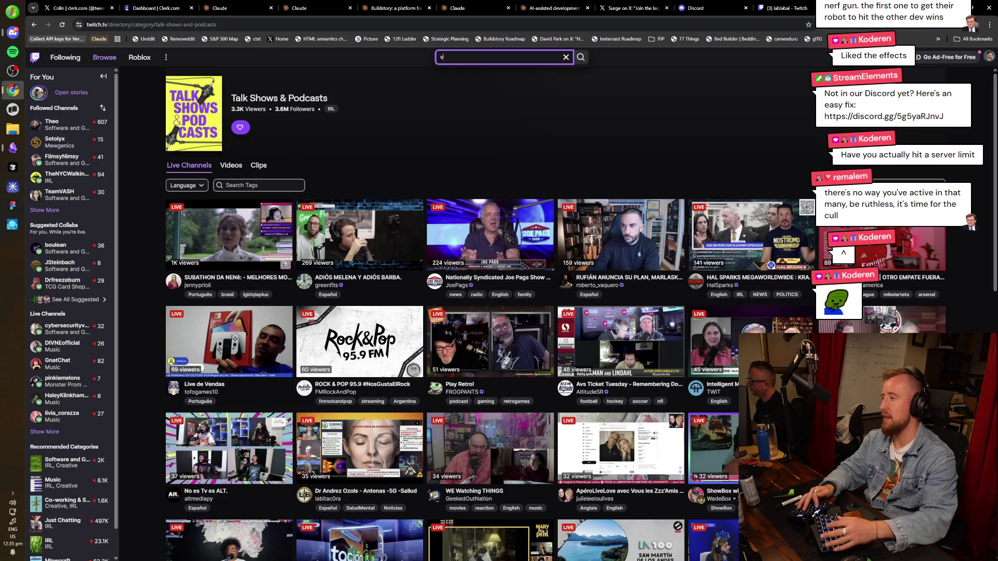
type("ibecoding")
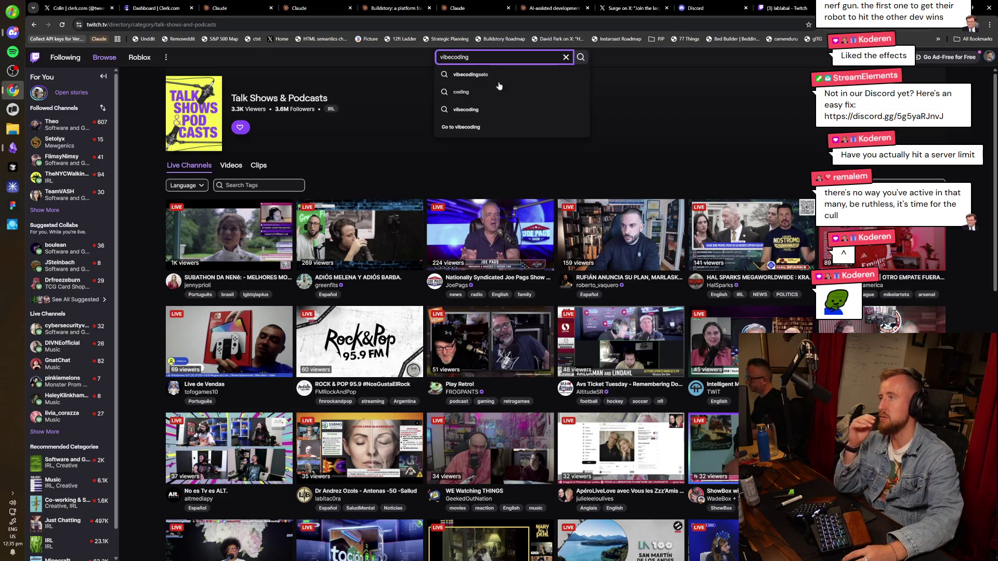
left_click(498, 105)
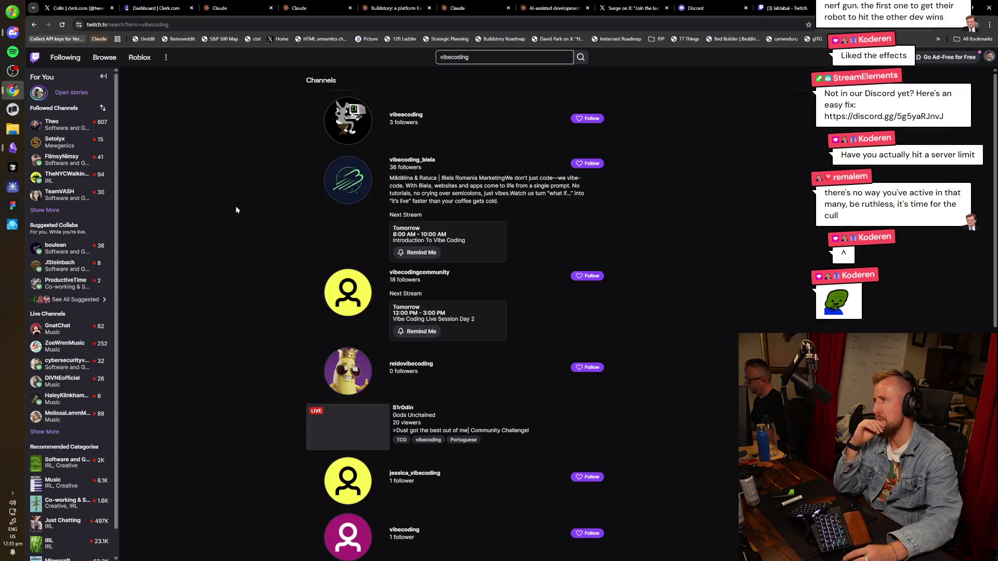
scroll(250, 359, "down", 4)
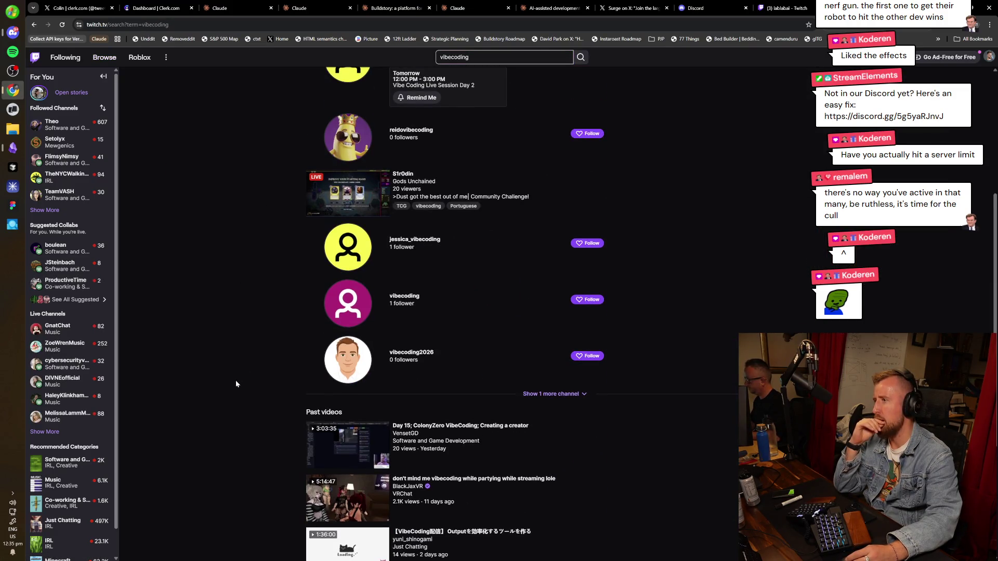
scroll(253, 358, "down", 3)
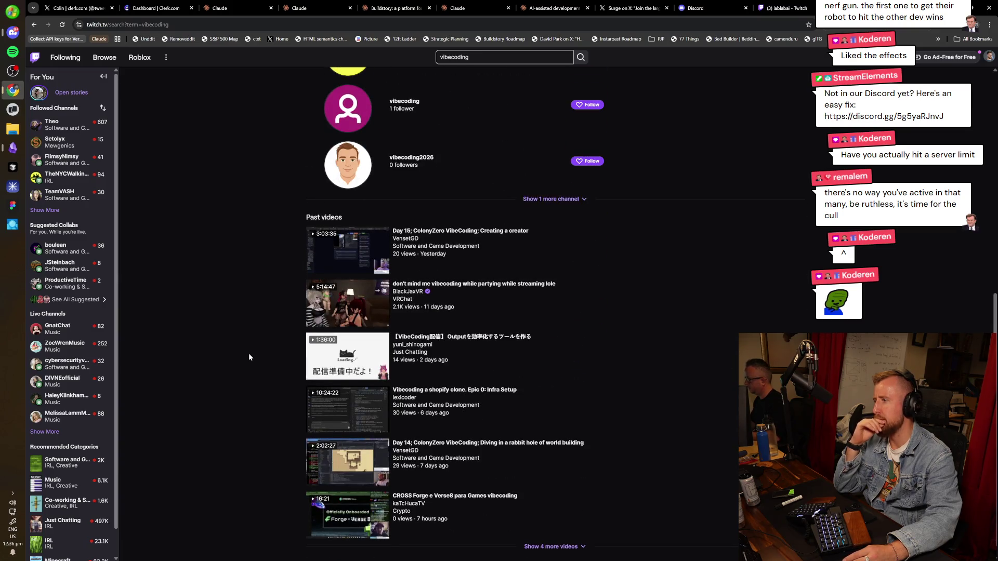
scroll(248, 355, "down", 1)
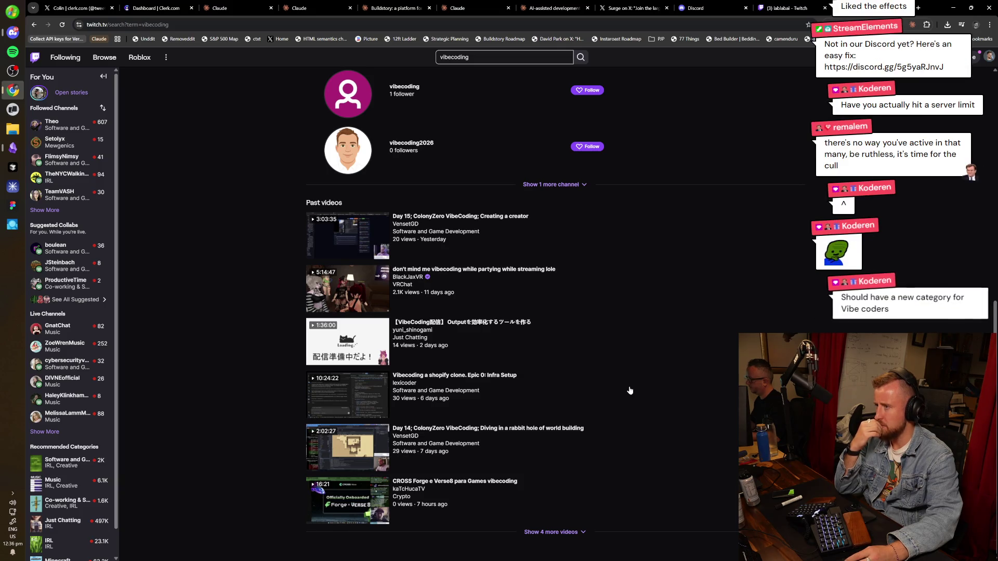
left_click(334, 395)
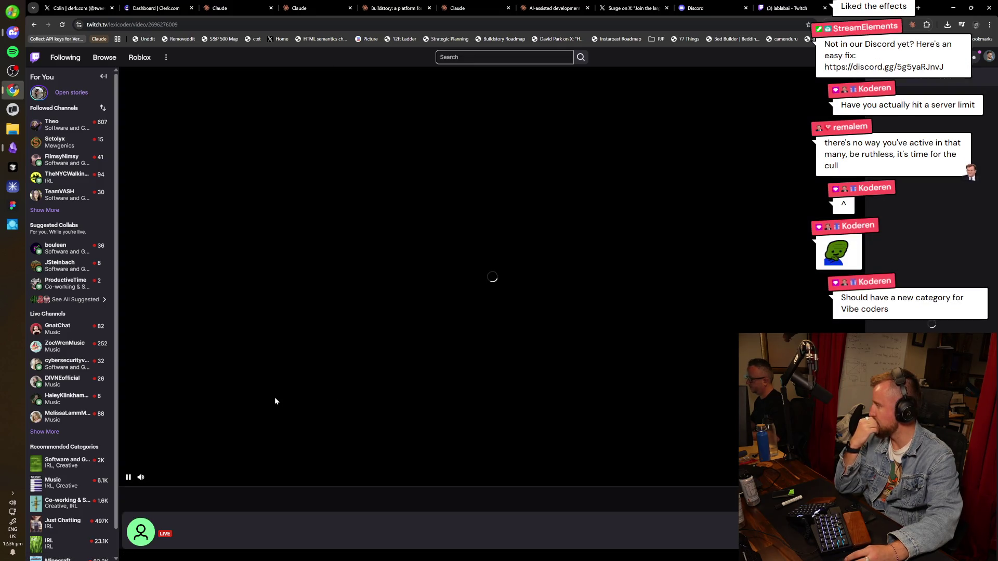
Step: Glance at Theo's live stream, then return to the vibecoding video
scroll(314, 479, "down", 1)
scroll(352, 501, "up", 1)
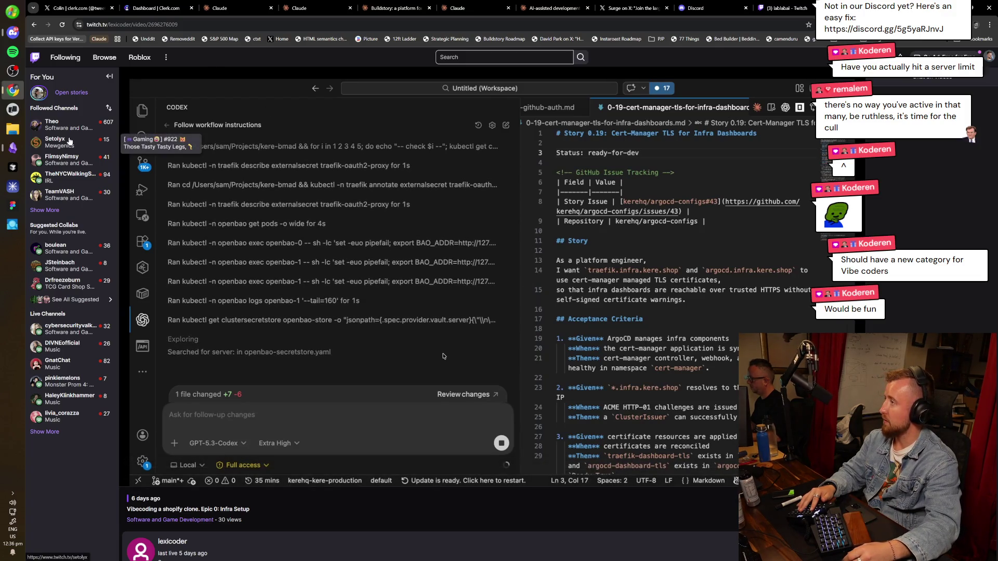
mouse_move(57, 248)
left_click(52, 125)
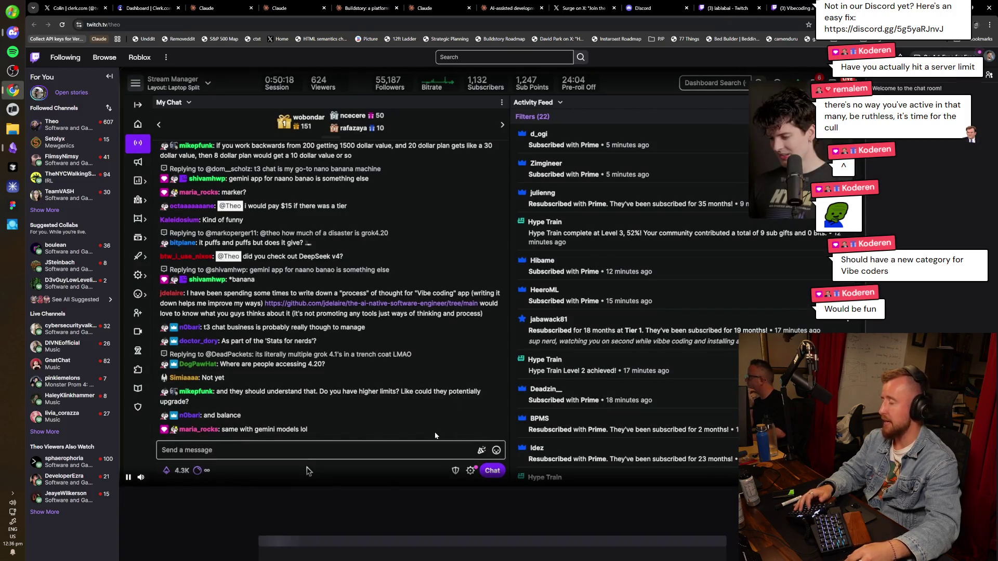
scroll(351, 502, "down", 1)
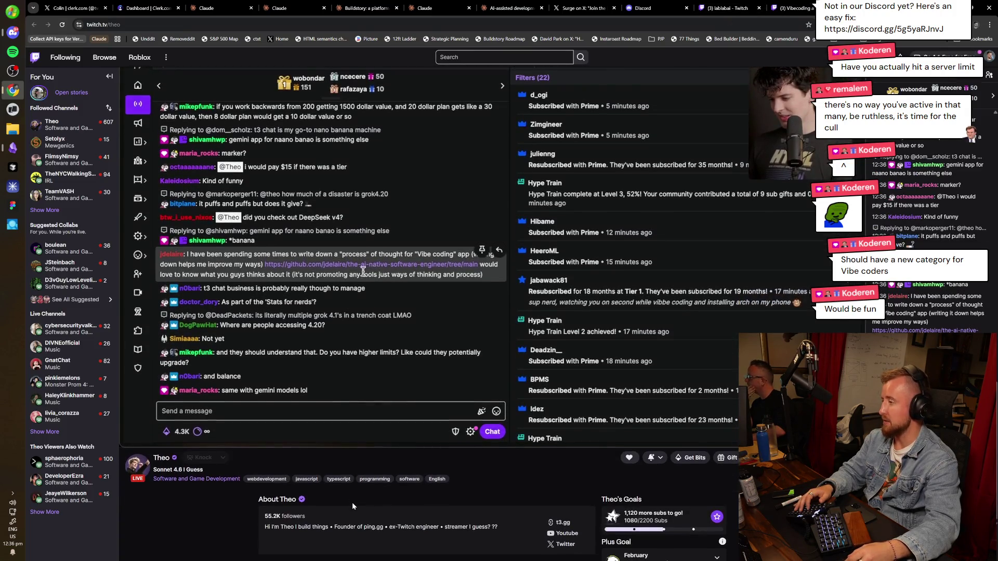
scroll(365, 510, "up", 1)
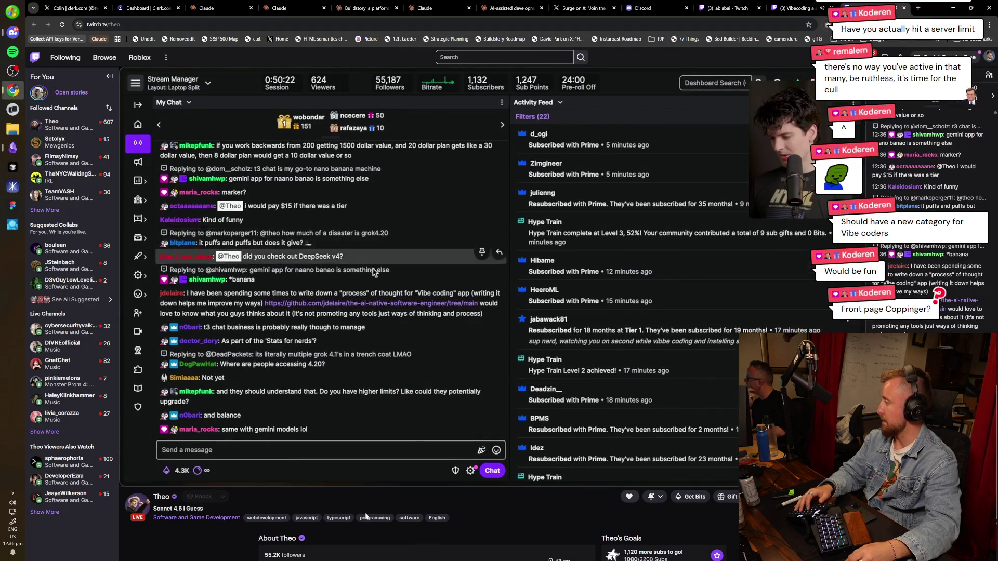
key("alt+Left")
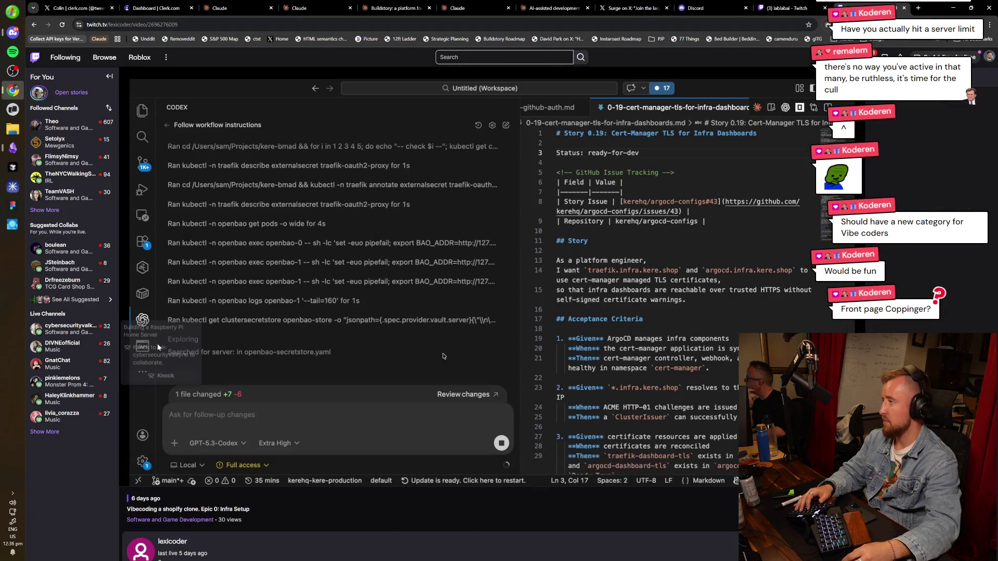
Step: Check the top of the Obsidian daily note, then go to twitch.tv/thecoppinger
mouse_move(229, 351)
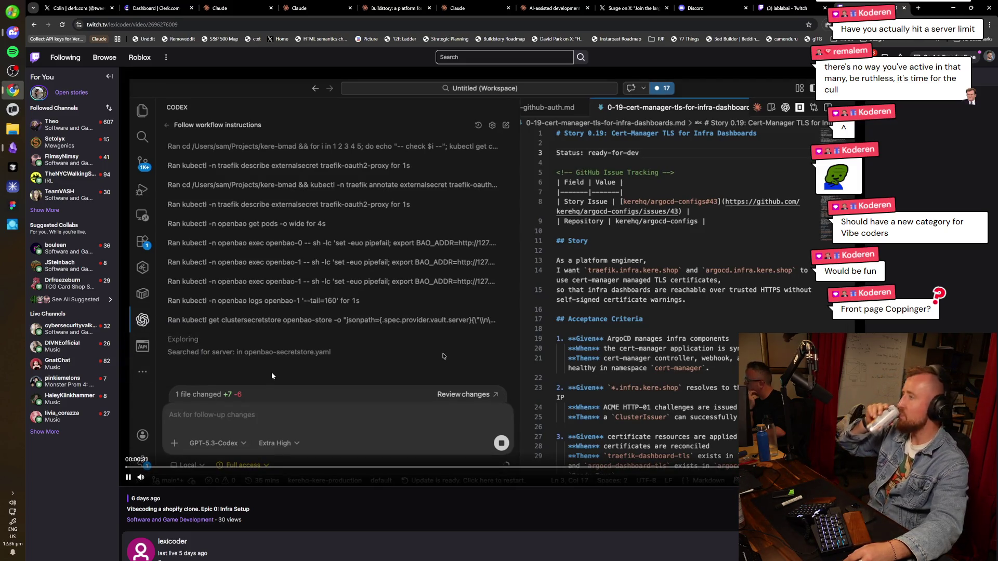
key("alt+Tab")
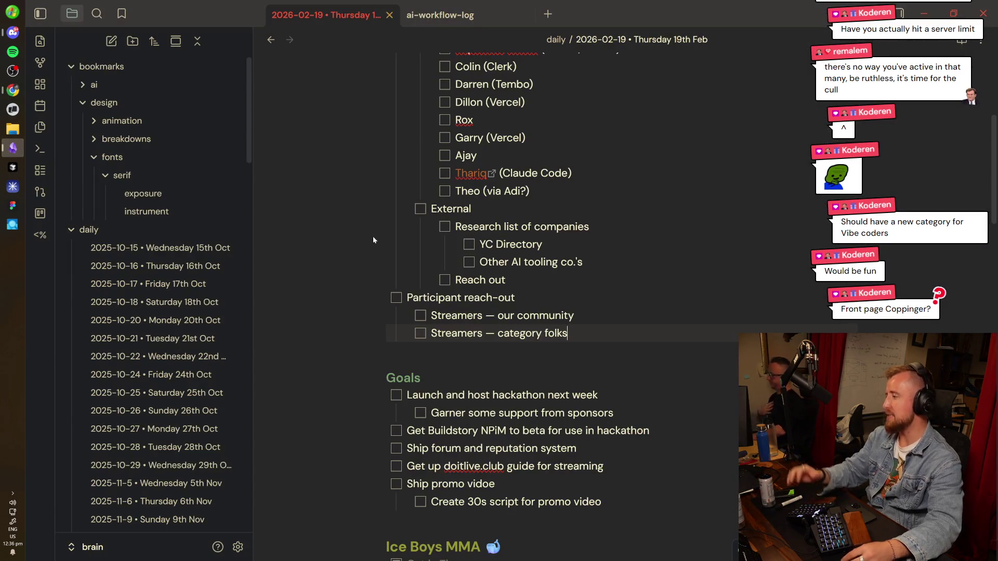
key("ctrl+Home")
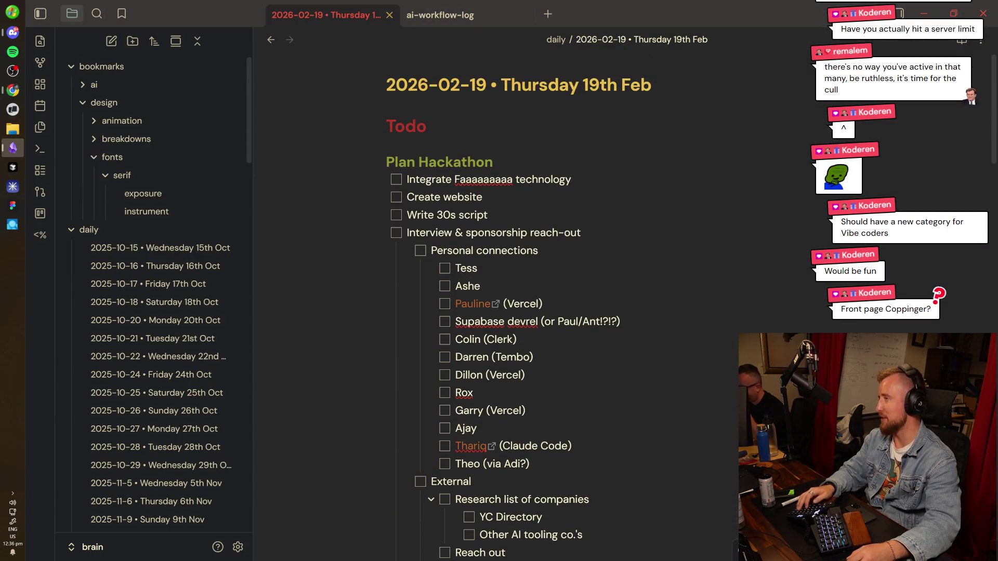
key("alt+Tab")
key("ctrl+l")
type("twitch")
key("Return")
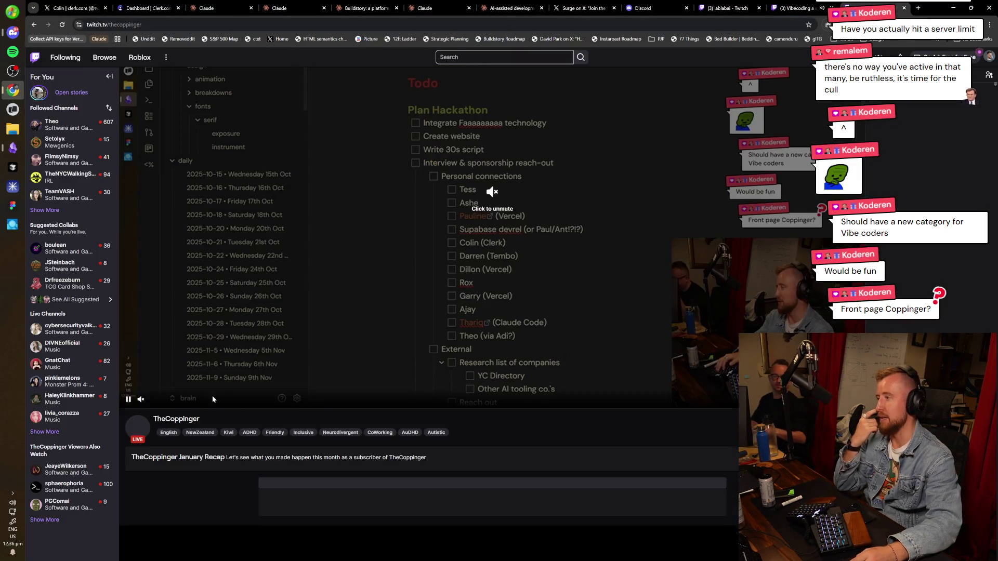
Step: Scroll through TheCoppinger's Twitch About panels to review the channel info
scroll(288, 374, "down", 5)
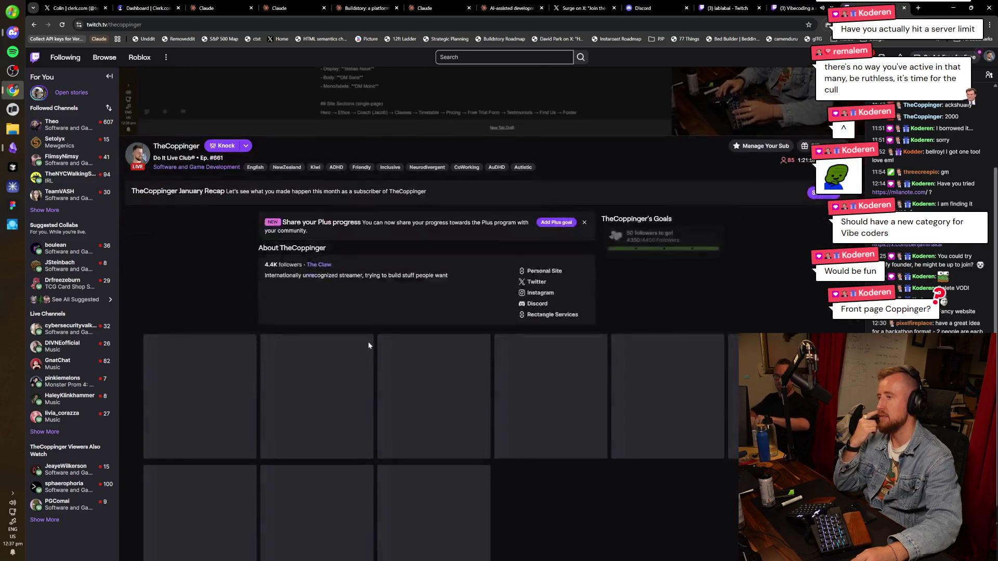
scroll(389, 327, "down", 2)
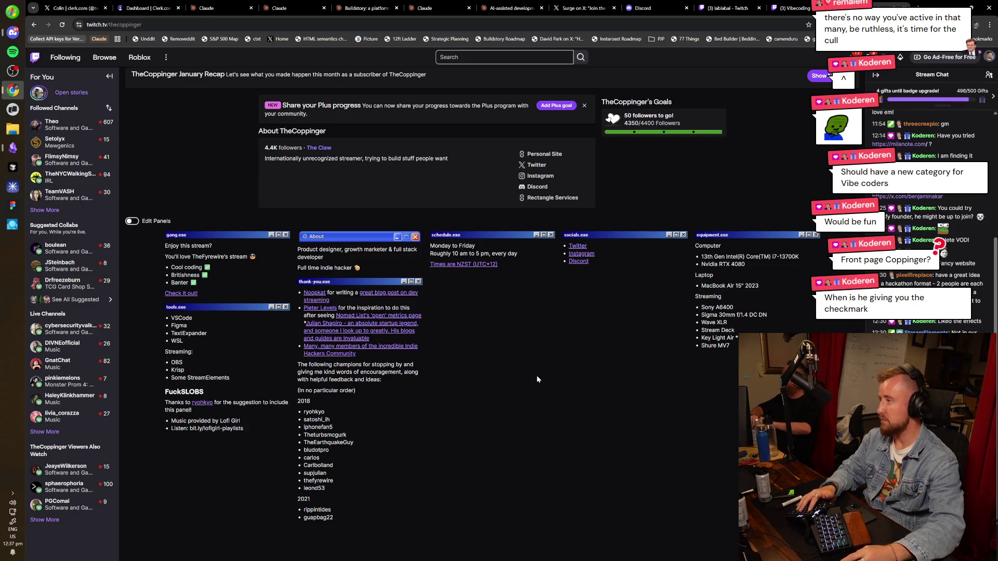
scroll(536, 375, "down", 1)
scroll(531, 444, "up", 4)
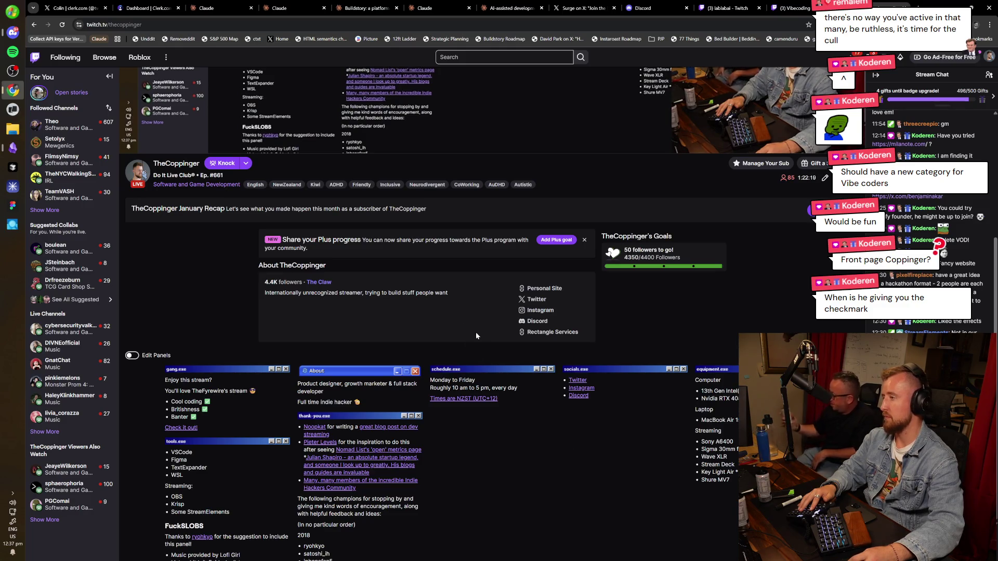
Step: Load claude.ai in a new browser tab, then return to the Obsidian daily note
key("ctrl+t")
type("claude.ai")
key("Return")
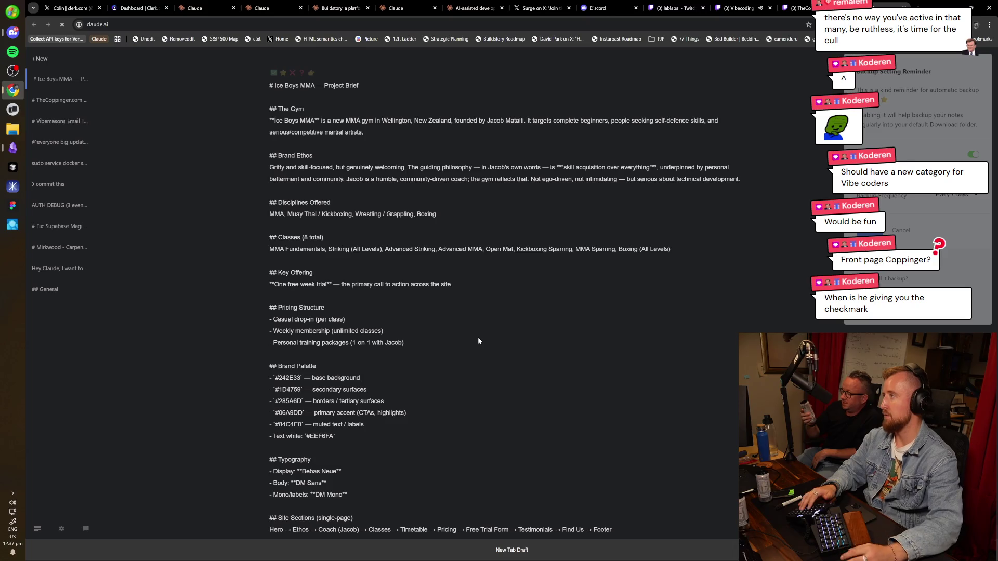
key("alt+Tab")
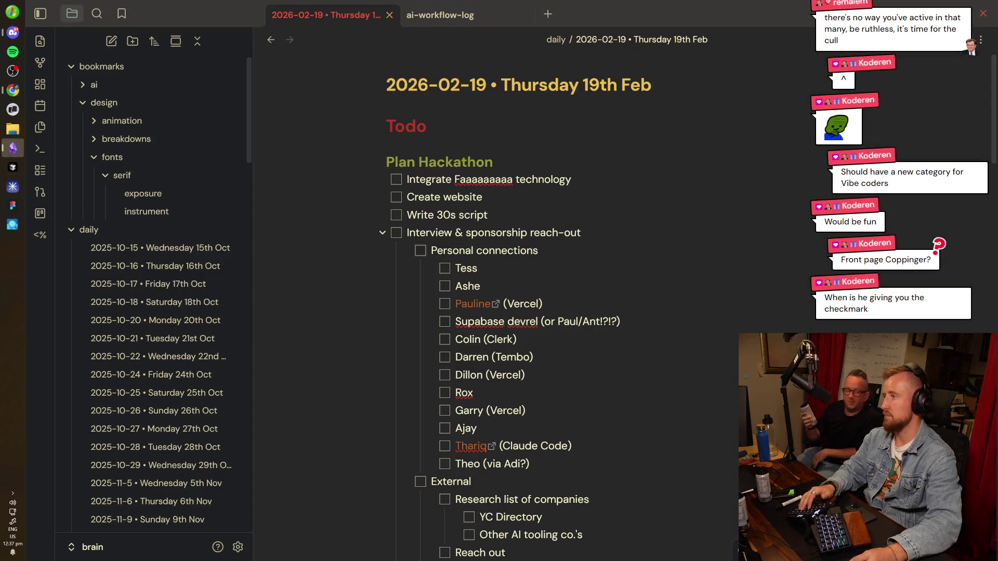
Step: Add an 'UPDATE TWITCH PANELS' todo below the first Plan Hackathon item
left_click(572, 180)
key("Return")
type("Update")
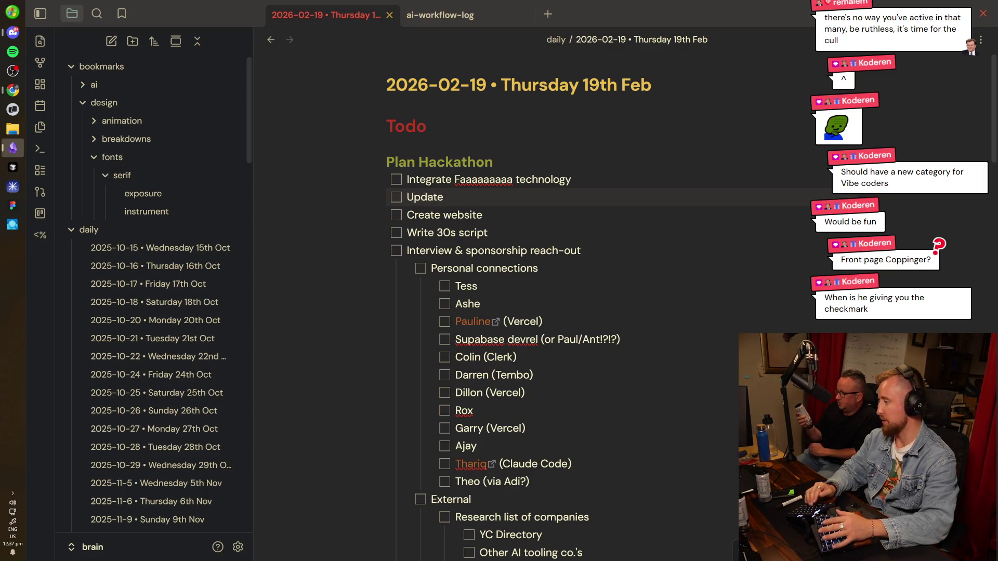
key("alt+Tab")
key("alt+Tab")
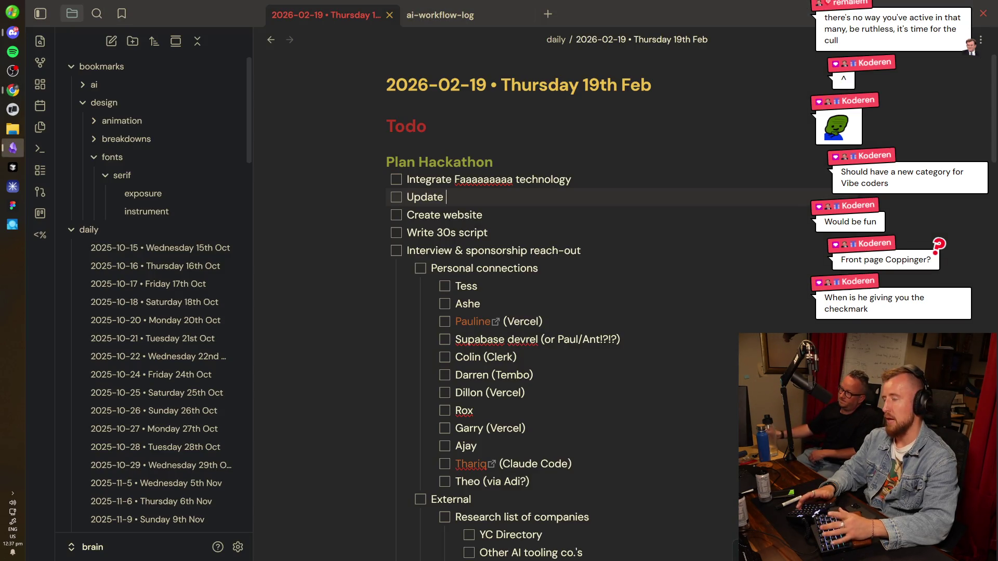
key("ctrl+BackSpace")
type("UPDAT")
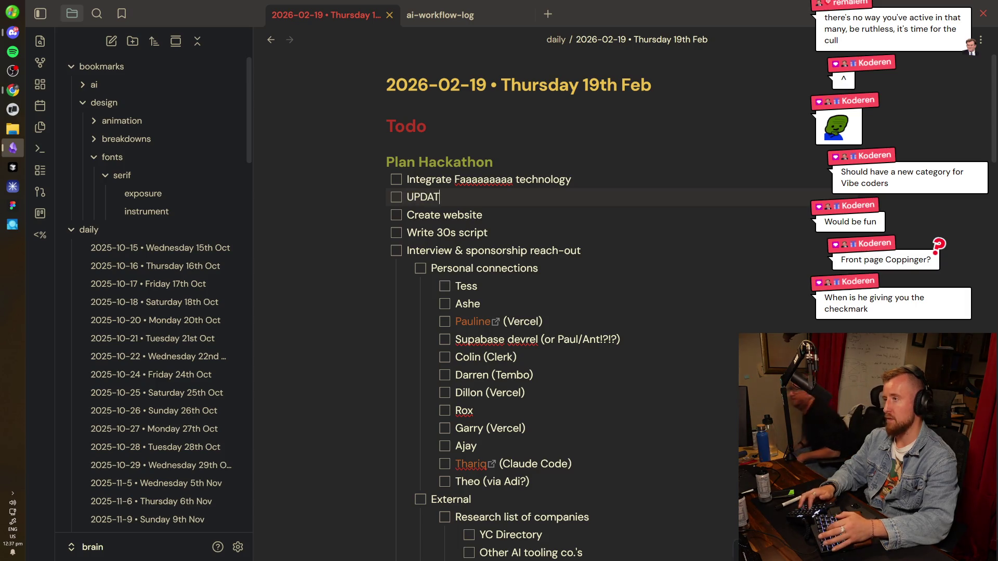
type("E TWITCH PANELS")
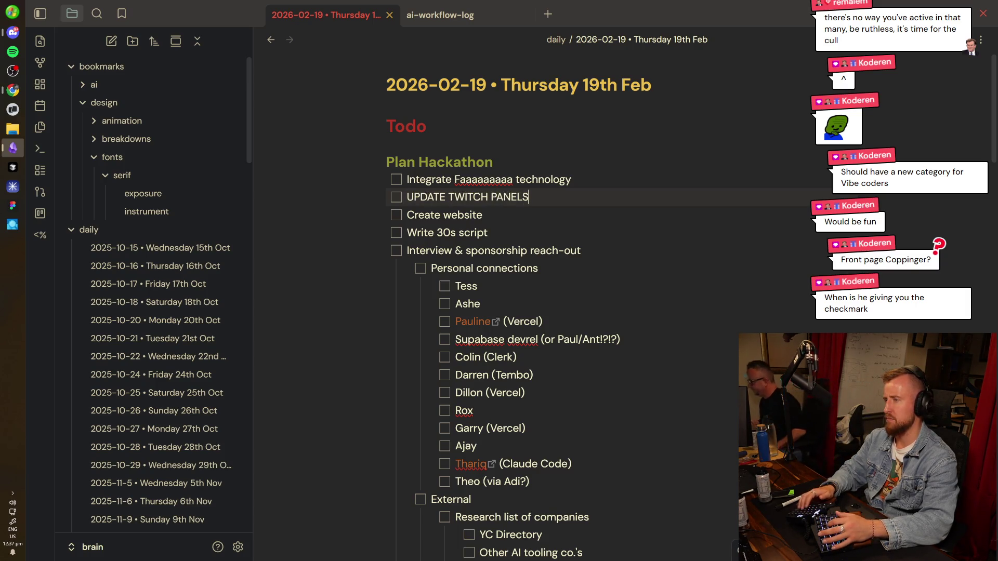
type(" NA")
Step: Start a new '- [ ]' checklist line below it for the UPDATE X BIO item
key("Return")
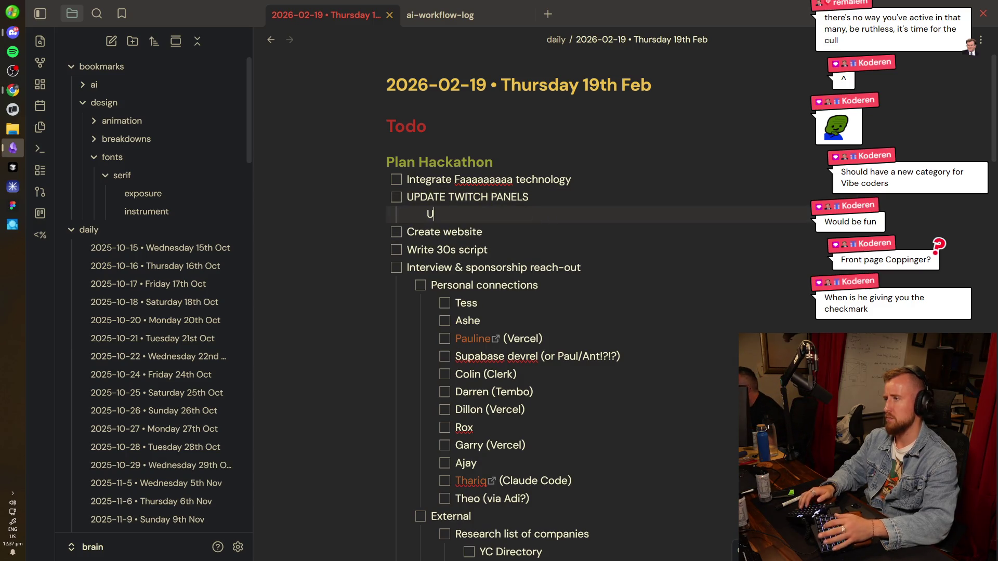
type("- [ ]")
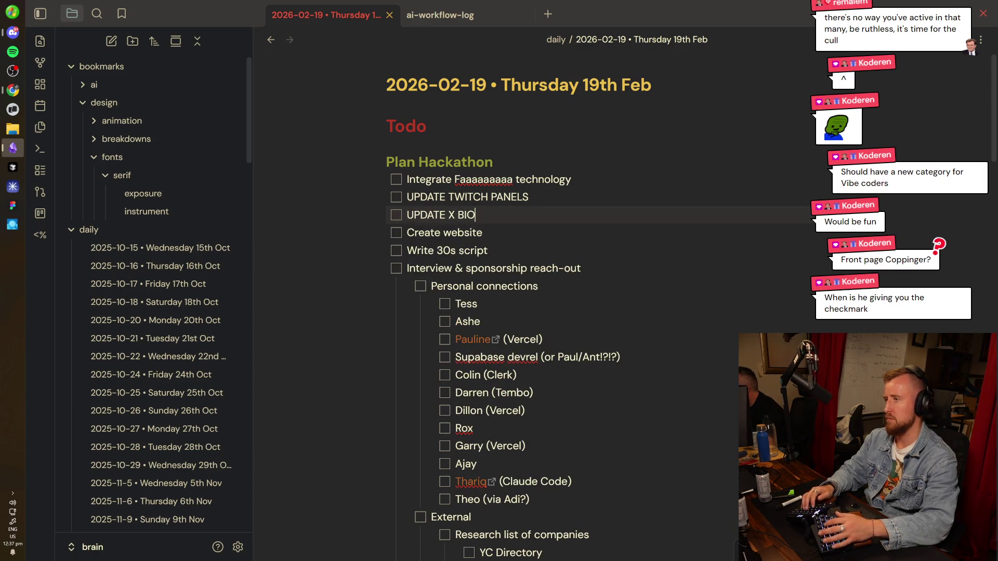
key("alt+Tab")
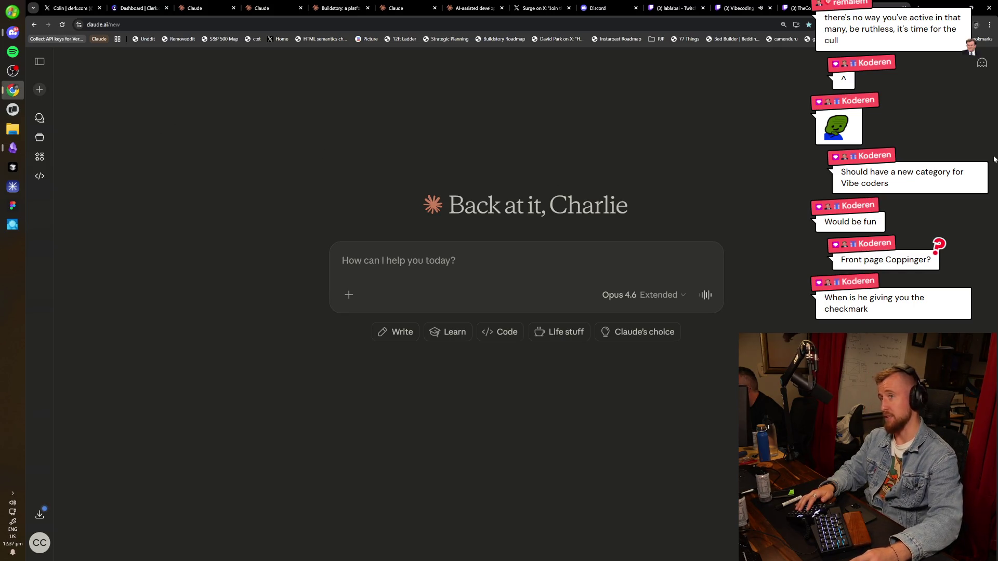
Step: Open the 'Improving Twitch channel panels' chat in Claude's Stream 2026 project
left_click(40, 137)
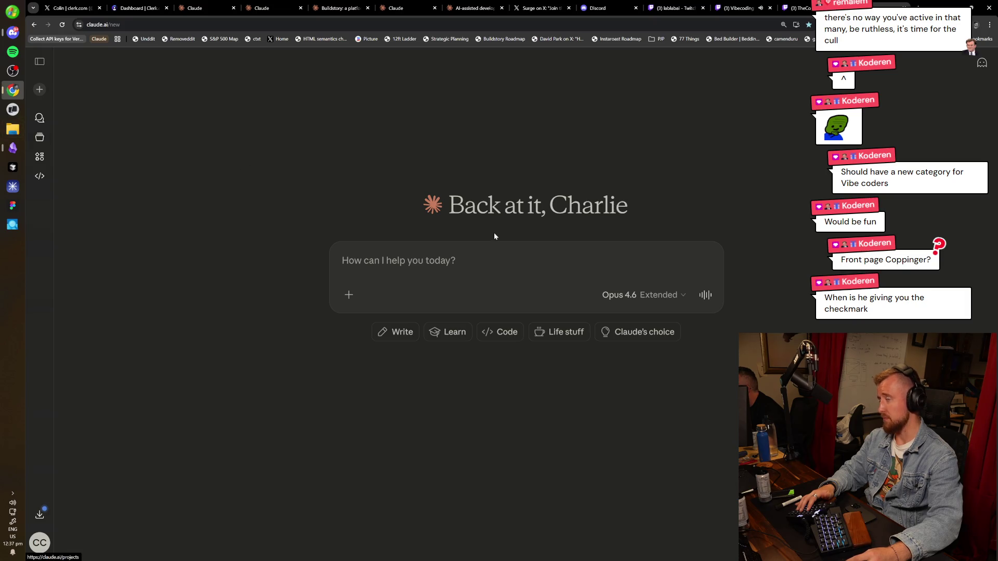
key("ctrl+9")
key("ctrl+3")
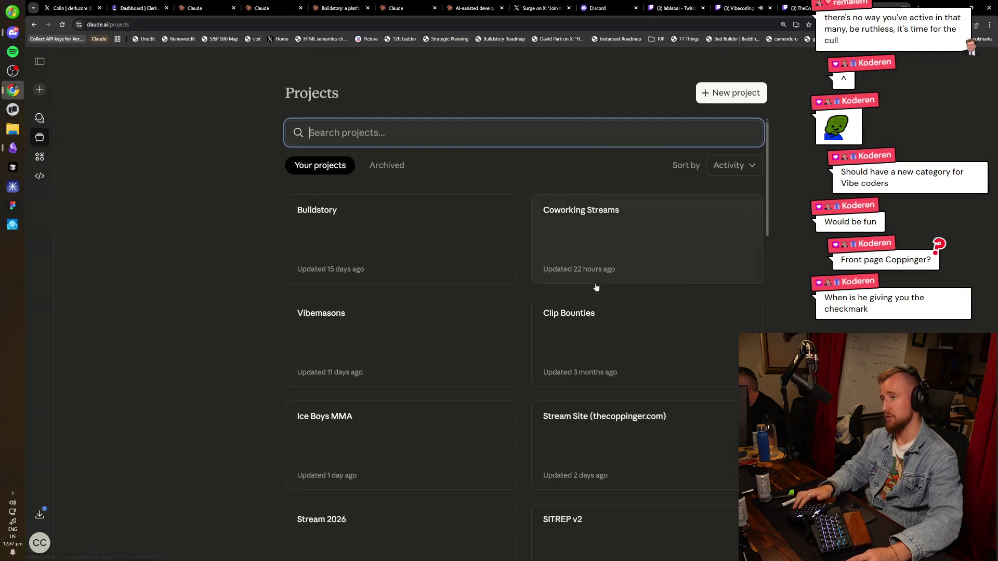
scroll(557, 432, "down", 2)
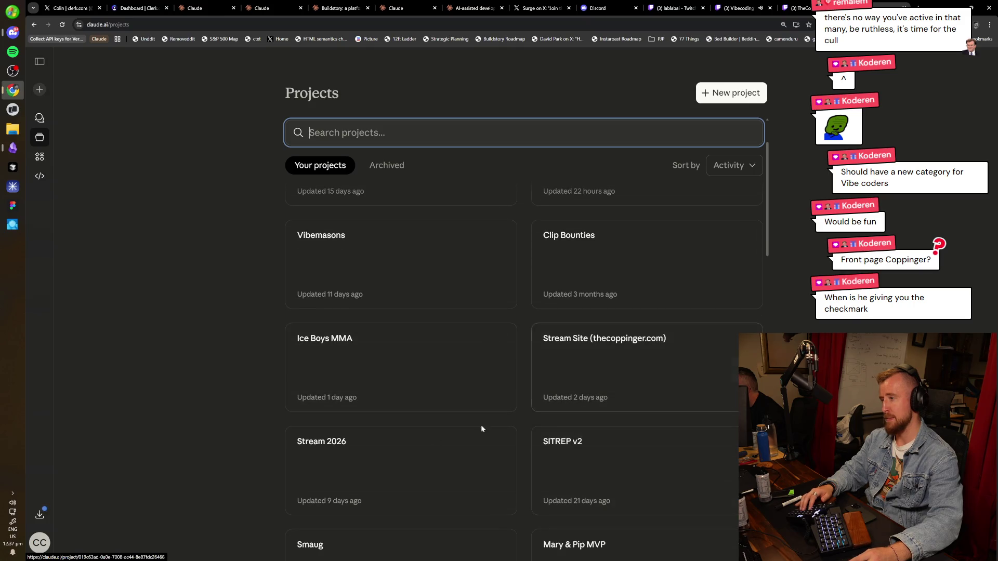
left_click(328, 463)
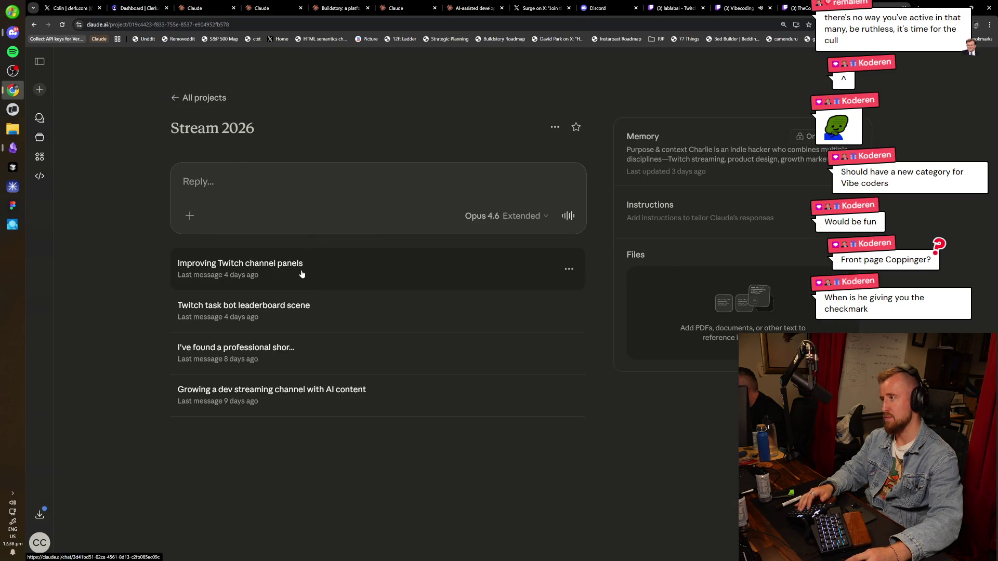
left_click(301, 269)
Step: Edit the outdated-design message, adding a new line 'Let's come up with a priorized'
scroll(593, 363, "down", 5)
scroll(592, 359, "down", 6)
scroll(593, 359, "up", 5)
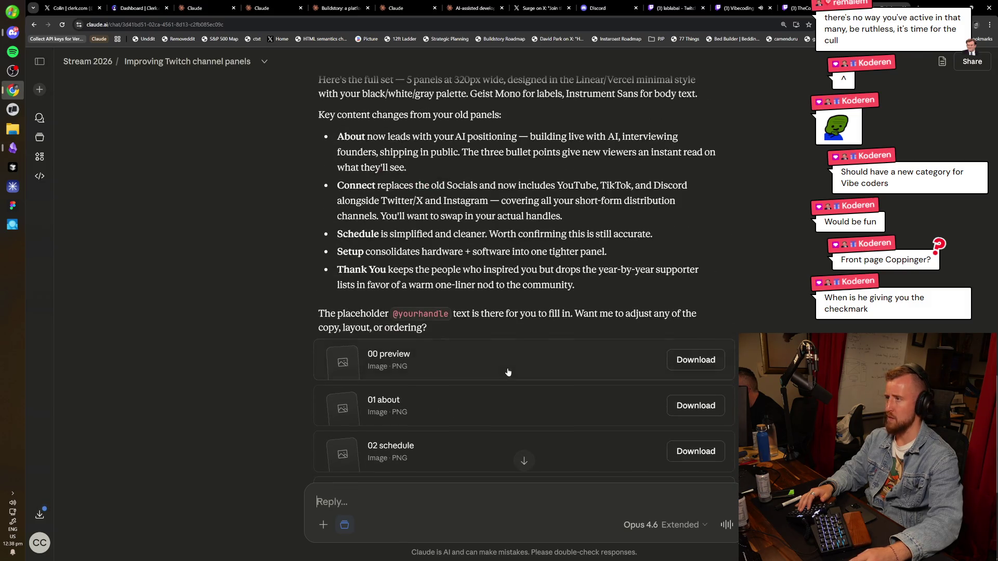
scroll(740, 262, "up", 3)
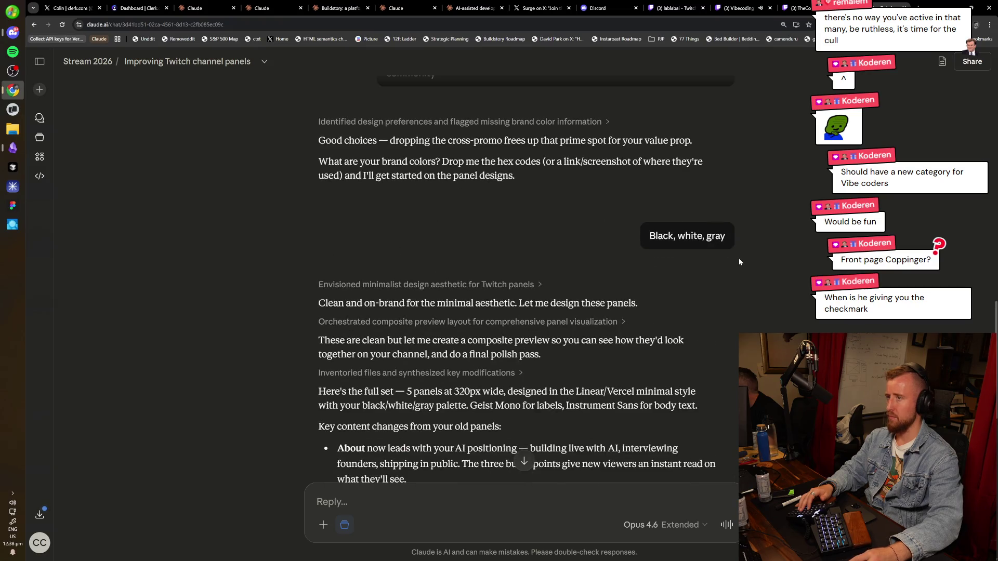
scroll(542, 388, "up", 5)
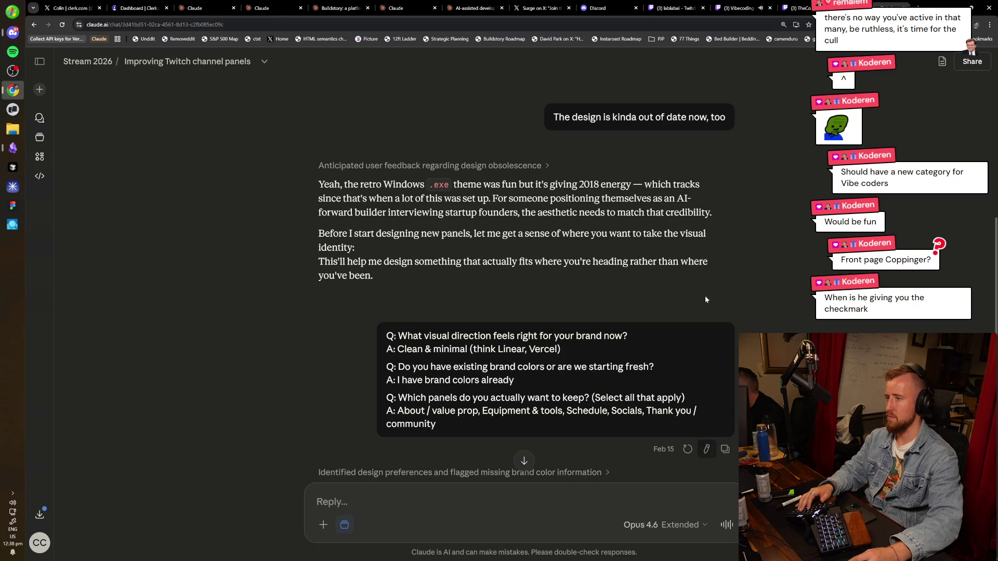
scroll(706, 300, "up", 3)
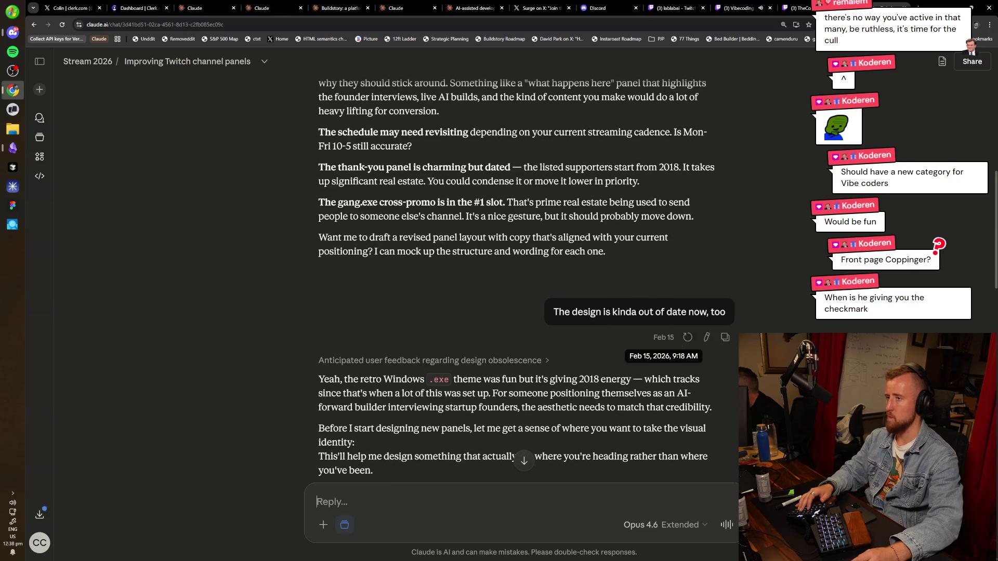
scroll(639, 297, "up", 3)
scroll(639, 297, "down", 2)
scroll(639, 297, "up", 5)
scroll(670, 302, "down", 6)
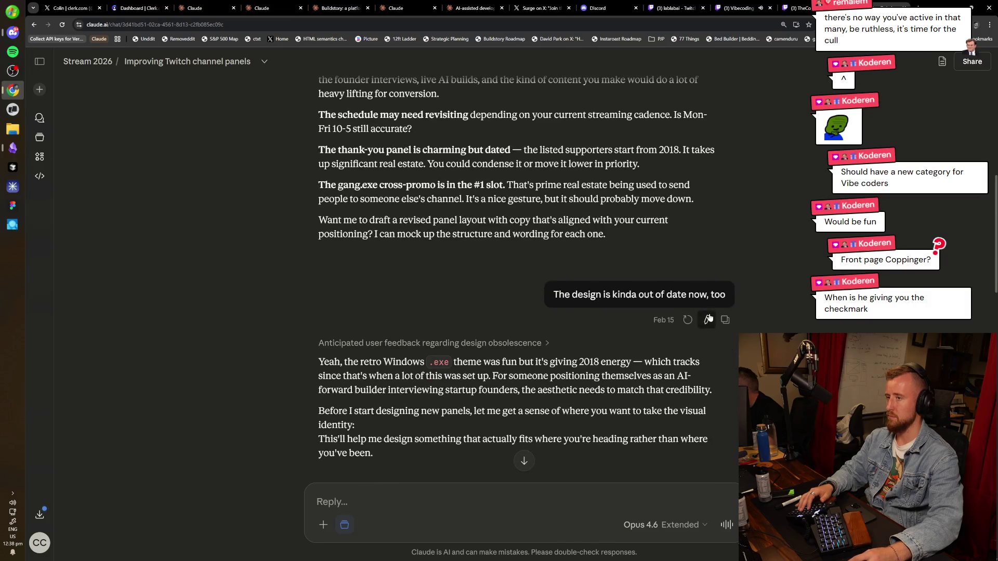
left_click(709, 319)
key("shift+Return")
type("Let's come up with a p")
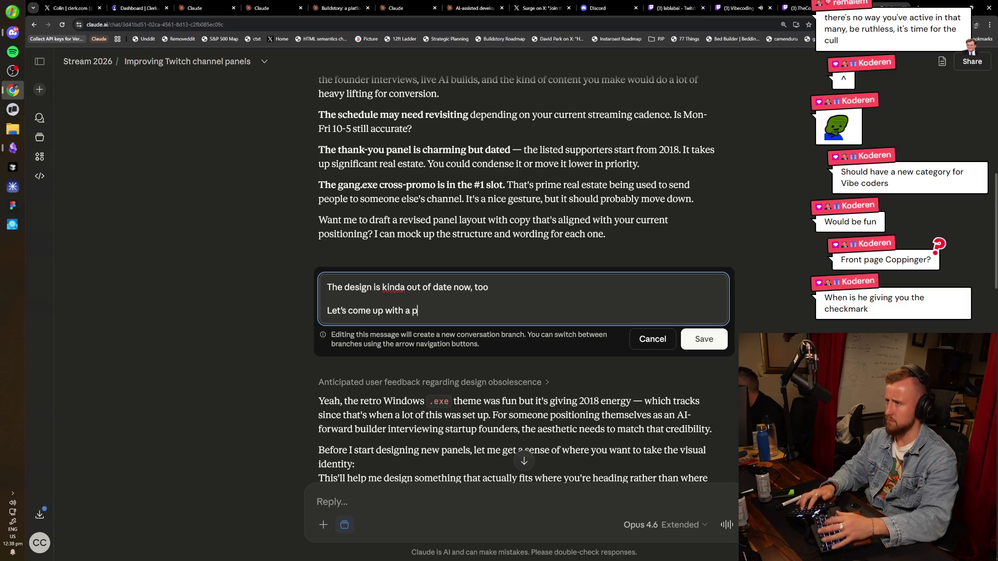
type("riorized list of panels I shoul")
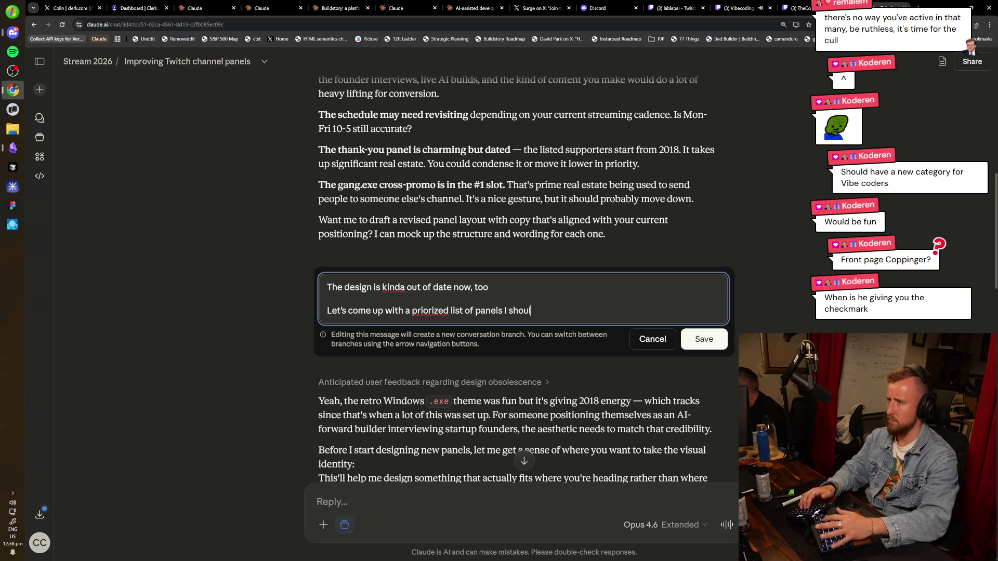
key("alt+Tab")
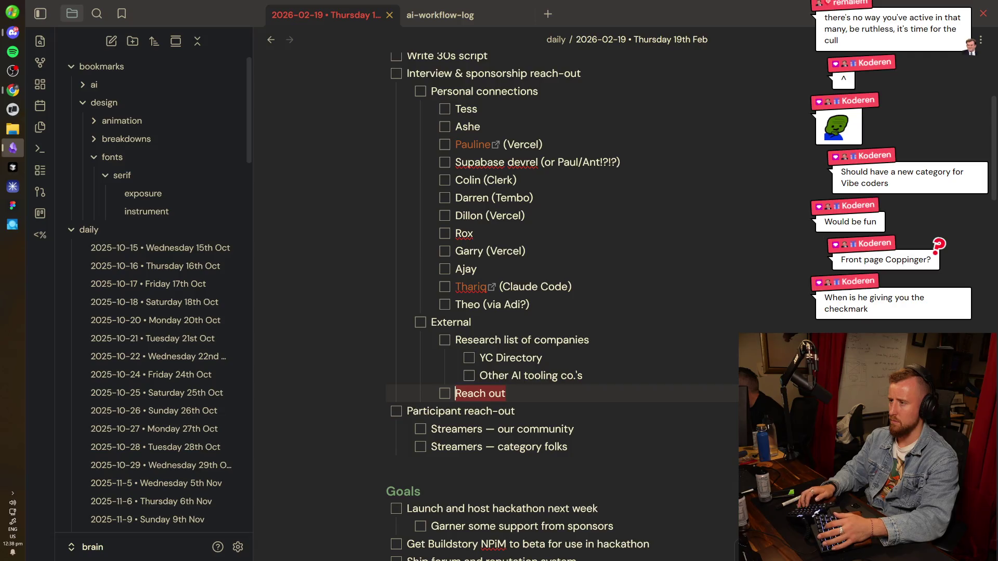
Step: Extend the 'Reach out' todo to read 'Reach out to them'
key("End")
type("t")
key("Return")
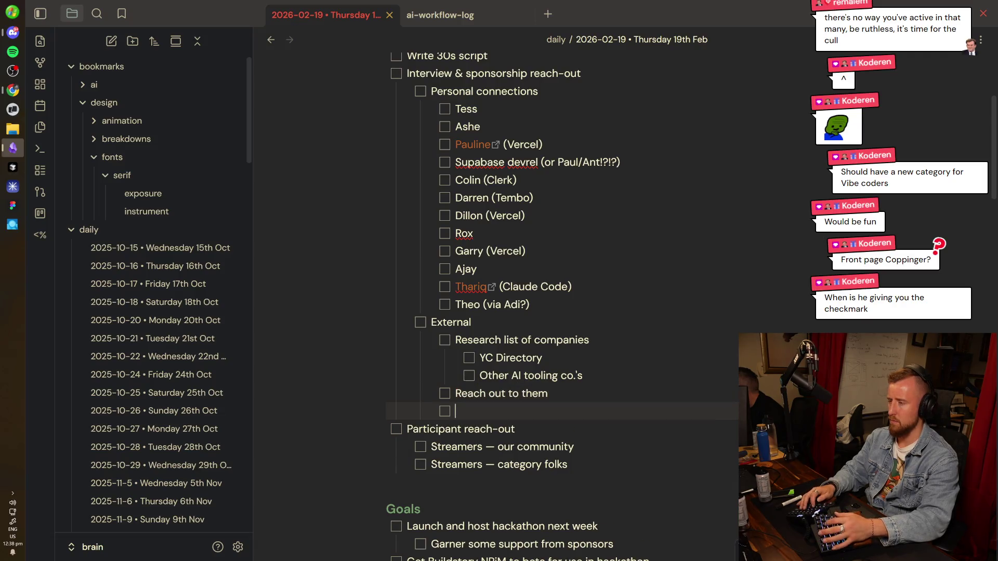
key("Up")
key("Up")
key("End")
key("Return")
type("L")
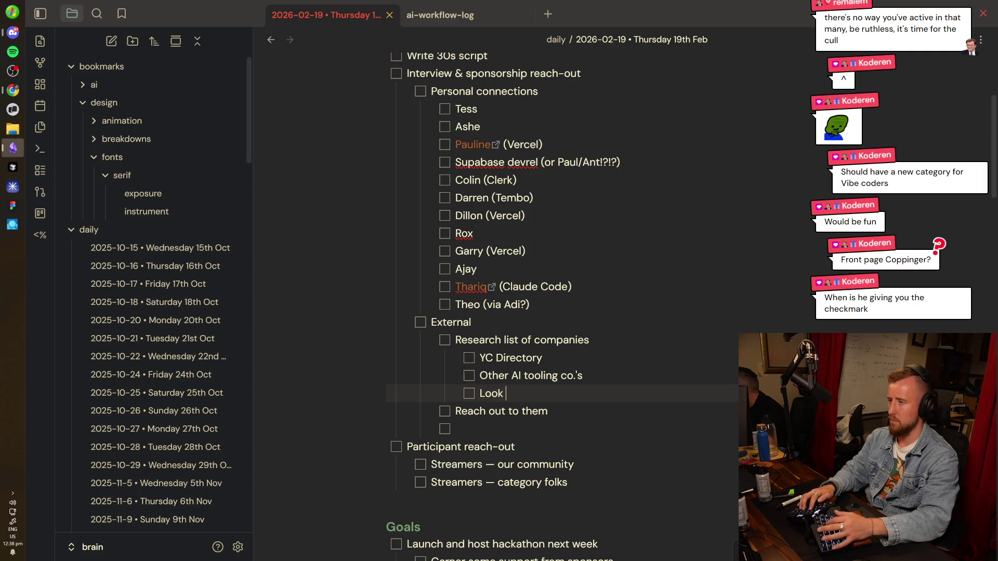
type("https://www.twitch.tv/lablabai")
key("Down")
key("Down")
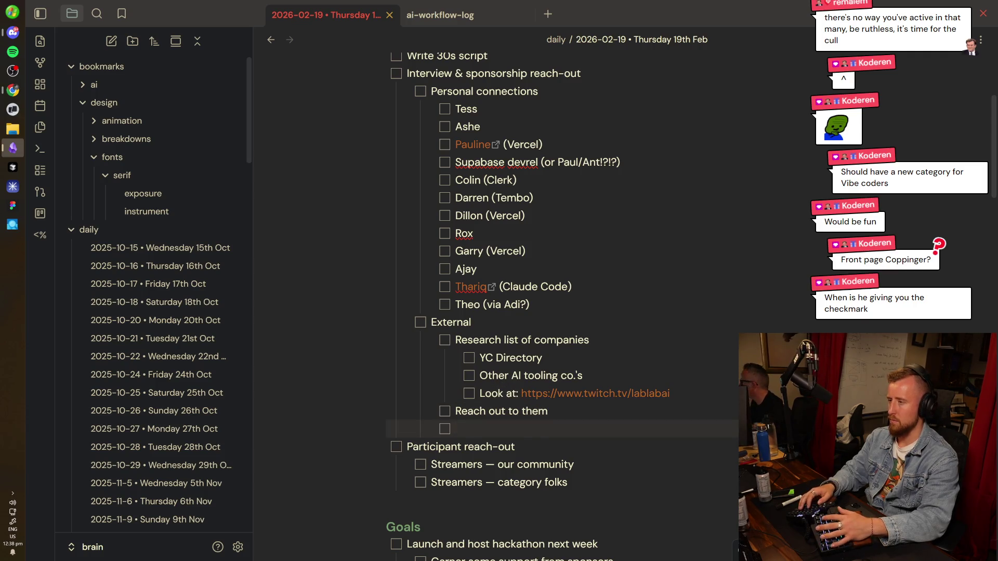
key("ctrl+shift+k")
key("alt+Tab")
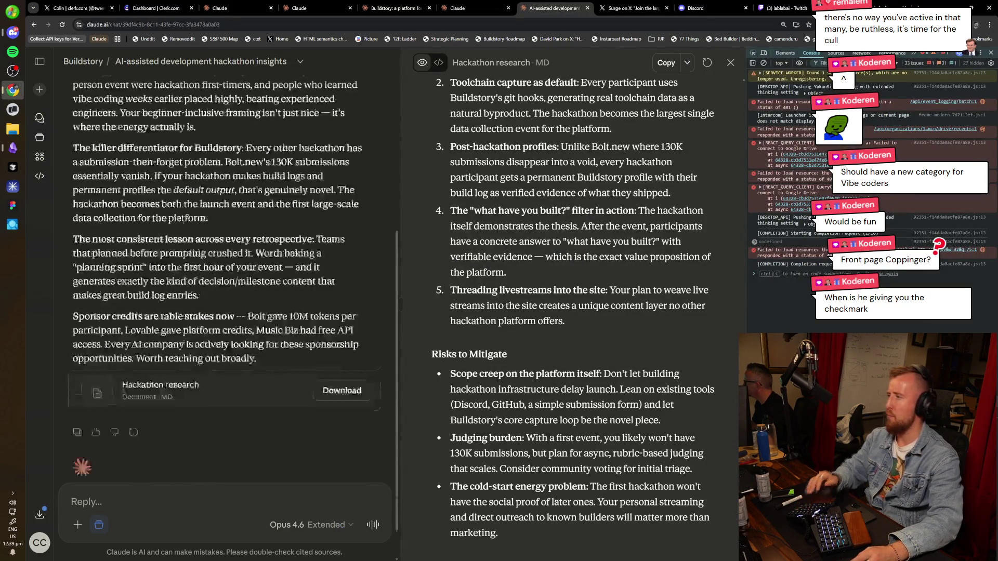
scroll(643, 413, "up", 10)
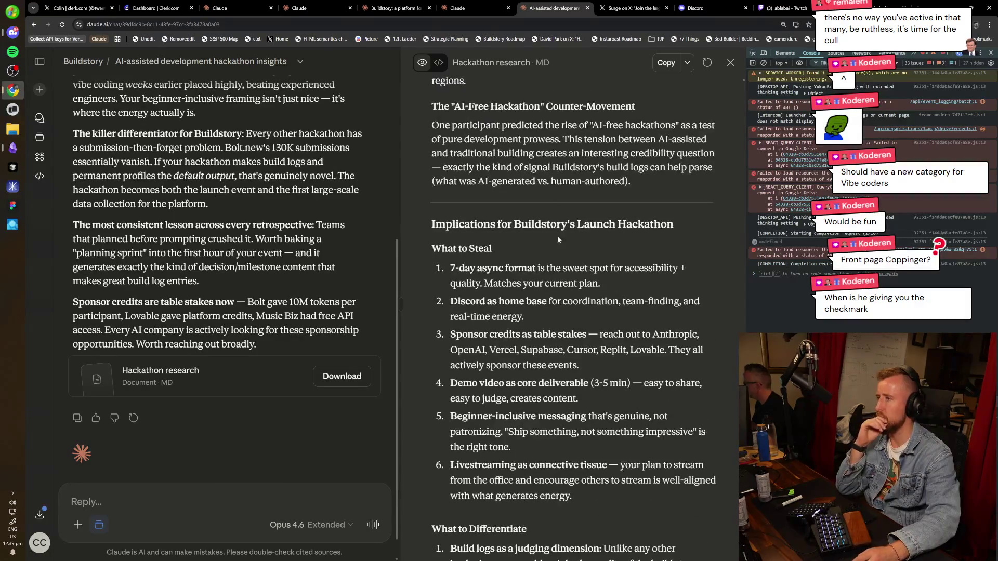
scroll(643, 412, "up", 12)
scroll(572, 312, "up", 15)
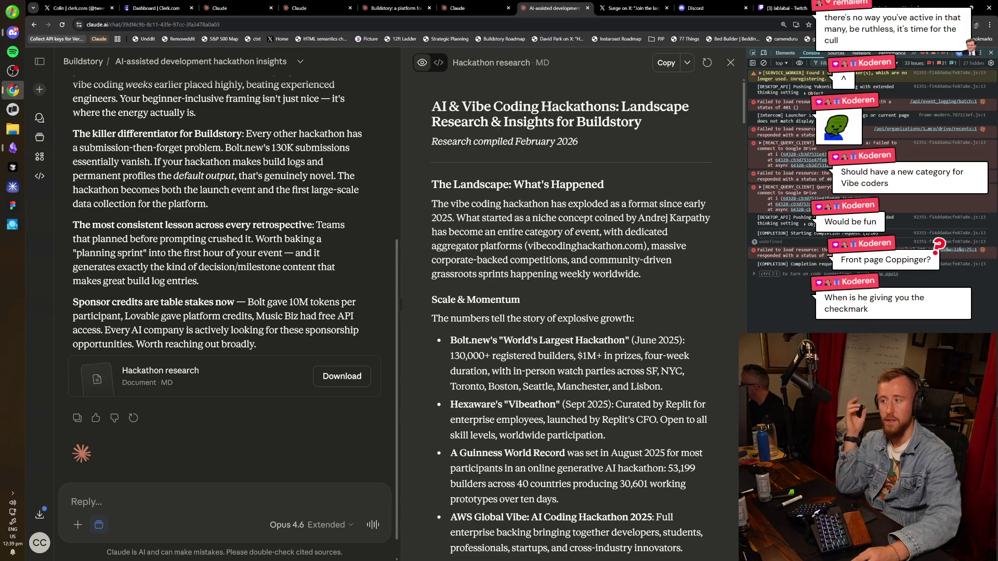
scroll(580, 349, "down", 1)
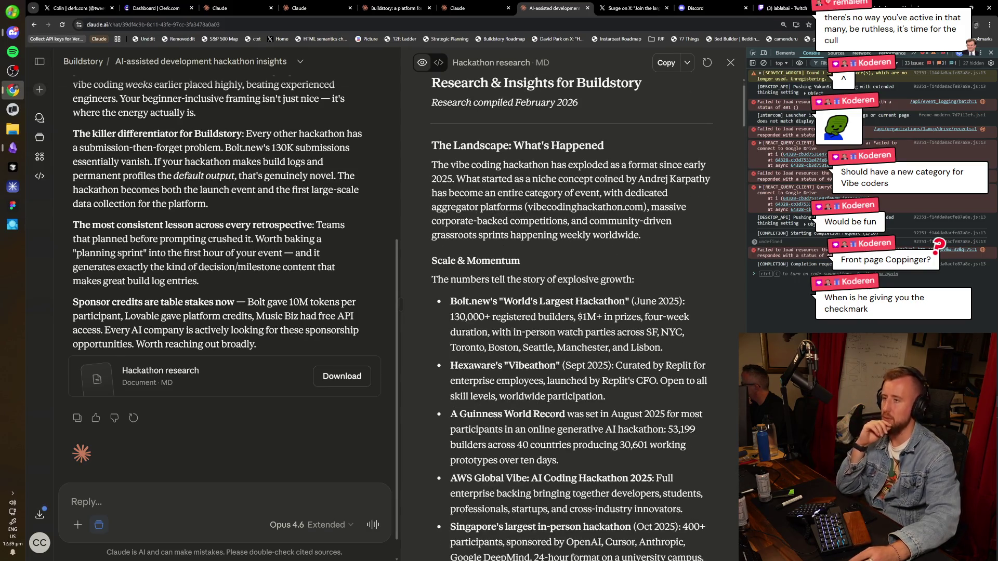
scroll(601, 374, "down", 1)
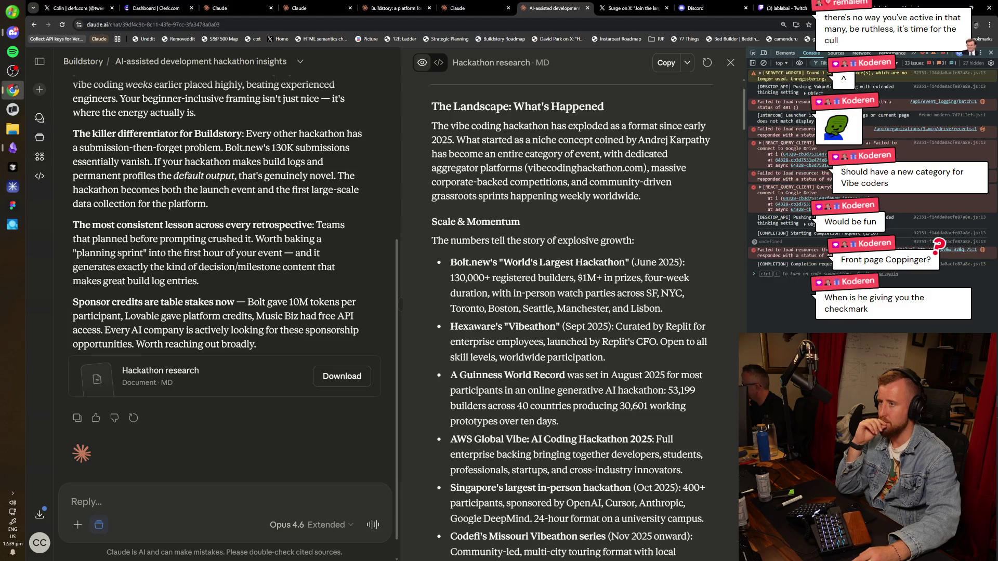
scroll(572, 319, "down", 1)
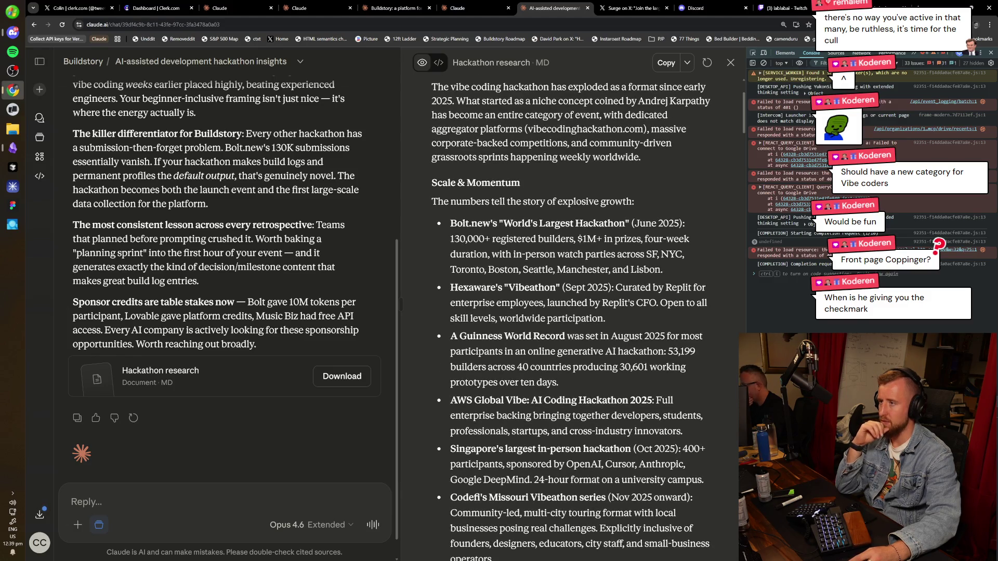
scroll(634, 315, "down", 2)
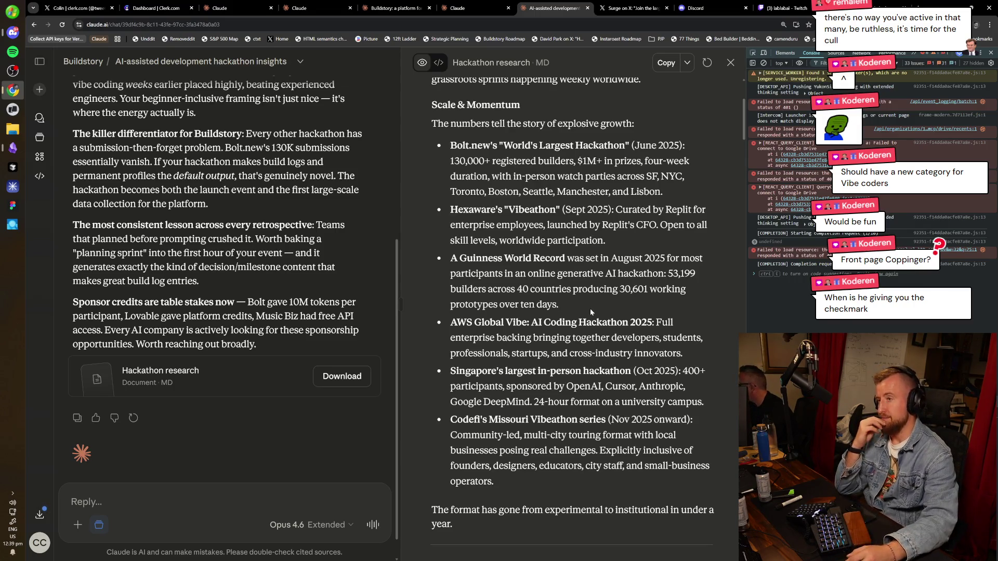
mouse_move(585, 303)
left_mouse_down()
mouse_move(616, 288)
mouse_move(469, 273)
left_mouse_up()
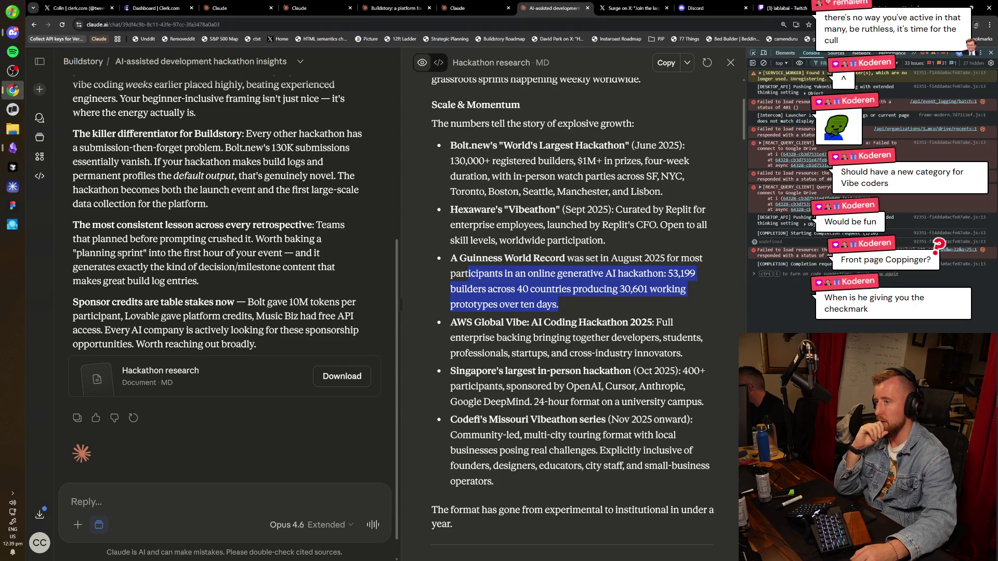
scroll(554, 370, "down", 4)
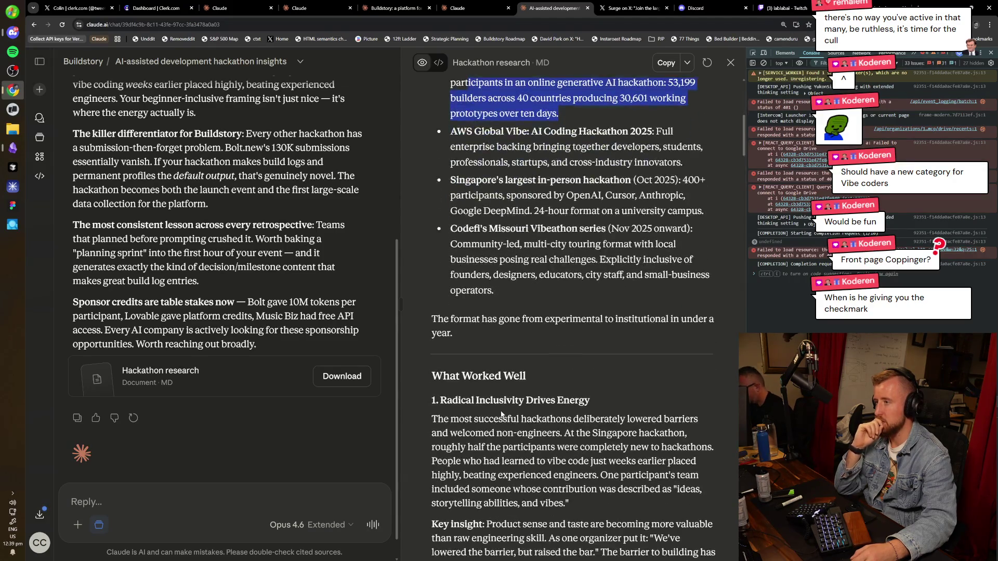
scroll(554, 370, "down", 4)
scroll(575, 385, "down", 1)
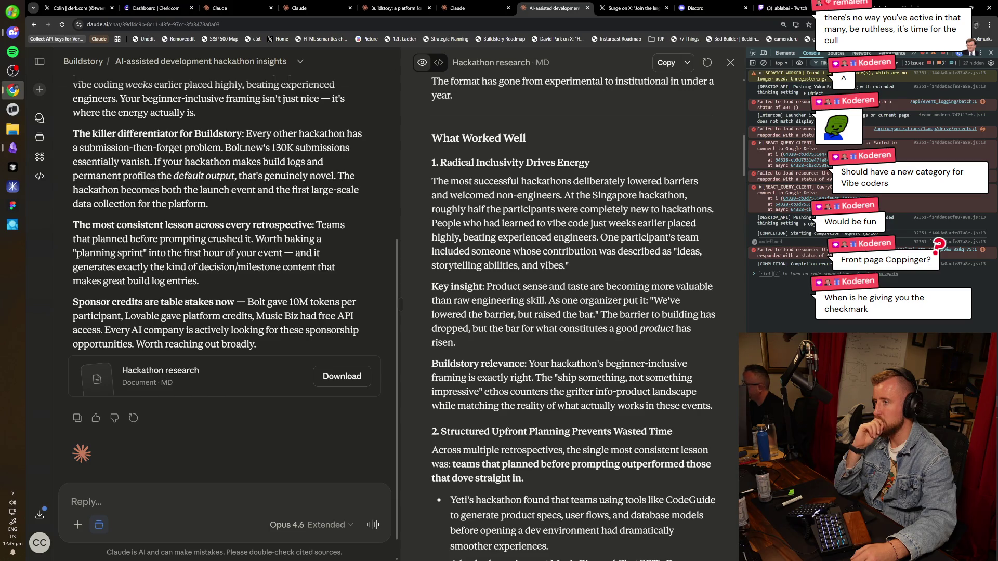
scroll(565, 339, "down", 2)
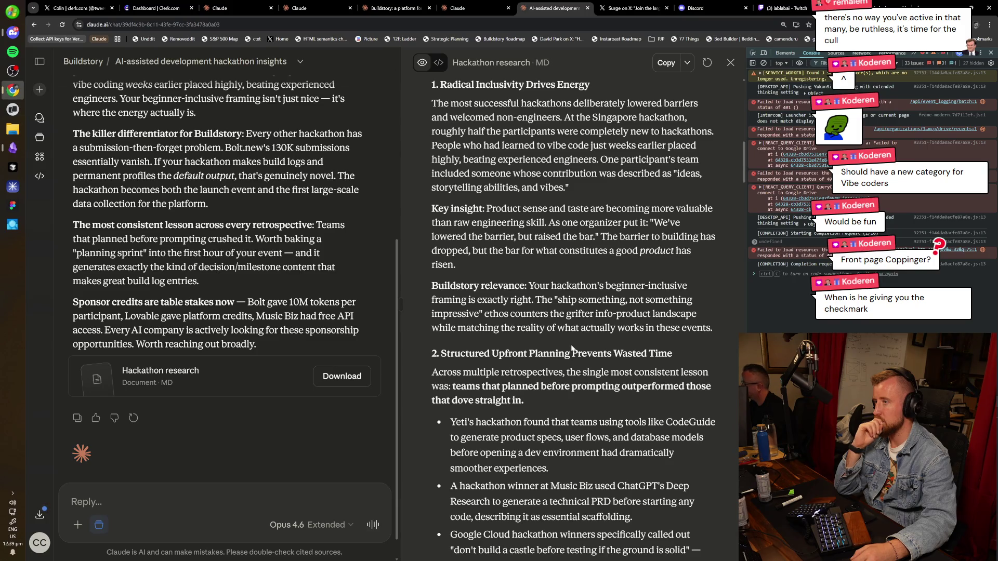
scroll(572, 348, "down", 2)
scroll(572, 312, "down", 2)
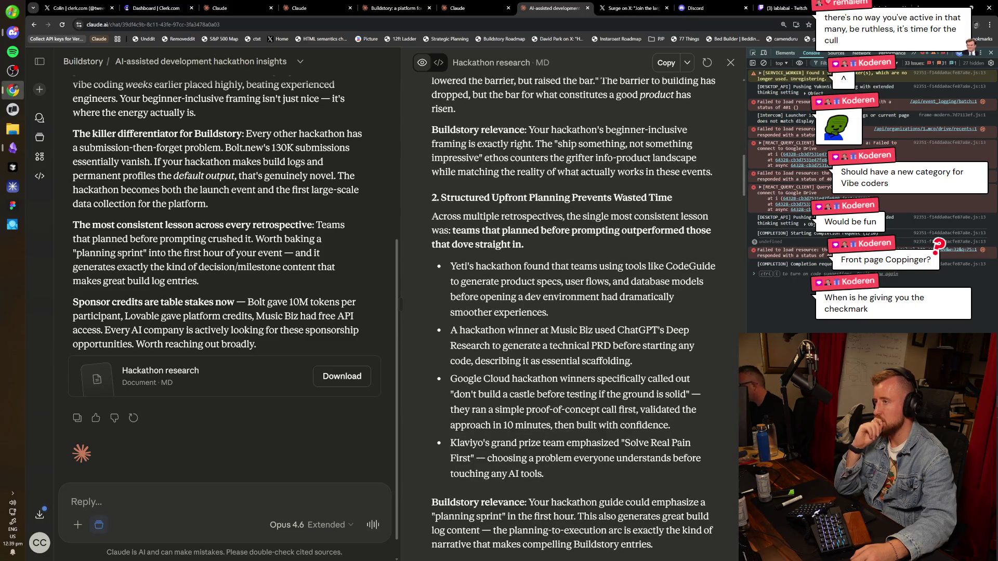
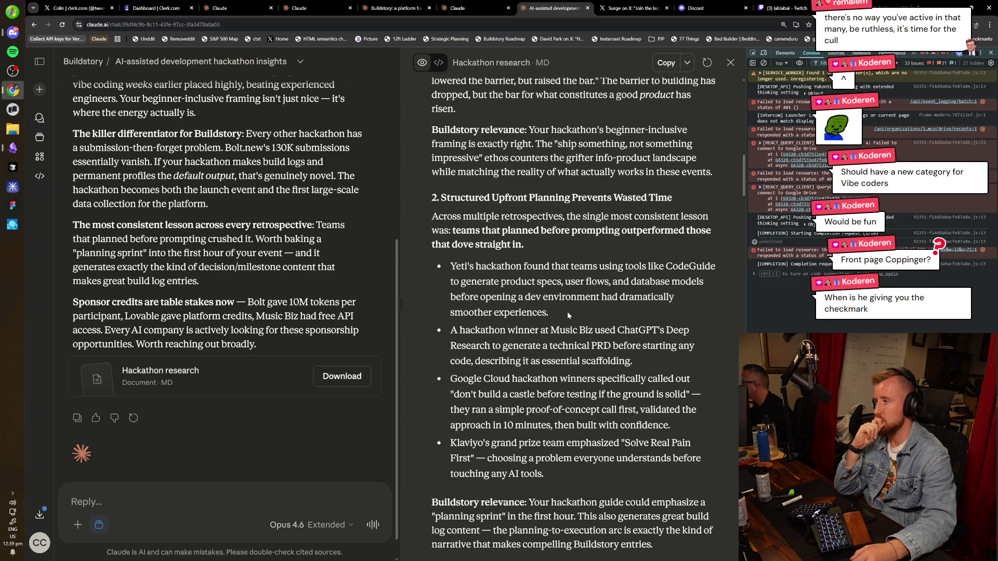
Step: Search Google for 'CodeGuide' from the research and open the codeguide.dev website
double_click(690, 266)
right_click(689, 264)
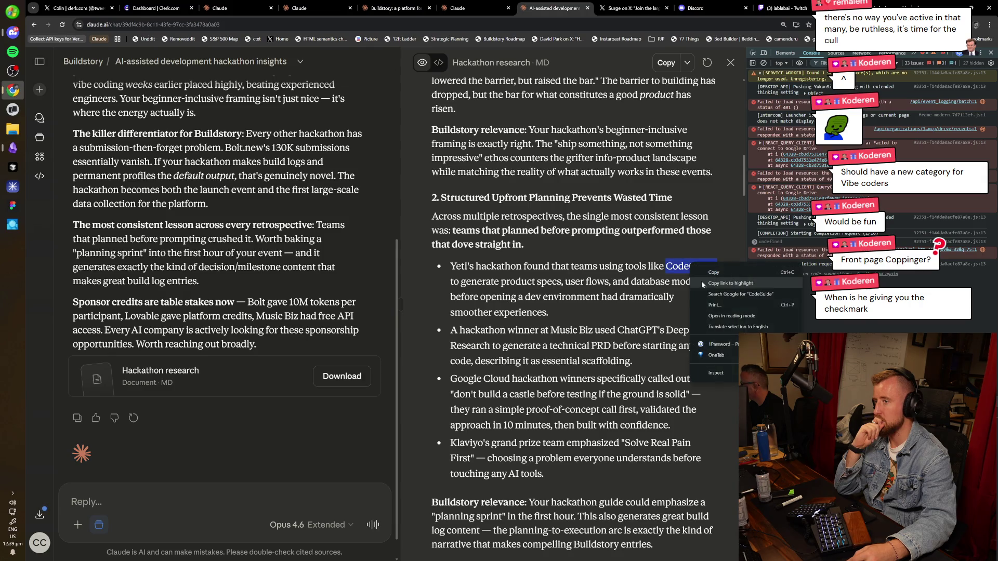
left_click(702, 292)
left_click(223, 134)
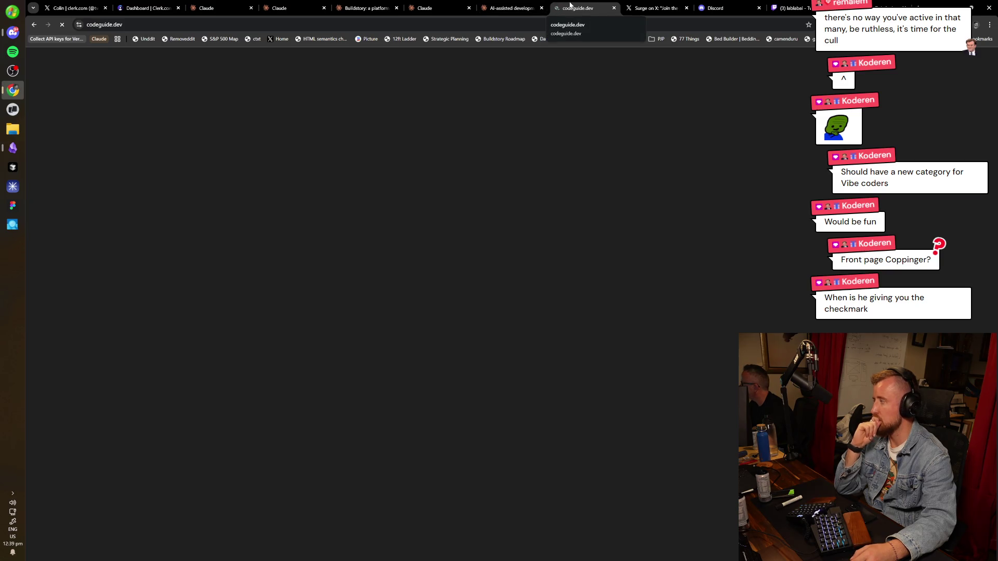
Step: Return to the hackathon research chat and glance through the other open tabs
left_click(535, 6)
key("ctrl+Tab")
left_click(520, 6)
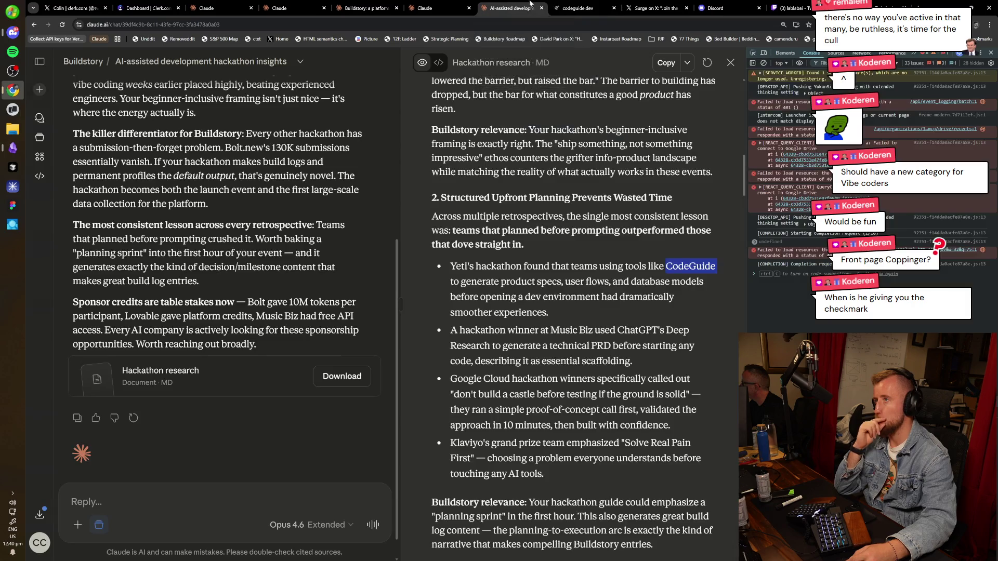
left_click(580, 6)
left_click(442, 6)
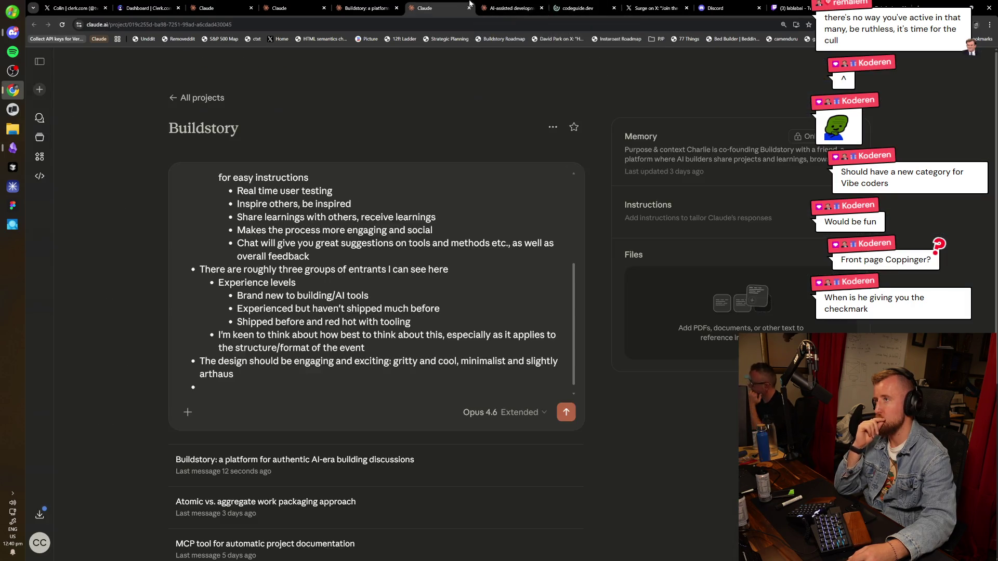
left_click(488, 6)
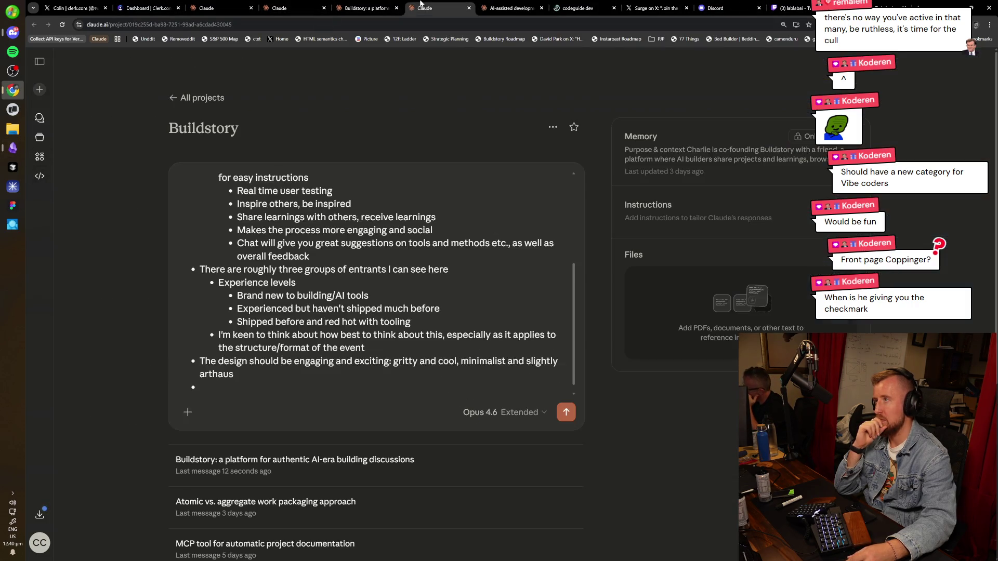
Step: Append the idea of spotlighting builders with a 'How they do it' piece on their insights and workflow
left_click(442, 7)
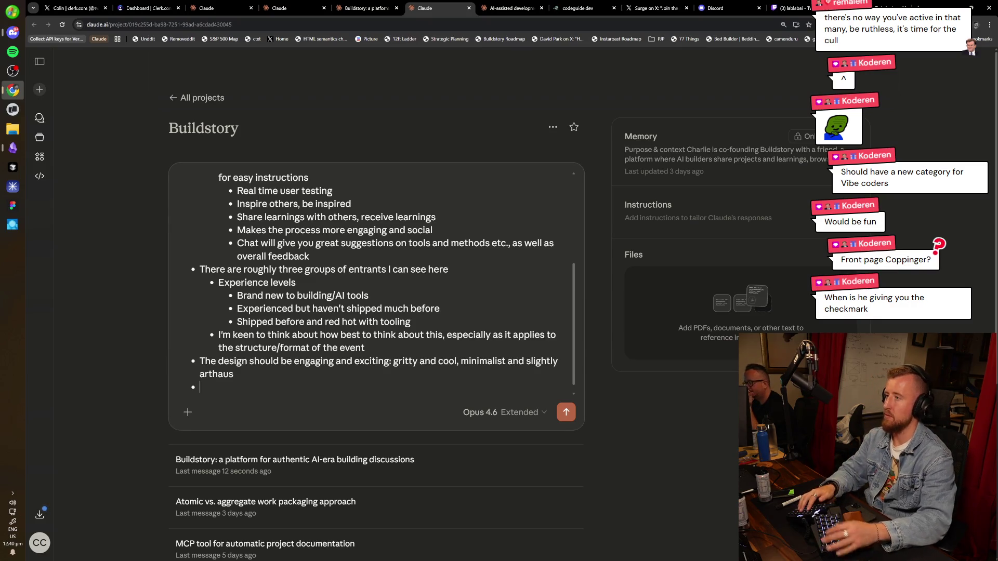
key("ctrl+Home")
key("ctrl+End")
type("It could ber")
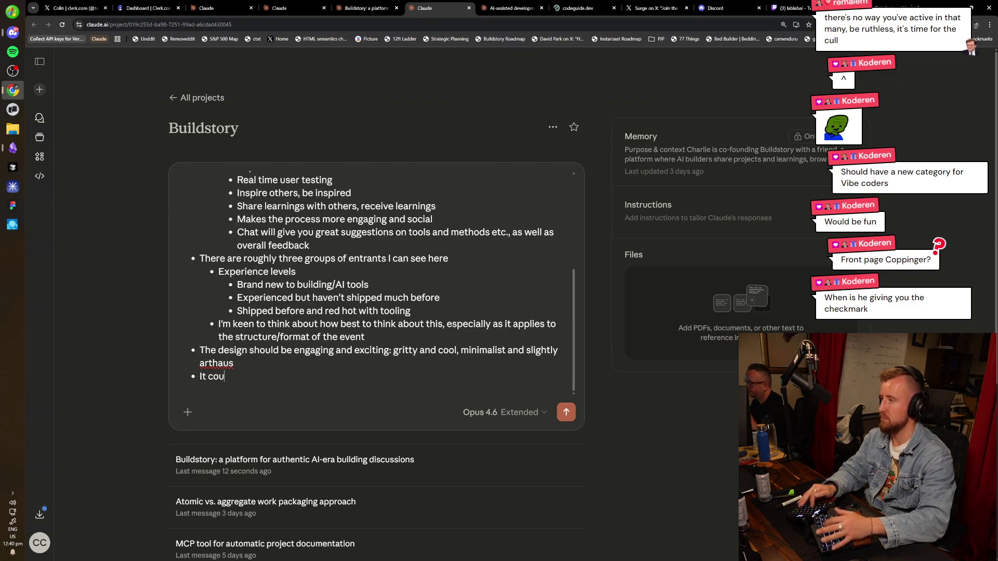
key("BackSpace")
key("BackSpace")
type("cool to spotlight a")
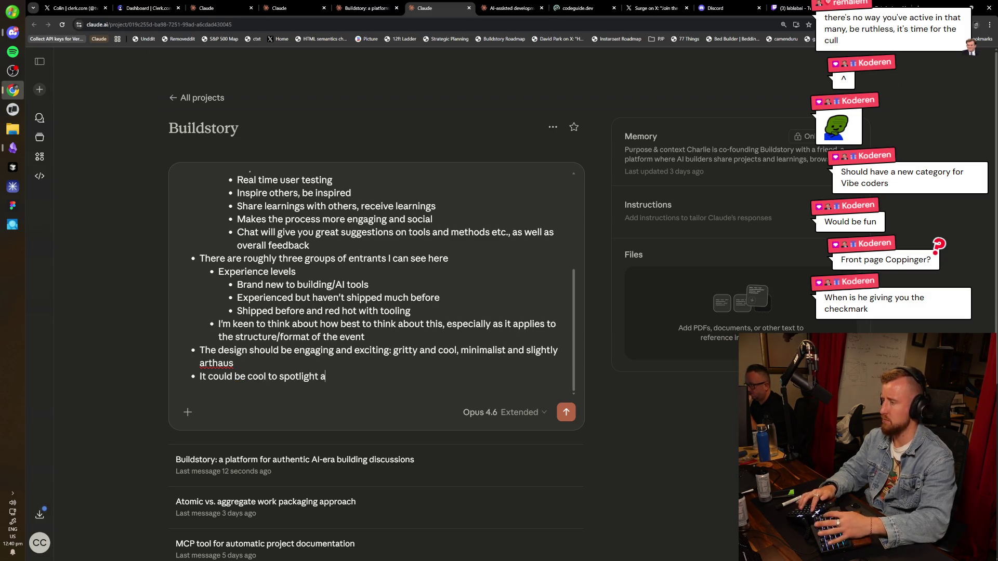
type(" few fol")
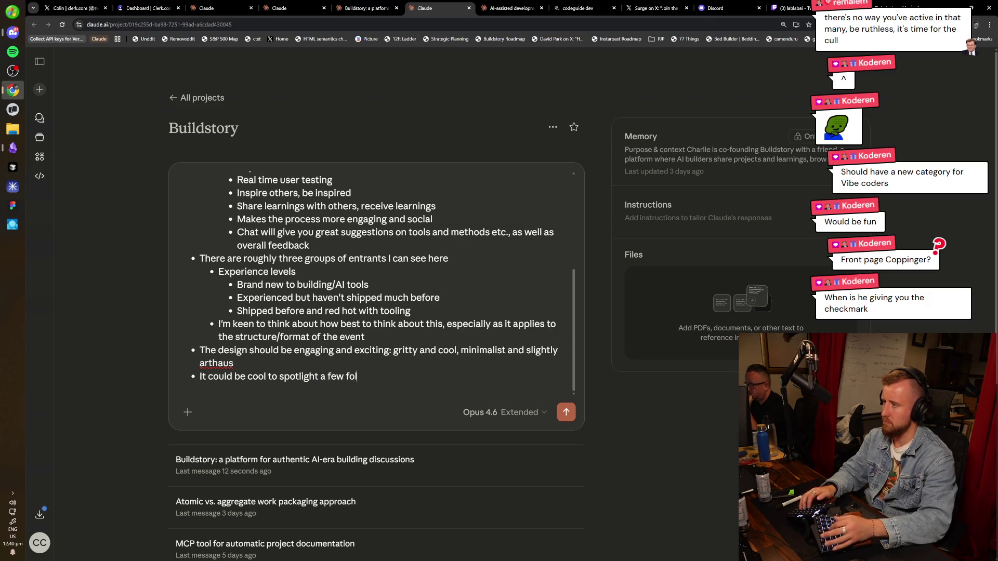
type("ks on the site with a")
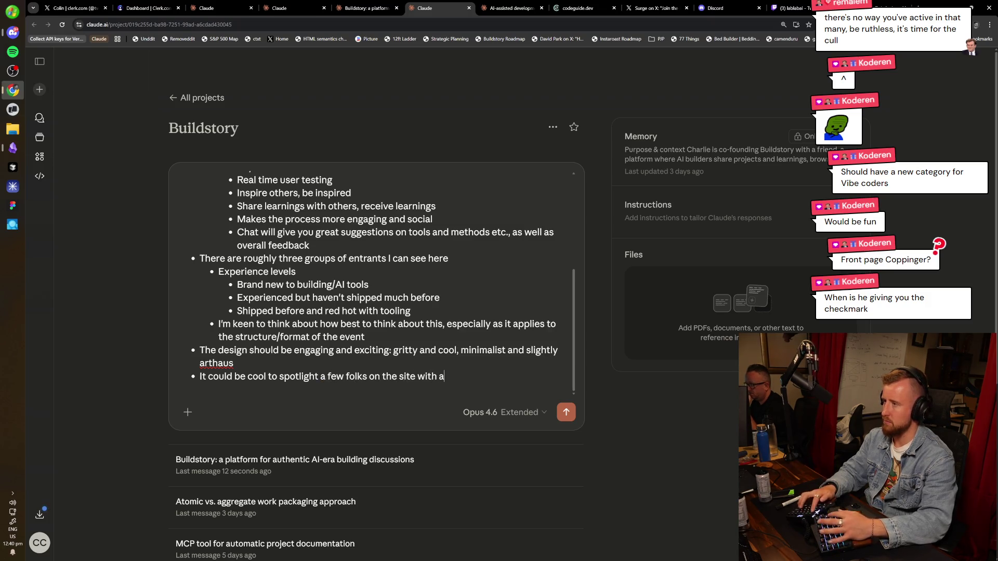
type(" 'How they do it'")
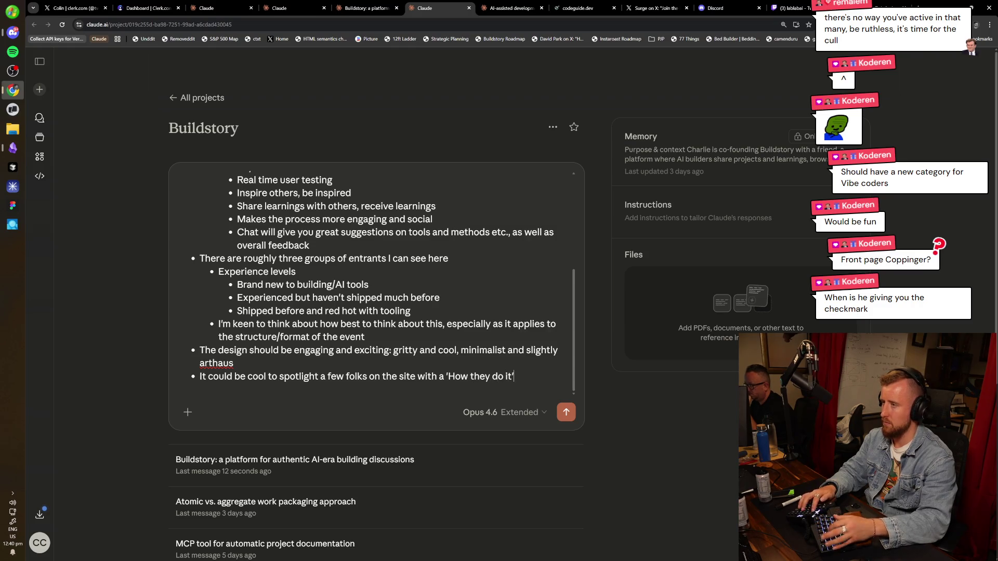
type(": I could send them a form to collect insights on their process, then share that as m")
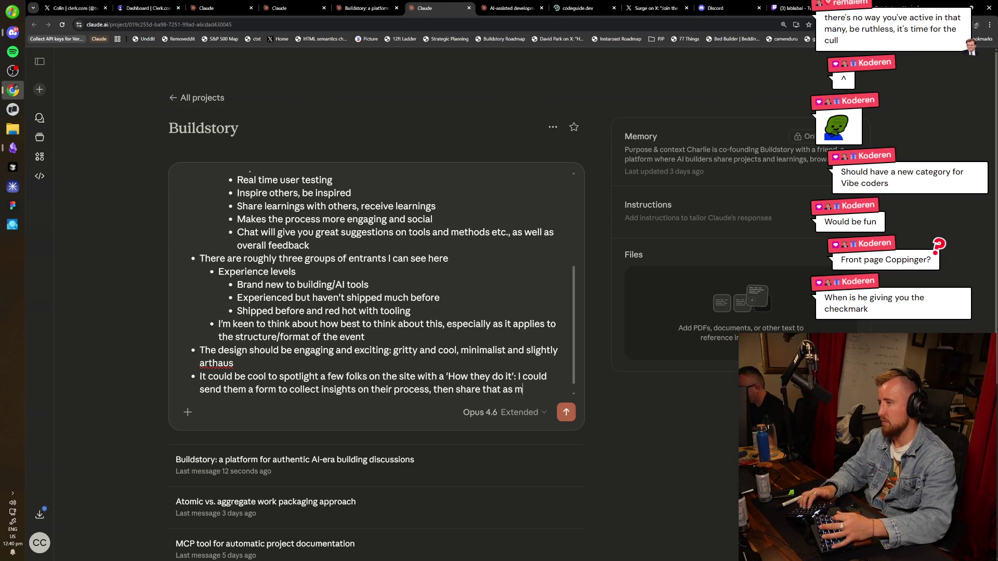
type("icro pieces on t")
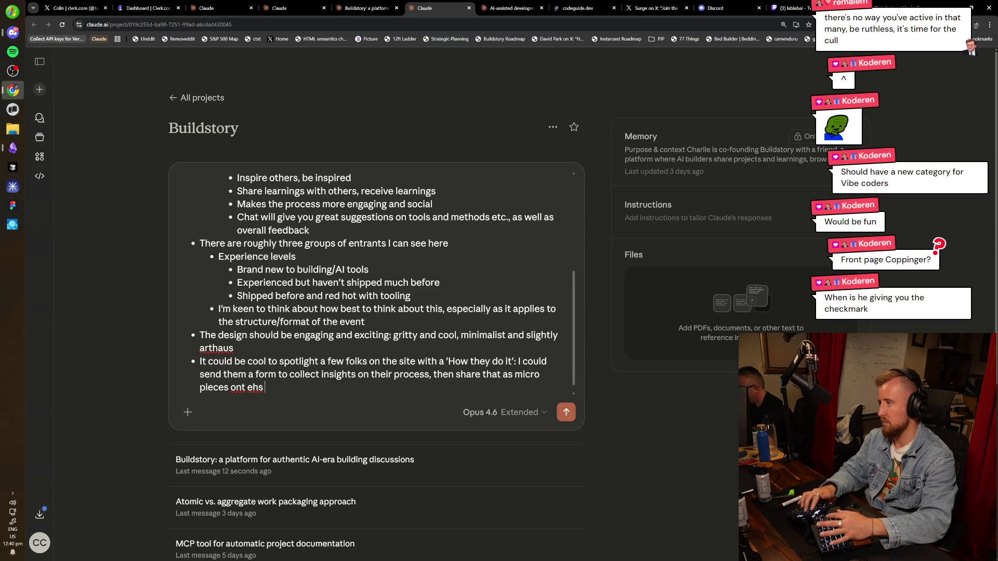
type("he site")
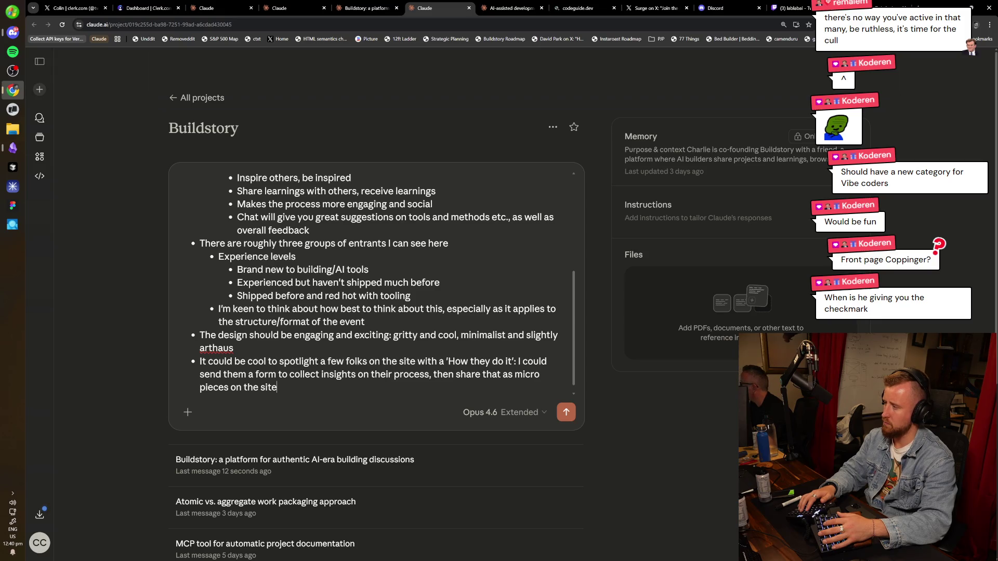
type(" to share their l")
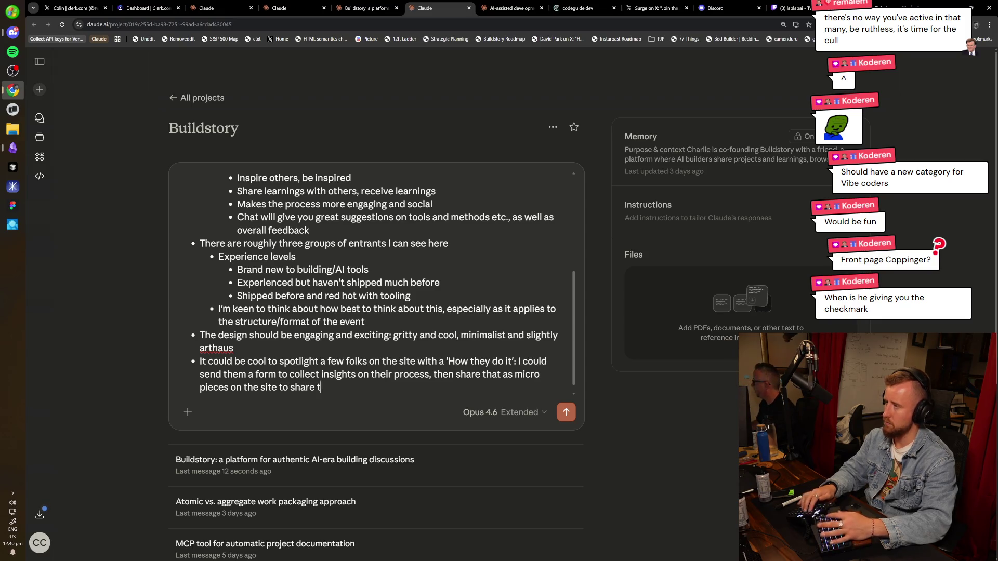
key("BackSpace")
type("insights and workflow")
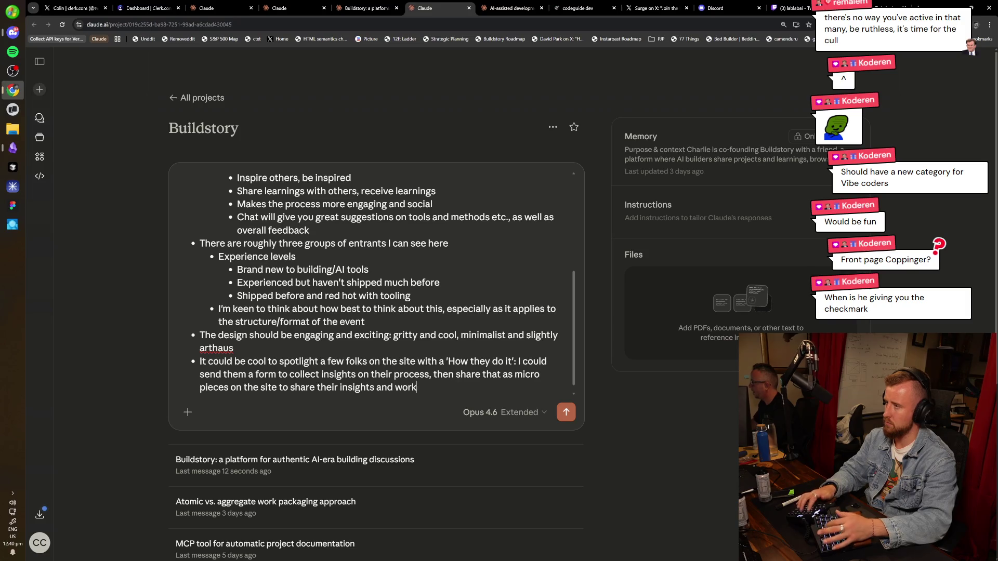
Step: Fix the bullet formatting so the spotlight idea sits in its own bullet without trailing lines
left_click(437, 361)
key("shift+Tab")
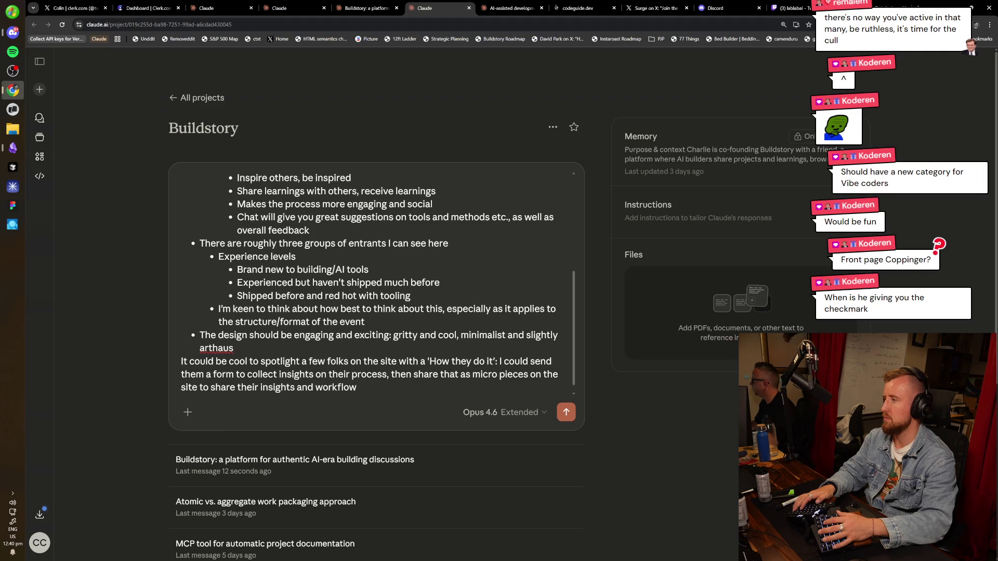
key("Tab")
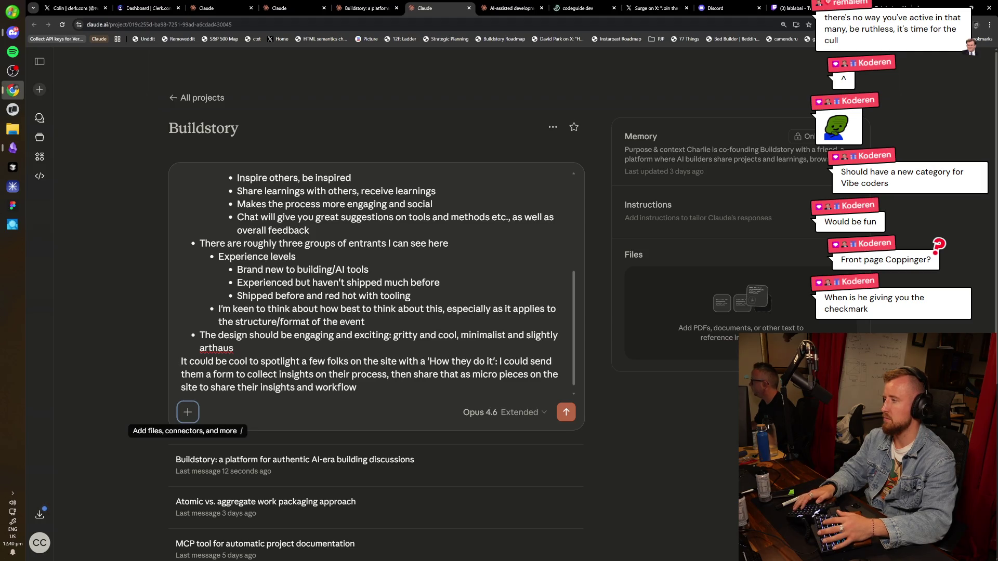
key("shift+Tab")
key("BackSpace")
key("Return")
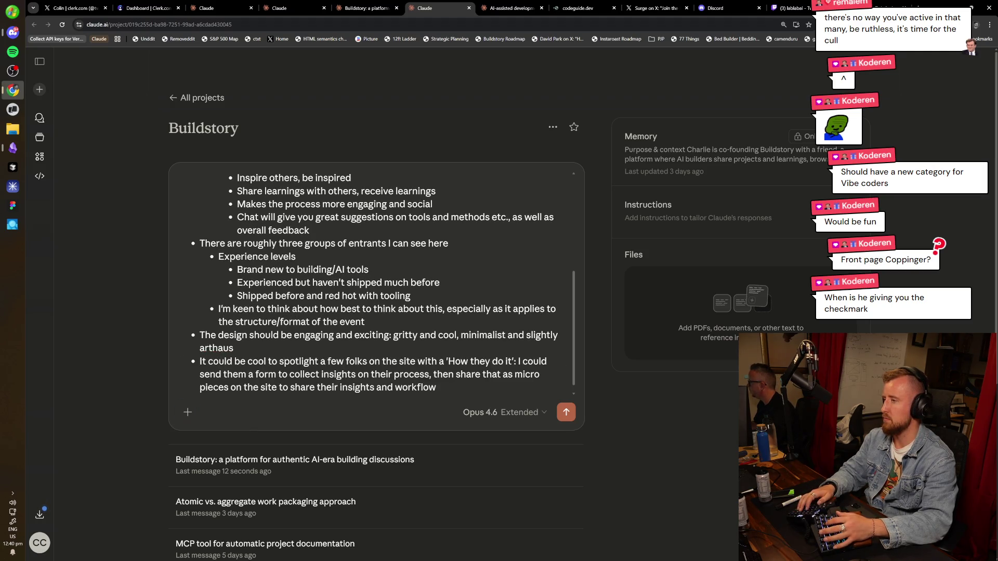
key("shift+Return")
key("shift+Return")
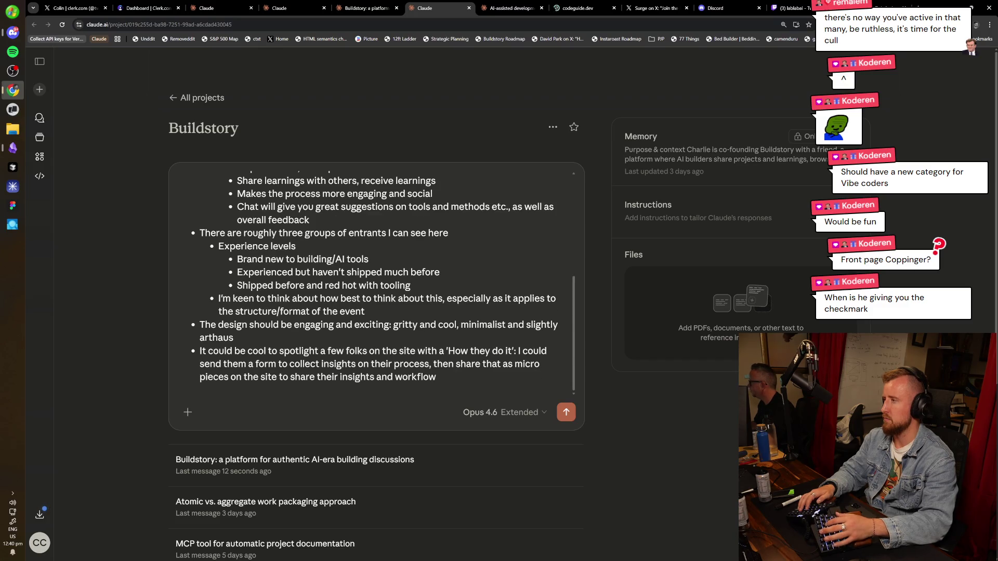
key("BackSpace")
key("BackSpace")
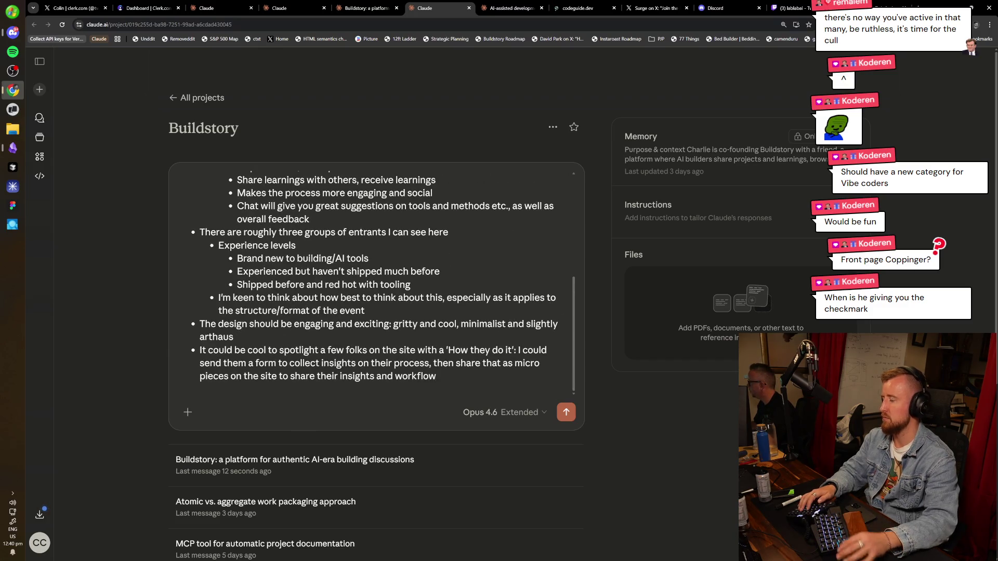
Step: Add a bullet saying sign-up collects basic profile details and what entrants intend to work on
key("Return")
type("Sign-up should involve them entering some basic details to create their profile, as well as what they intend on working on")
Step: Add a bullet about inviting someone else to work as a team, correcting 'someon' to 'someone'
key("Return")
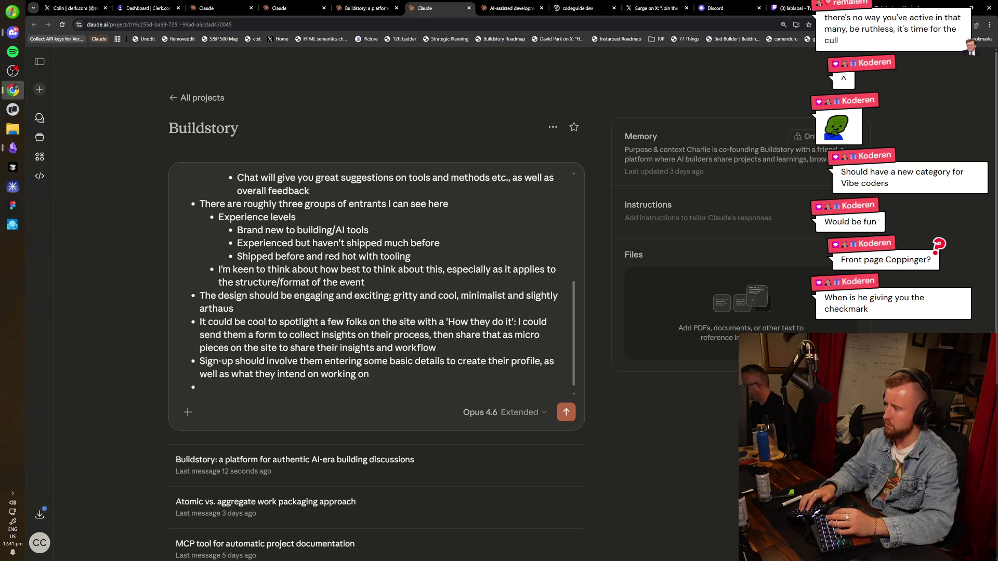
type("Maybe")
key("BackSpace")
key("BackSpace")
key("BackSpace")
type("ybe we add the ability to invite someon else to work on")
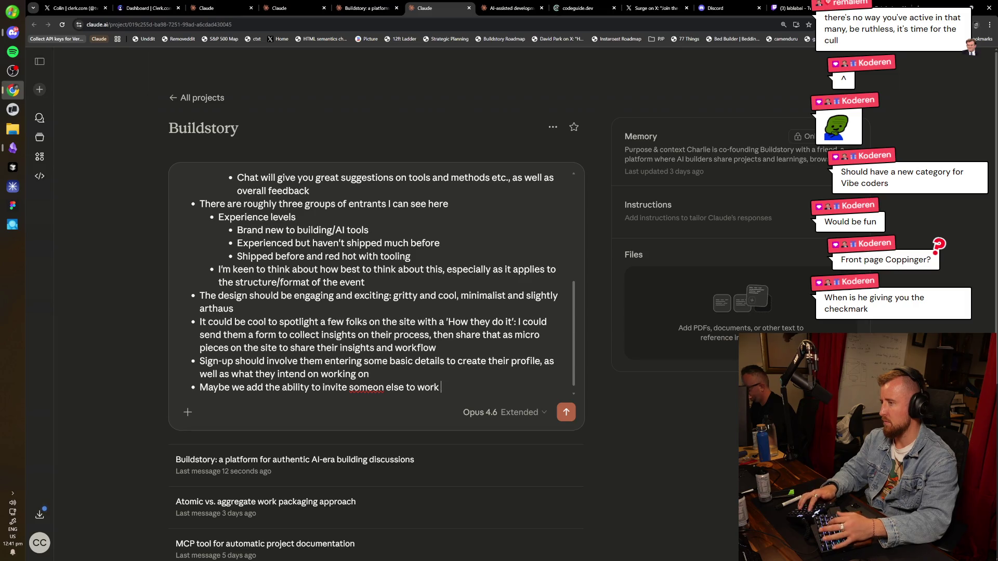
type(" it as a team?")
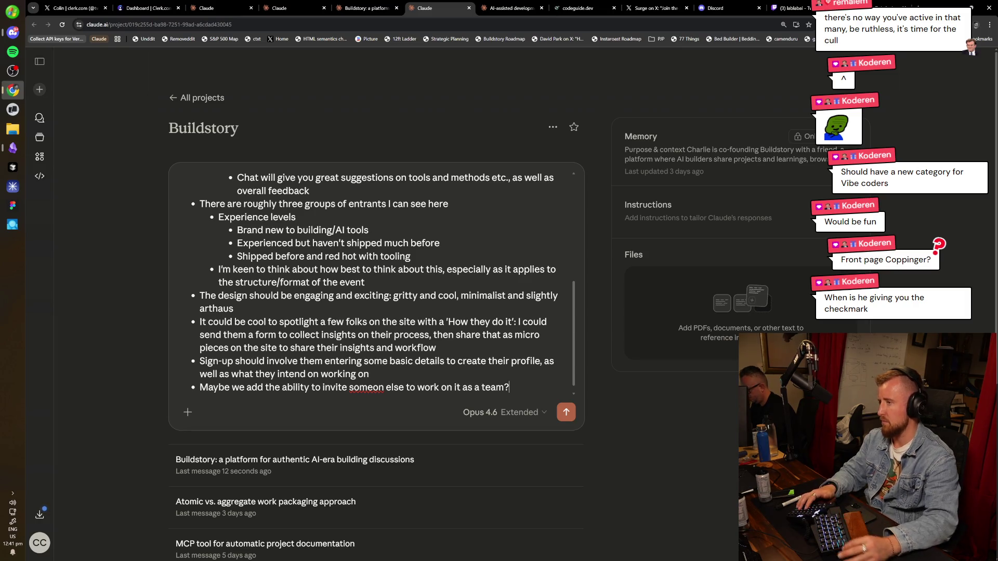
right_click(370, 388)
left_click(400, 202)
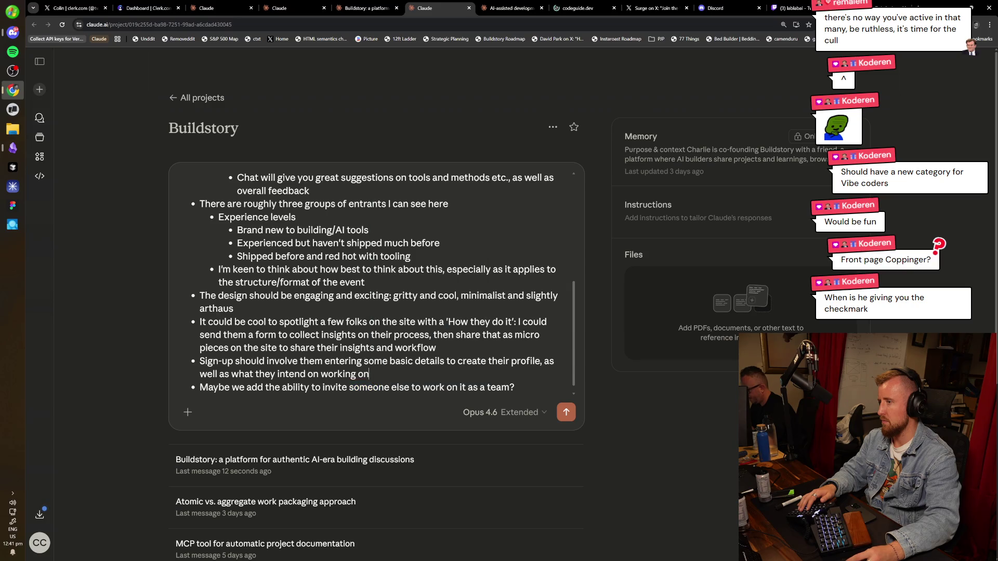
key("Return")
Step: Add bullets on opting in to a 'looking for teammates' listing and a neat view of opted-in folks
type("kewise, maybe folks c")
key("BackSpace")
key("BackSpace")
key("BackSpace")
type("toggl")
key("BackSpace")
key("BackSpace")
key("BackSpace")
type("opt-i")
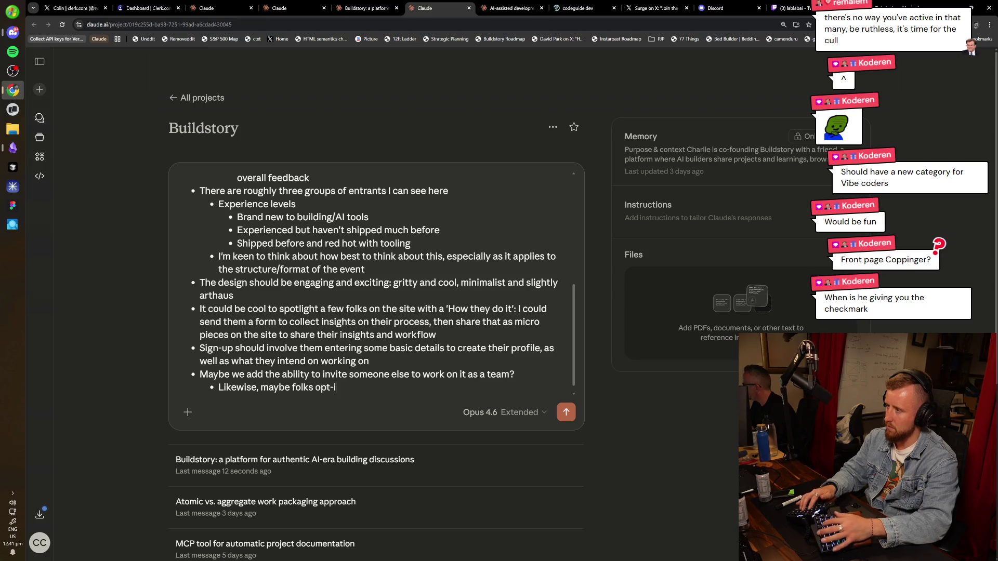
type("n to a listing for")
key("BackSpace")
key("BackSpace")
key("BackSpace")
type("l")
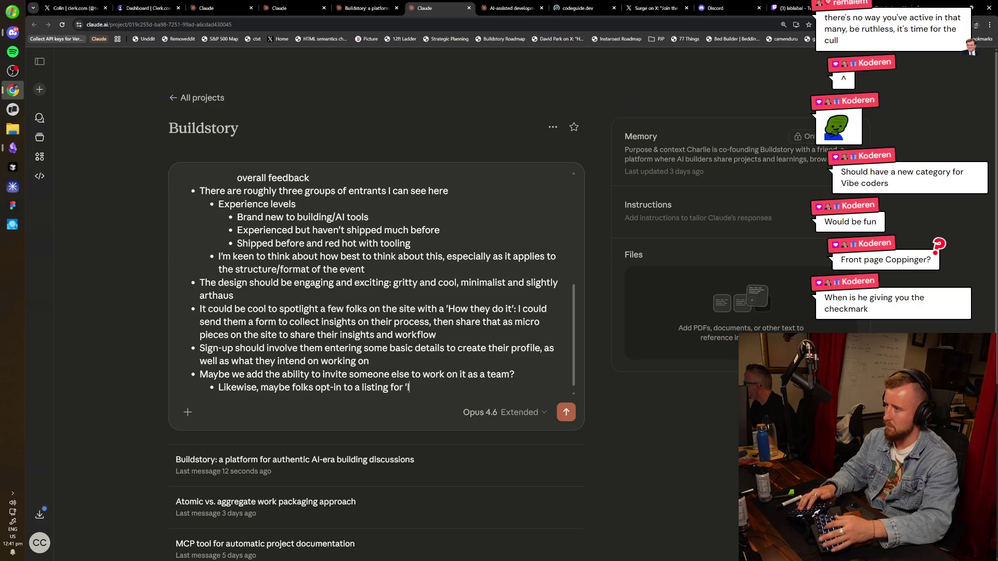
type("ooking for teammates'?")
key("Return")
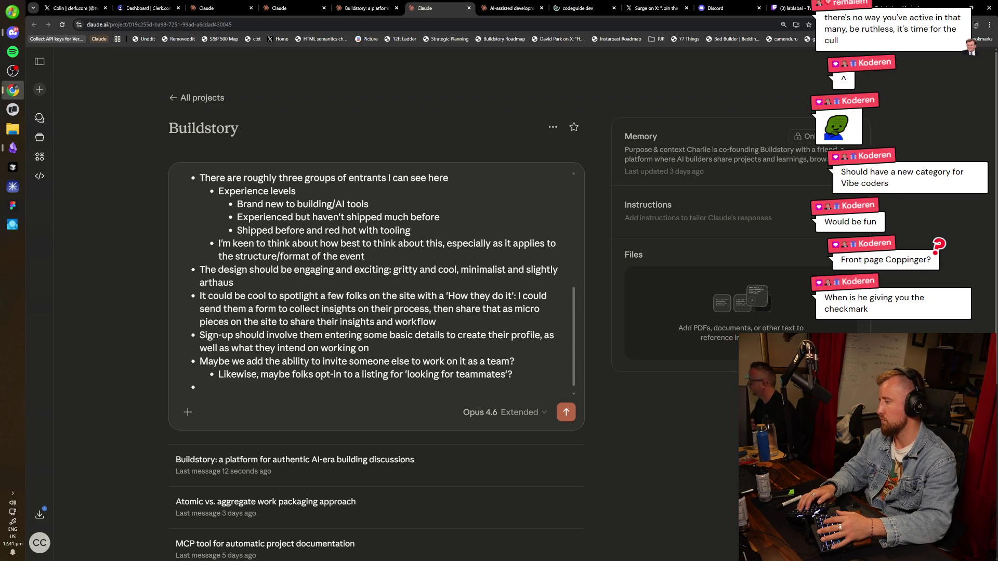
type("re should be a neat view for ")
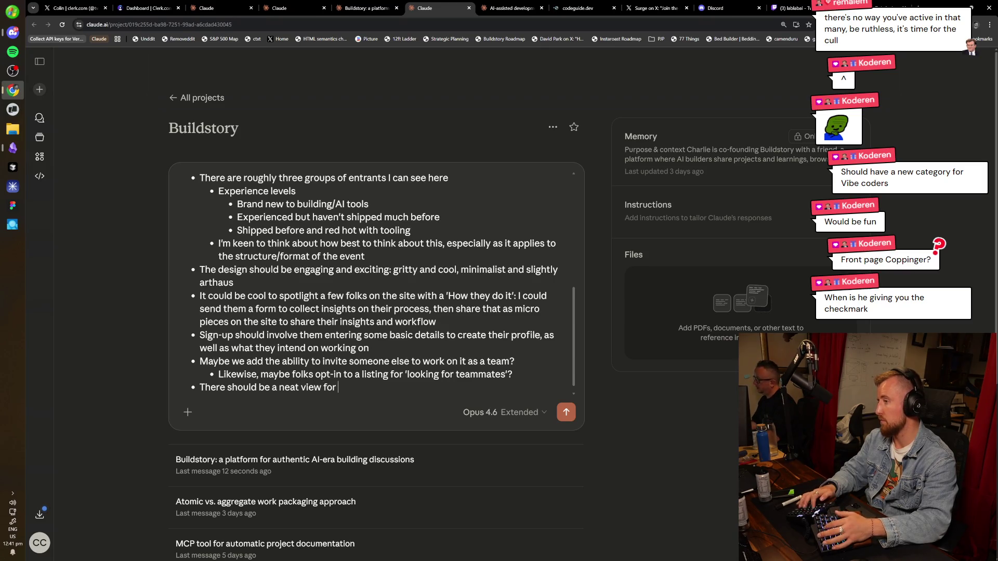
type("folks who've opted in")
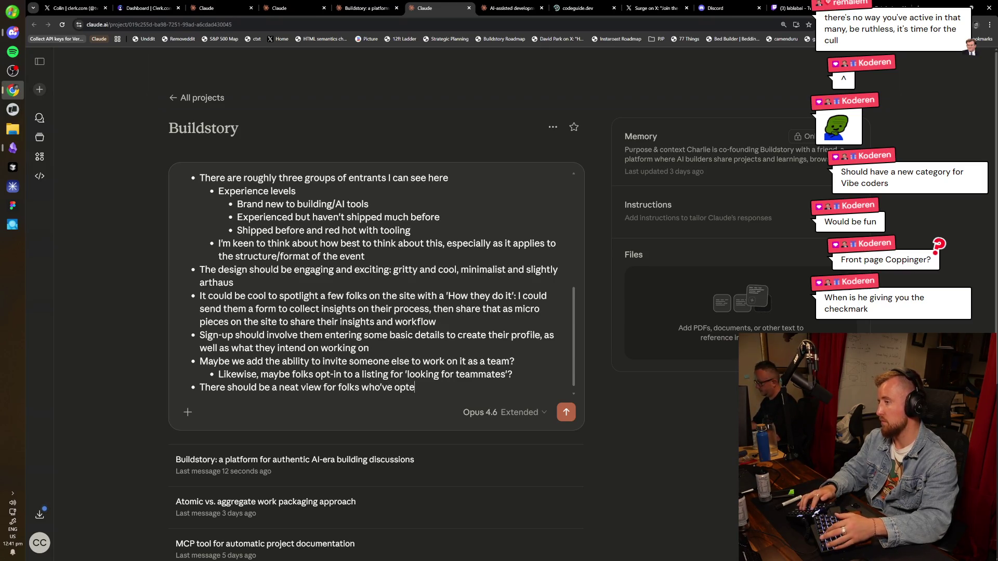
key("Return")
Step: Add bullets on a realtime landing-page activity feed and making advance project ideas optional
type("Surfacing activi")
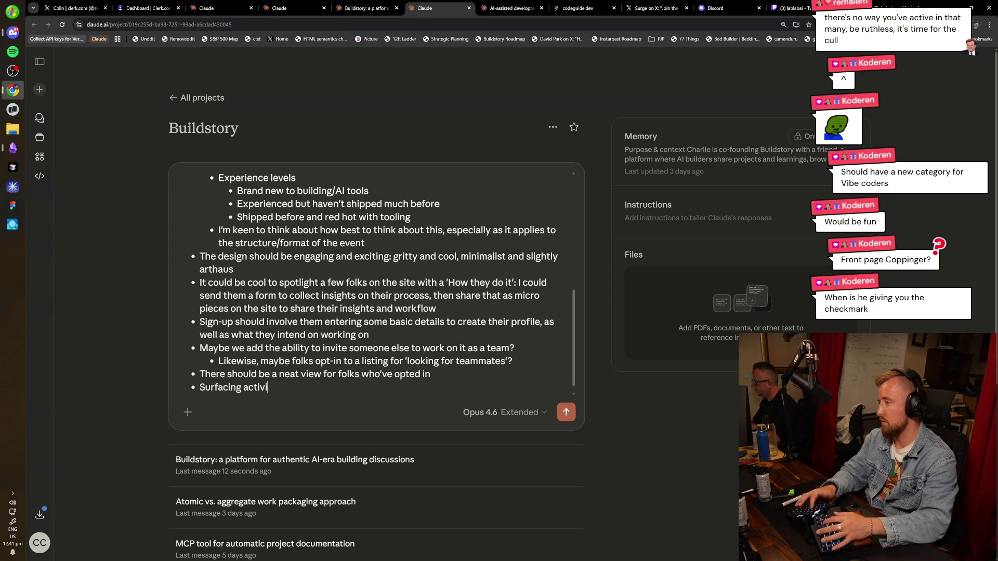
type("ty on the landing pa")
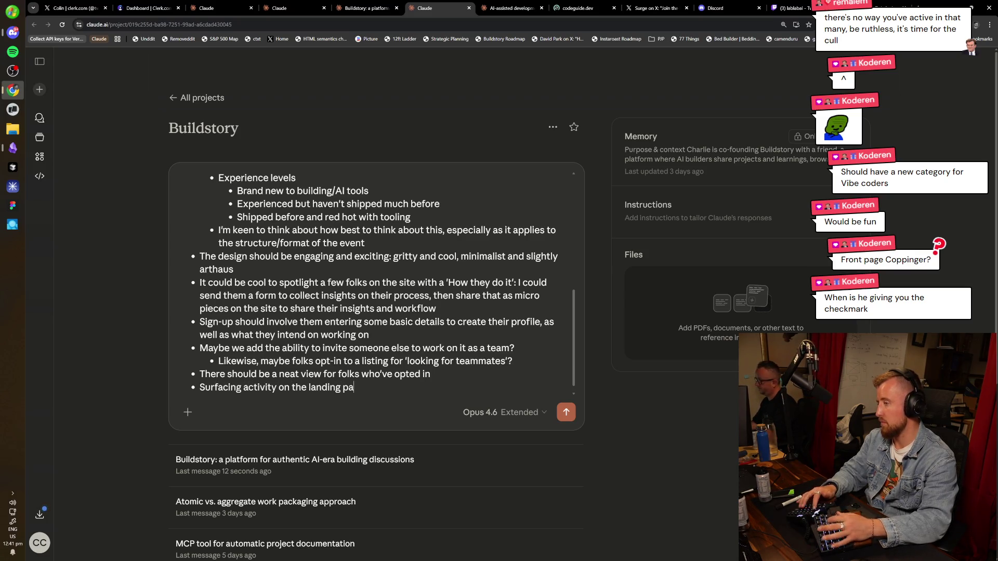
type("ge so could be ne")
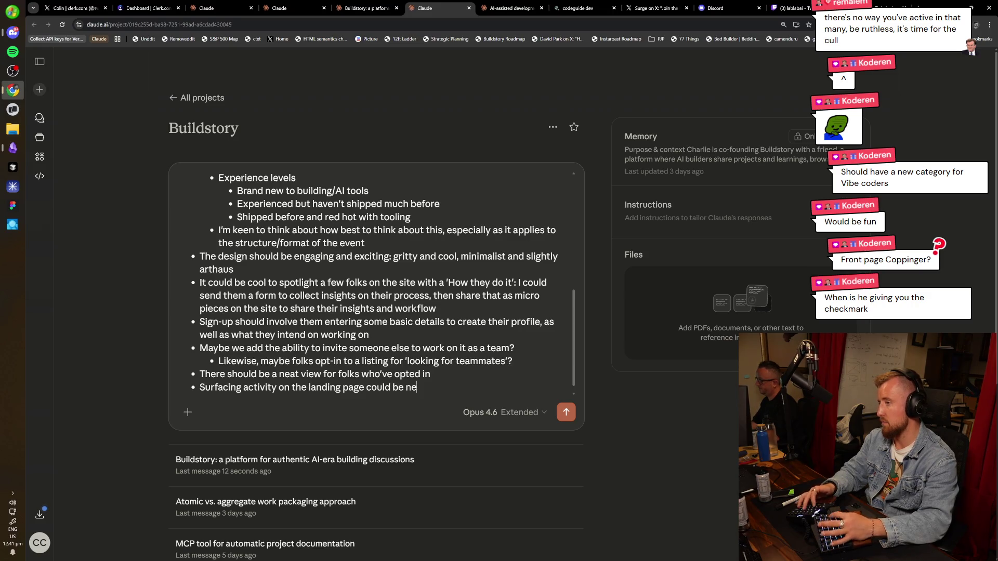
type("at, too, for social proof")
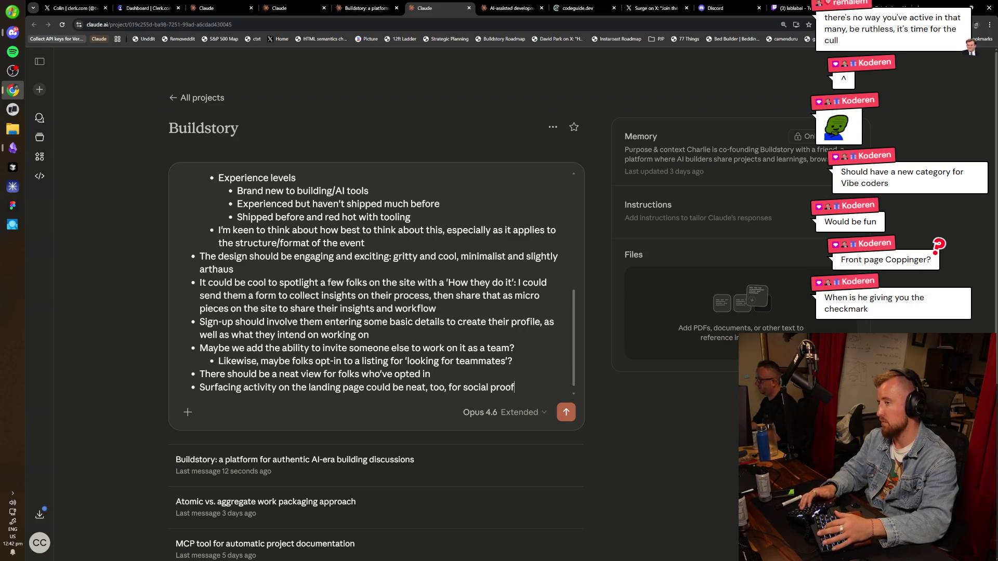
type(": a real")
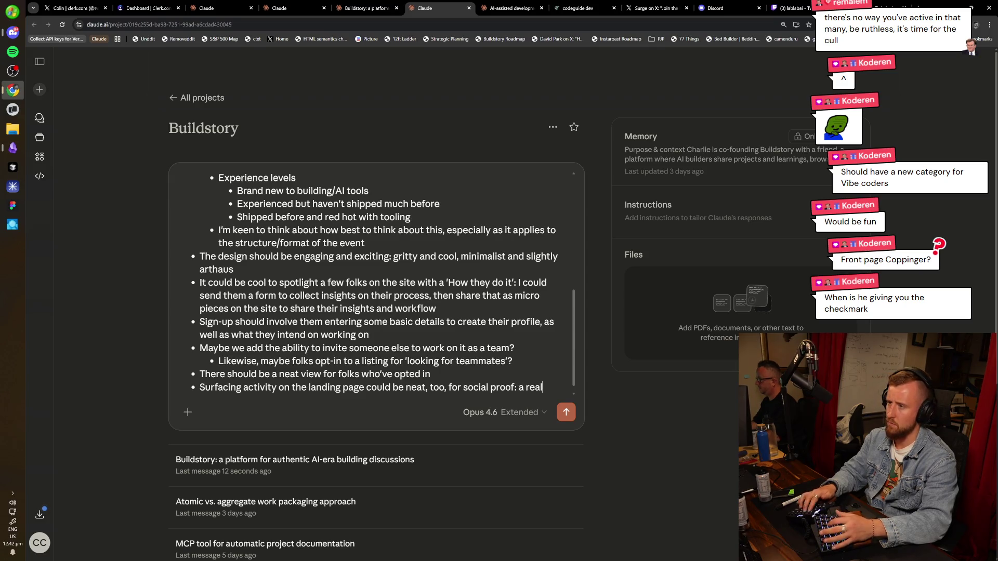
type("time feed of folks wh")
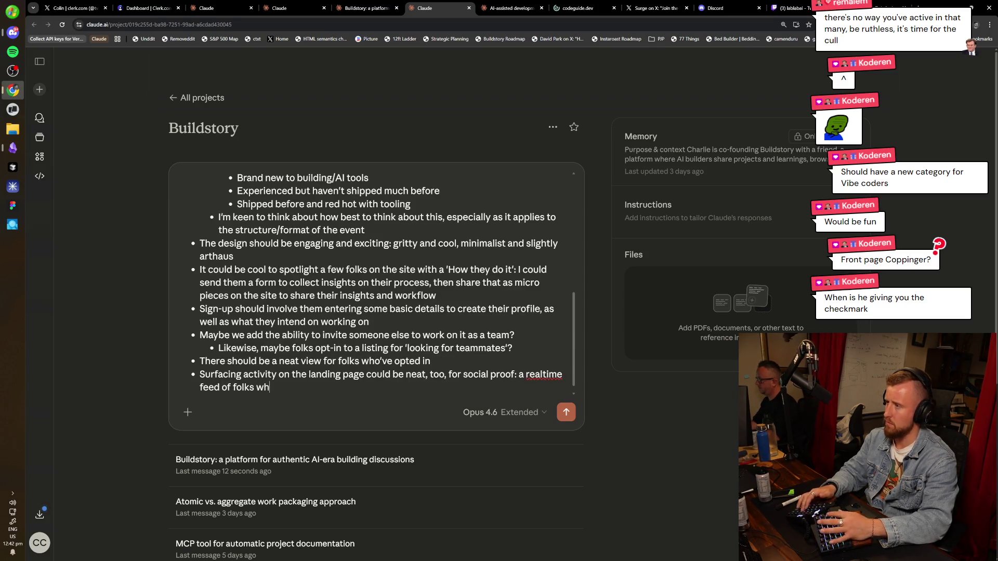
type("o are signing up, ning teams, adding projects th")
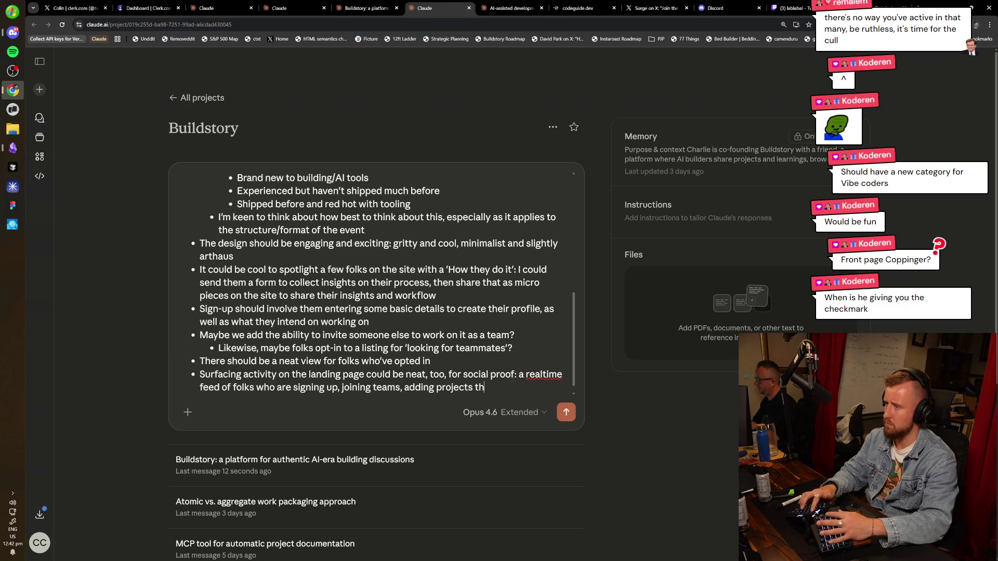
type("ey're goint")
key("BackSpace")
type("g to work on etc.")
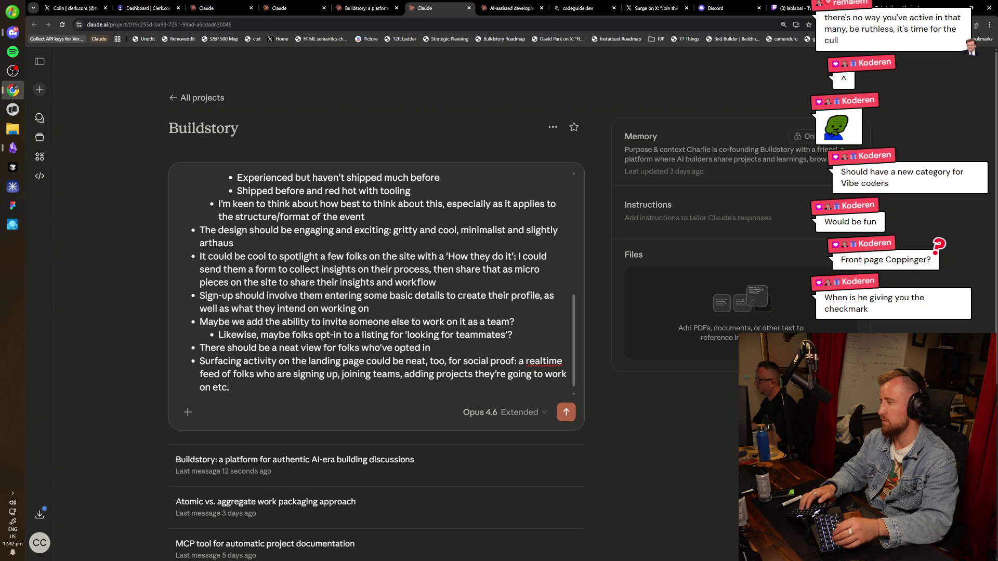
key("Return")
type("Having a")
type("proje")
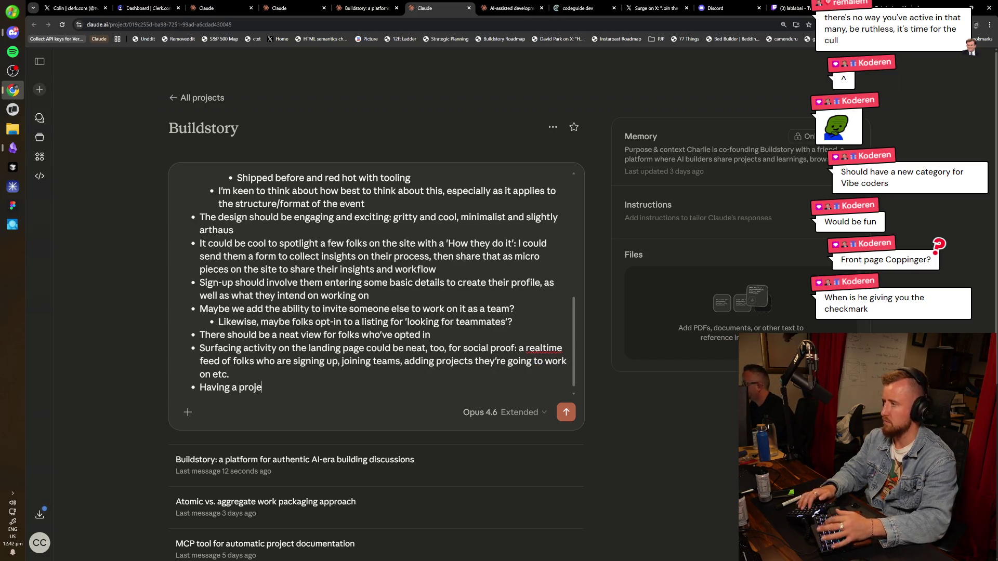
type("ct idea in advance shou")
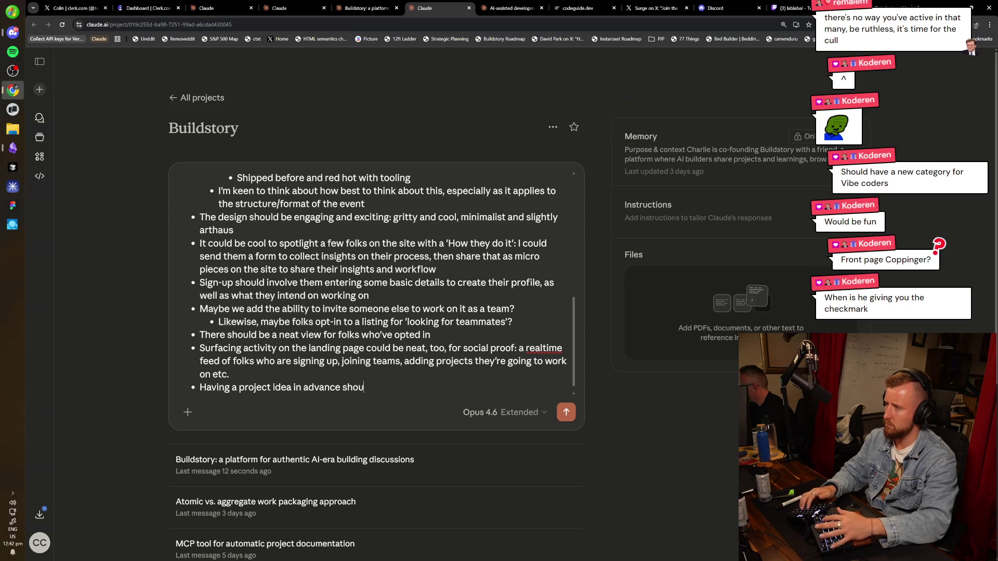
type("ldn't be m")
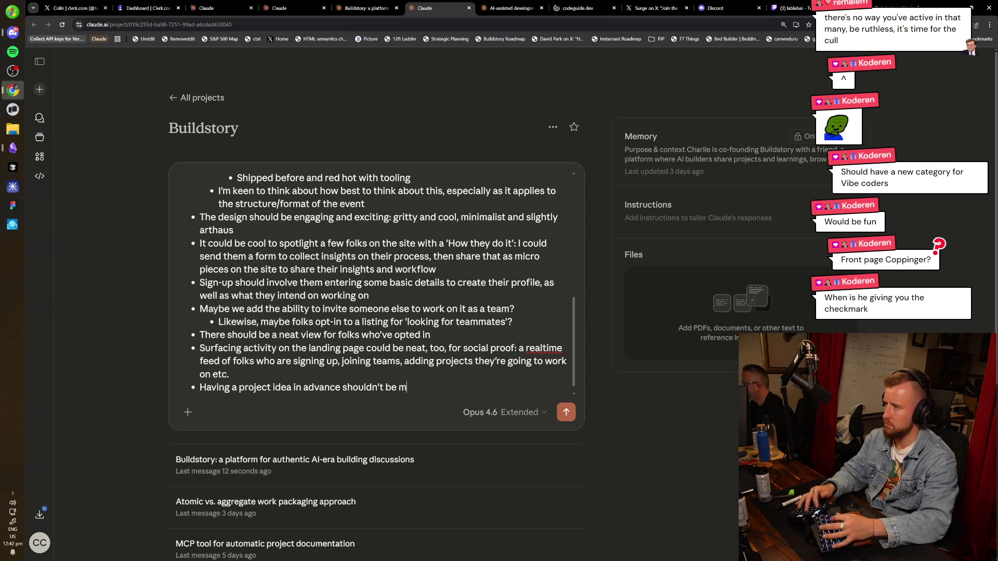
type("andatory, nor shari")
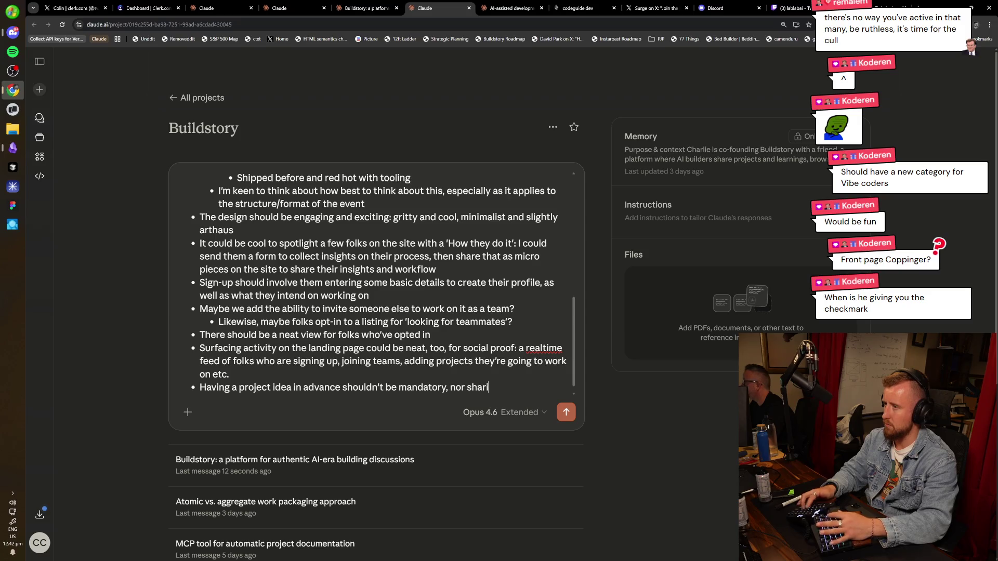
type("ng it --- s")
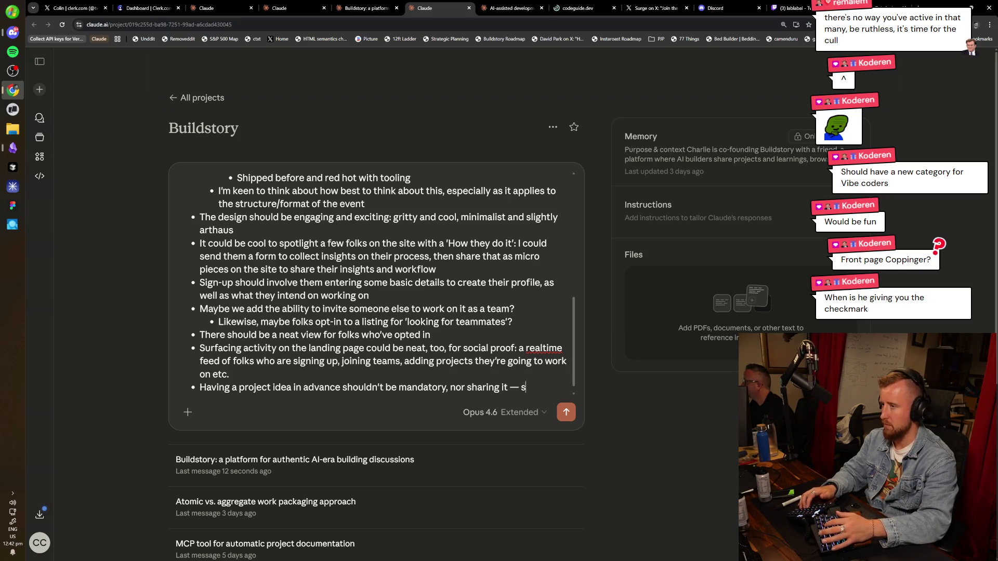
type("ome folks might want to be a lil stealth")
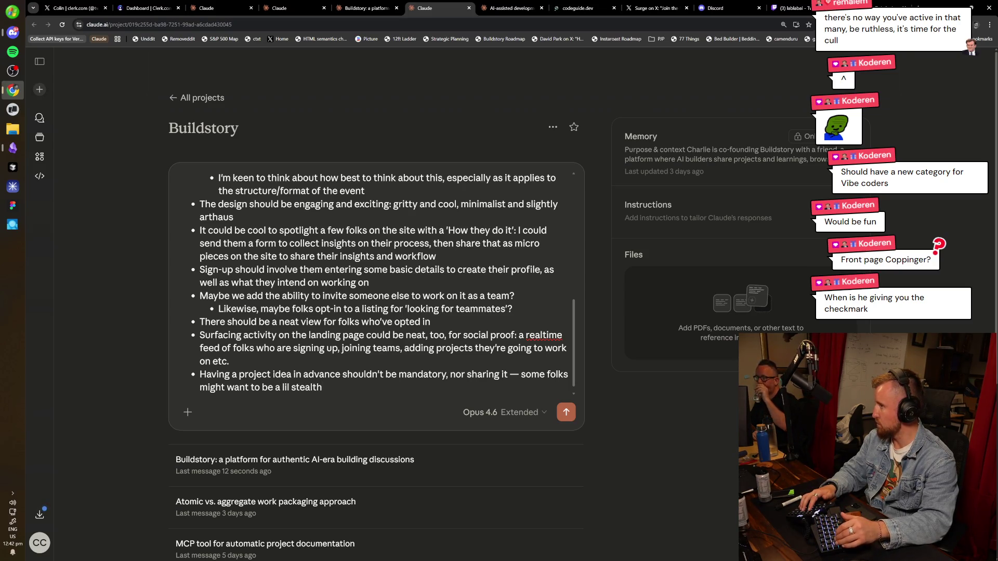
Step: Add a bullet for slick, Vibemasons-style onboarding and send the brainstorm prompt
key("Return")
type("The onboarding should be slick and ")
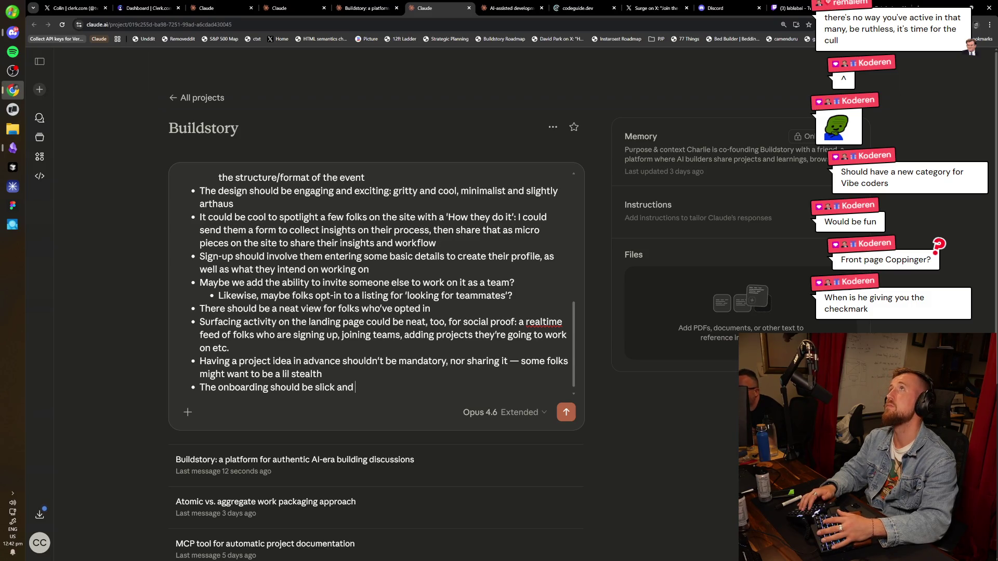
type("well done, much")
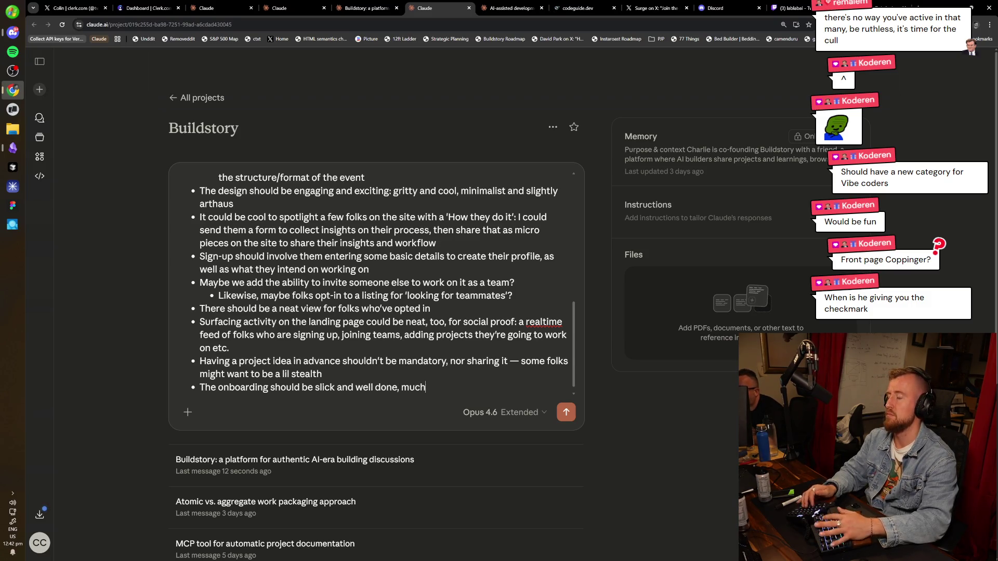
type(" like the V")
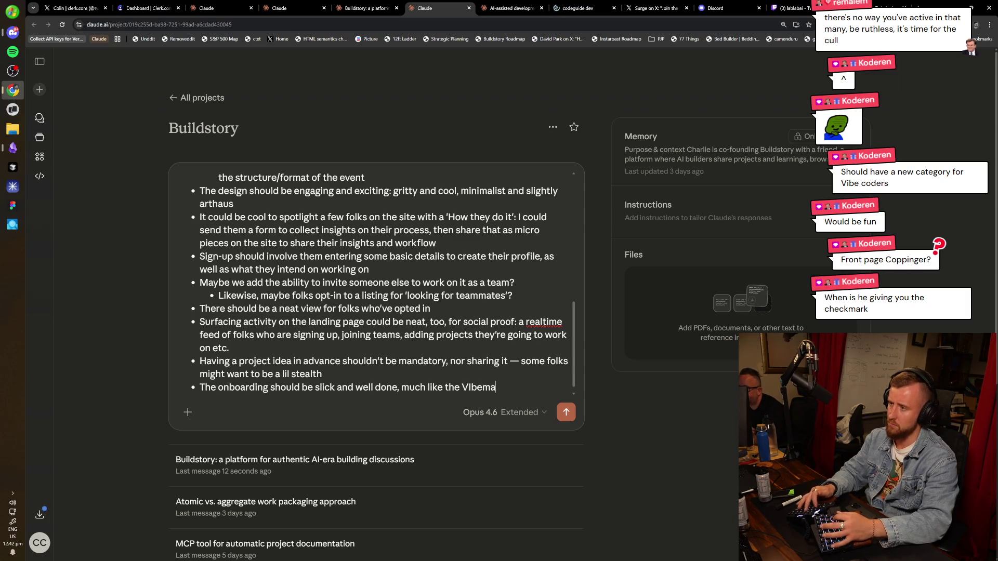
type("ibemasons onboarding")
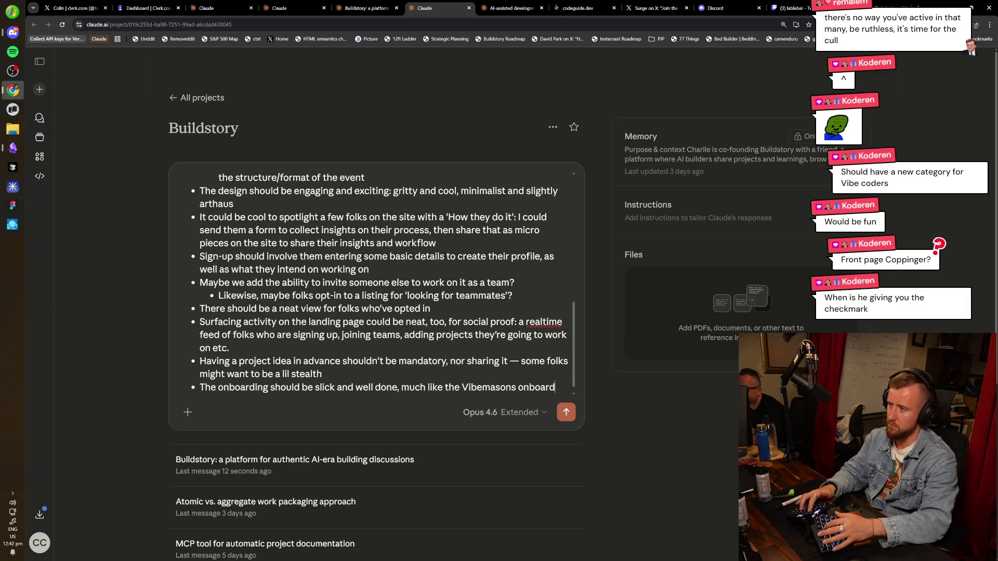
key("Return")
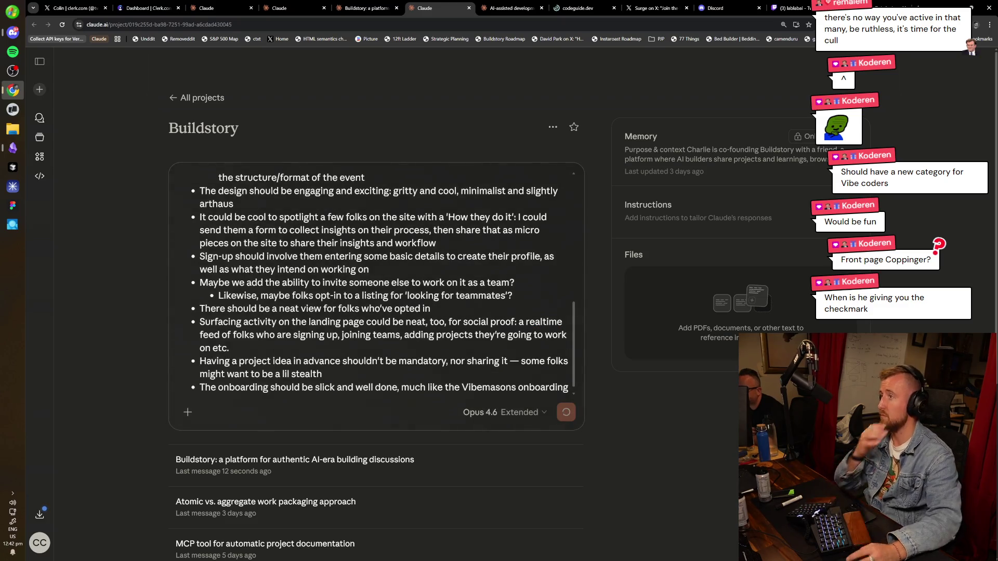
left_click(512, 8)
Step: Scroll the Hackathon research down to section 3's demo-and-story part and the Bolt.new judging criteria
scroll(420, 355, "down", 1)
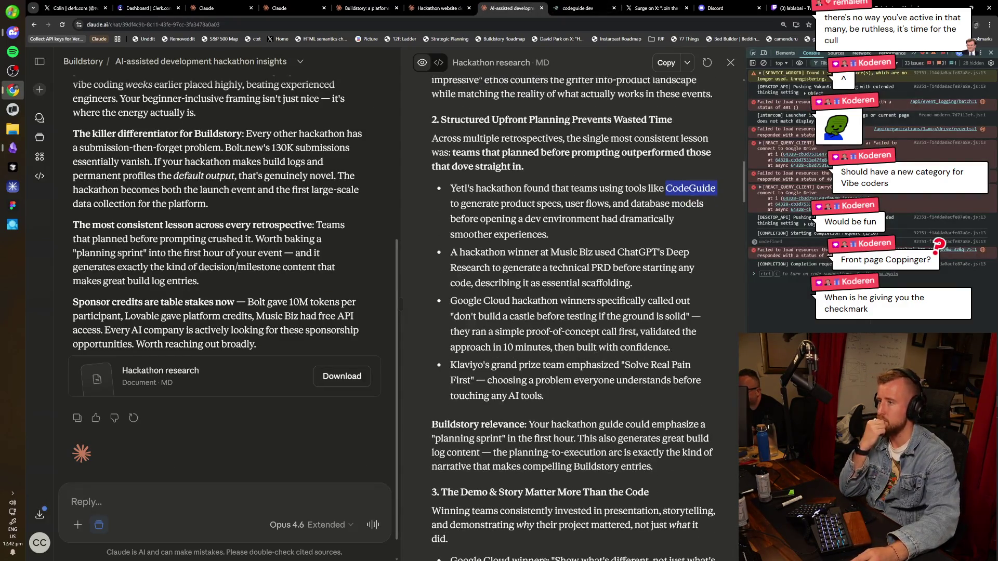
scroll(574, 317, "down", 2)
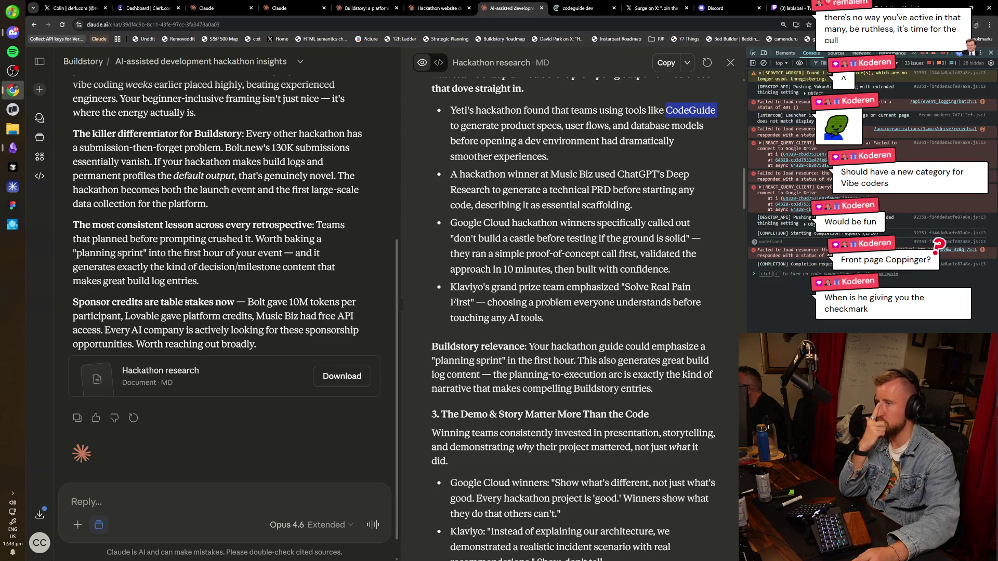
scroll(581, 339, "down", 1)
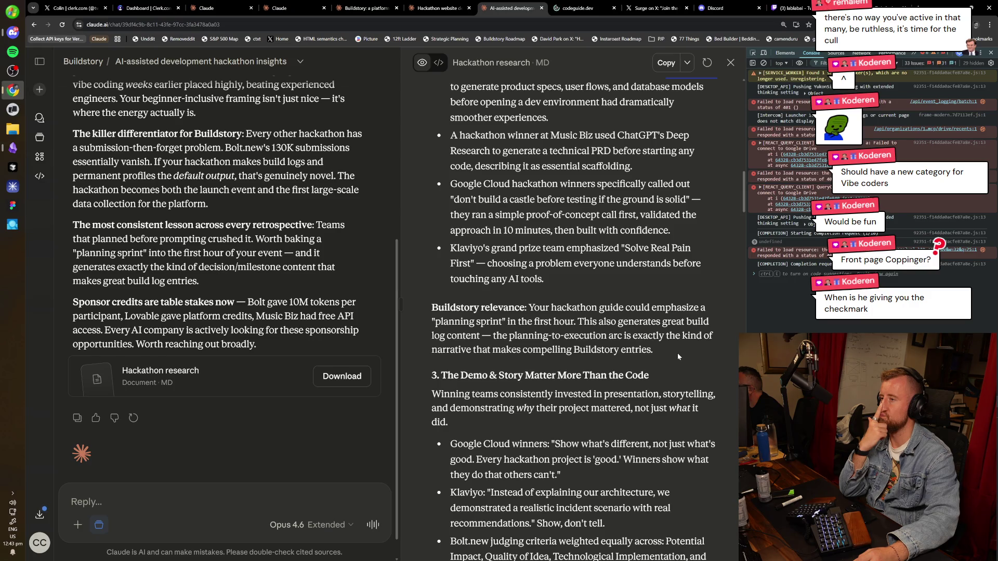
scroll(678, 357, "down", 1)
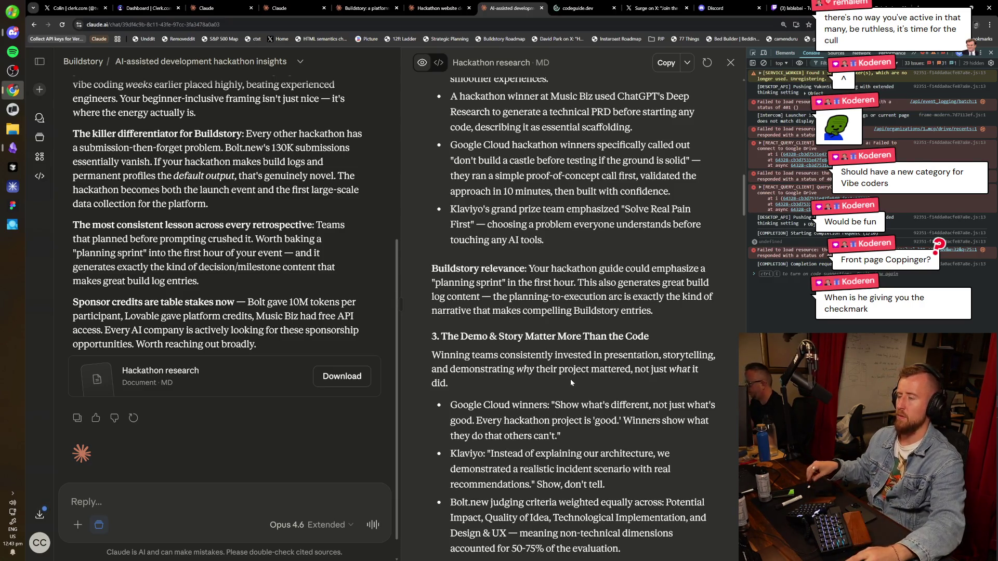
left_click(12, 147)
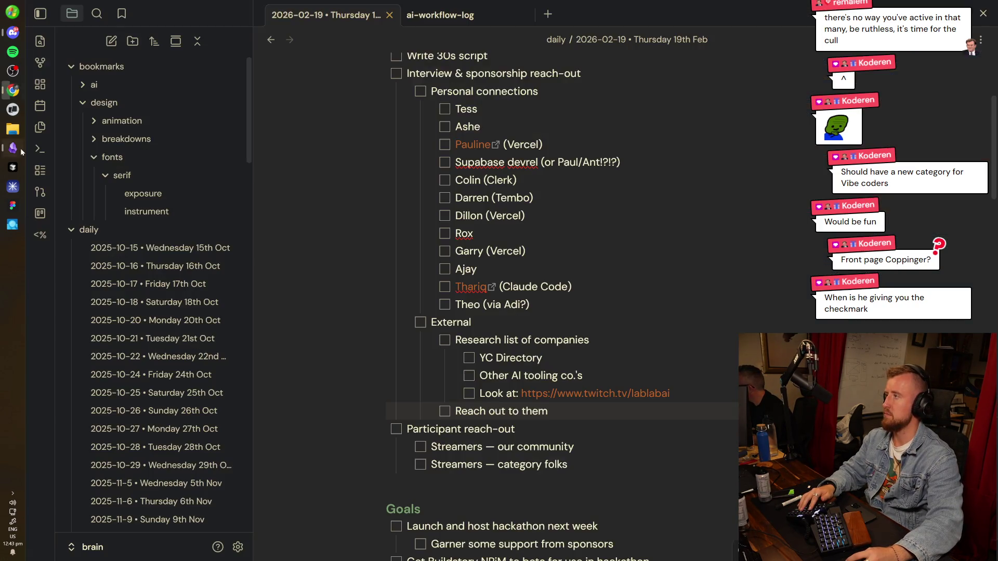
Step: Add a todo below 'Write 30s script' to pitch a contact on a 'Vibecoding' category, fixing 'cateogry'
scroll(520, 312, "up", 5)
left_click(489, 251)
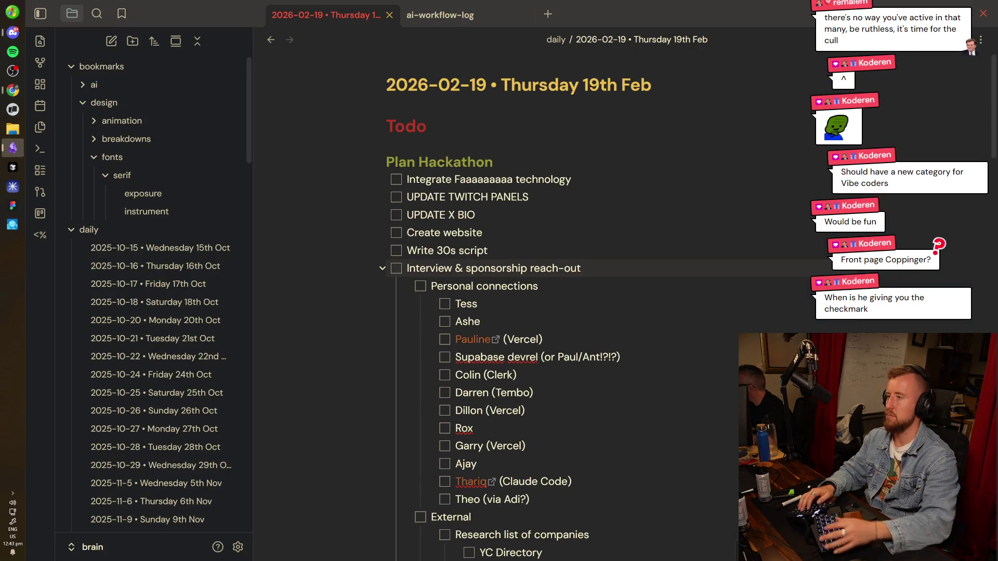
key("Return")
type("Reach out to Cl")
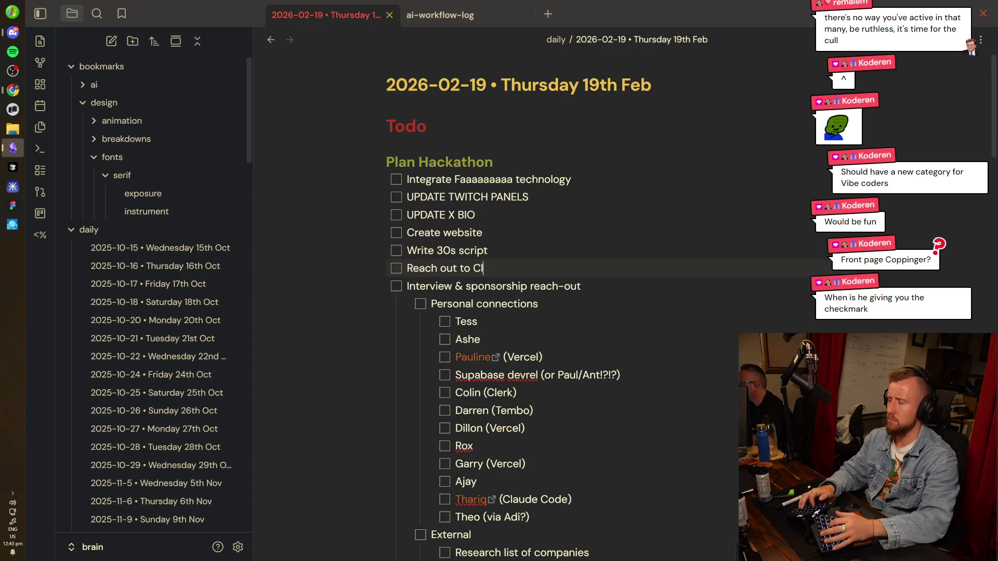
type("ancy to ")
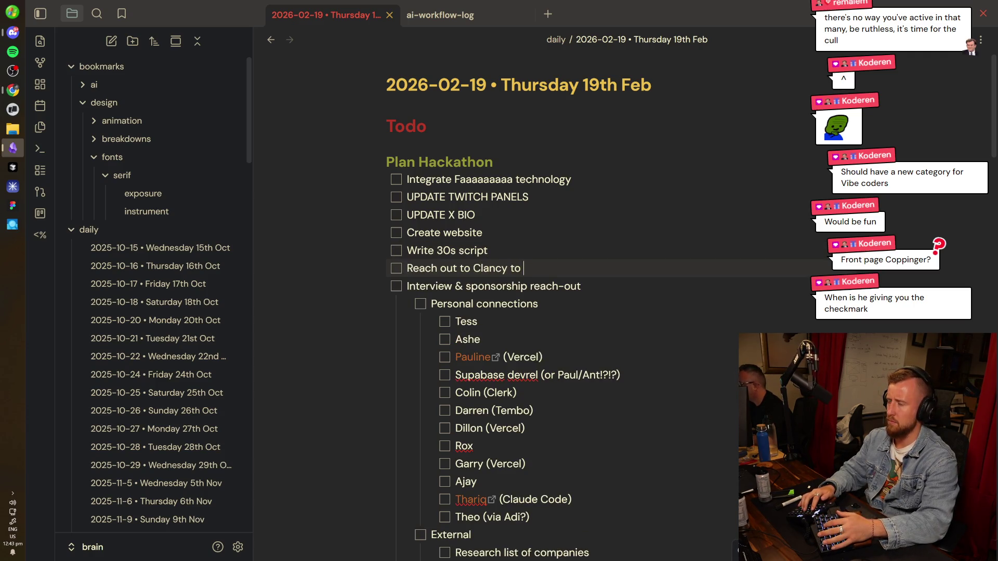
type("mention the hack")
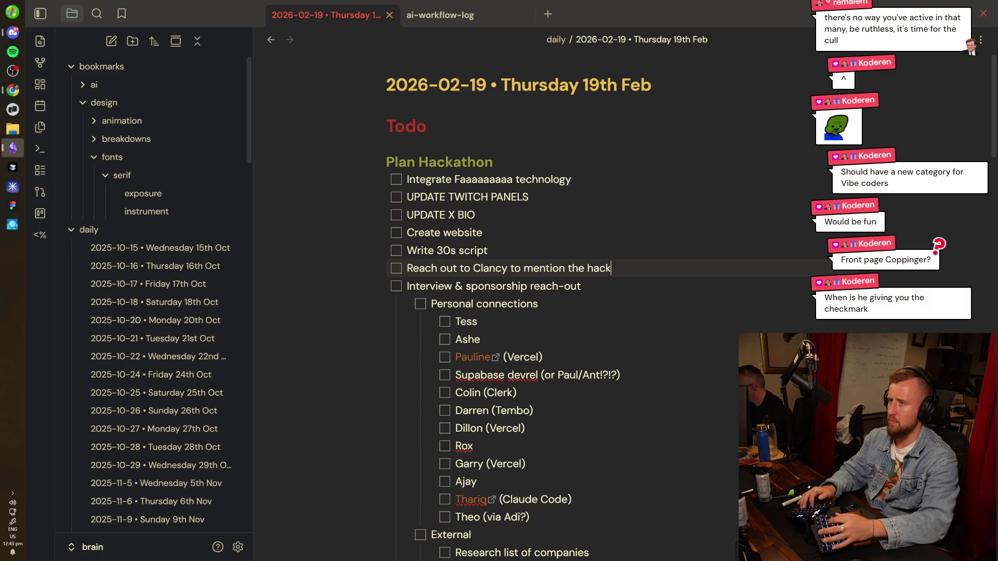
type("athon and see if ")
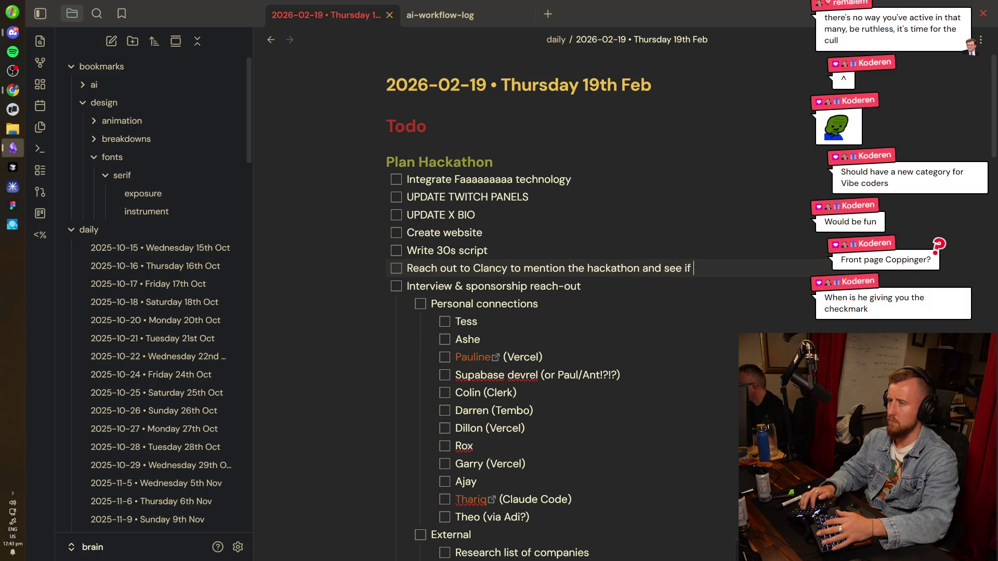
type("we can get a 'Vibecoding'")
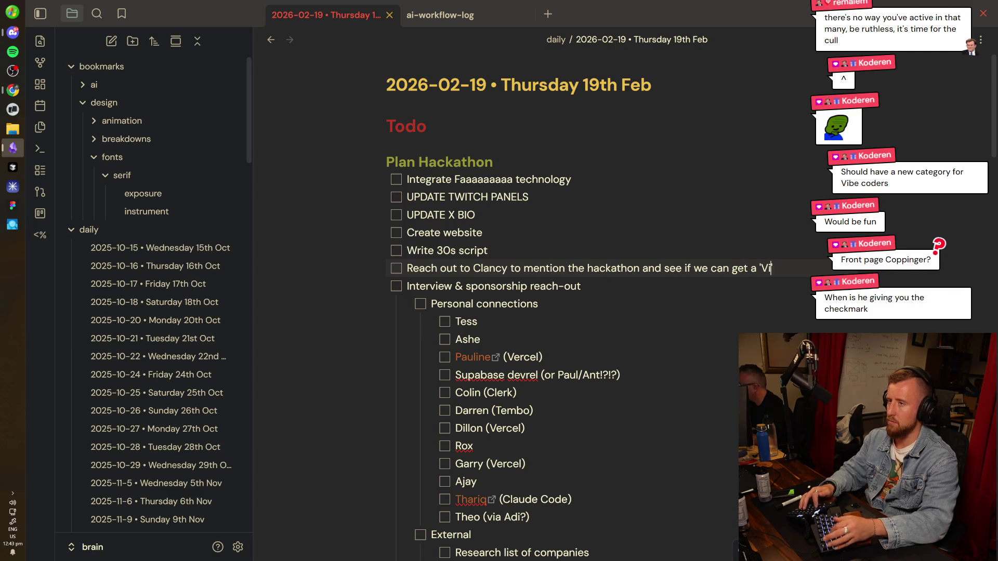
type(" ca")
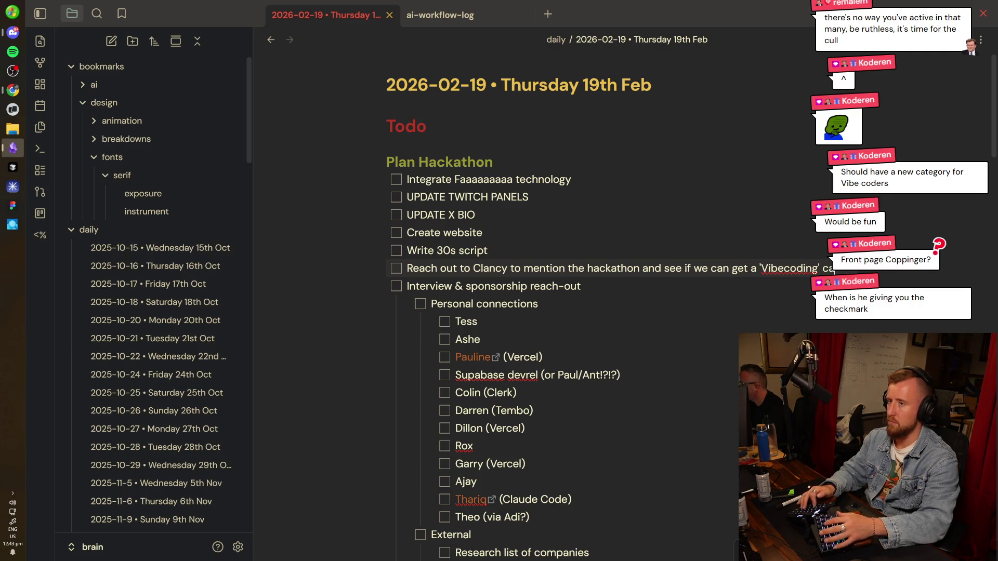
type("teogry/an appearance from him?")
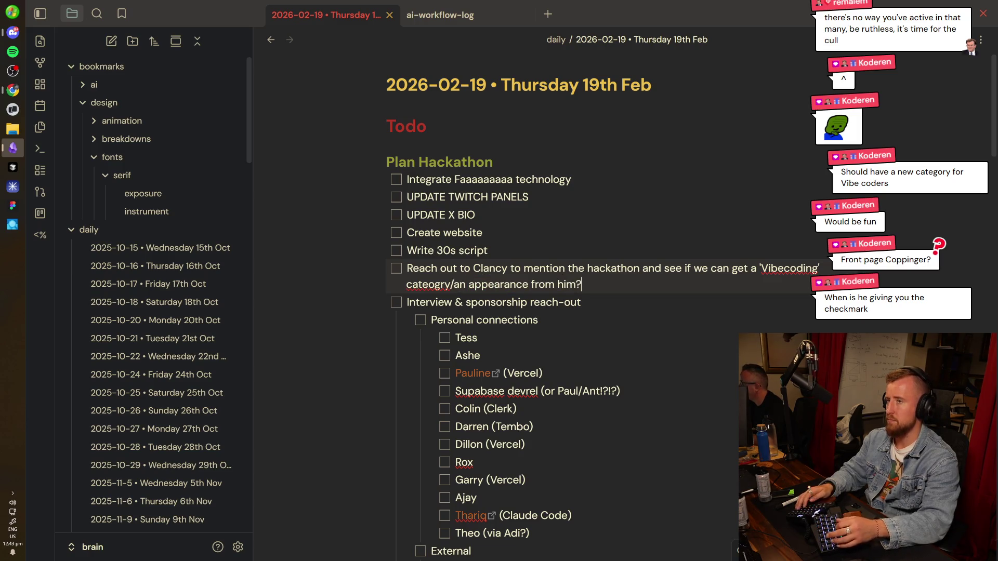
double_click(428, 284)
type("category")
key("alt+Tab")
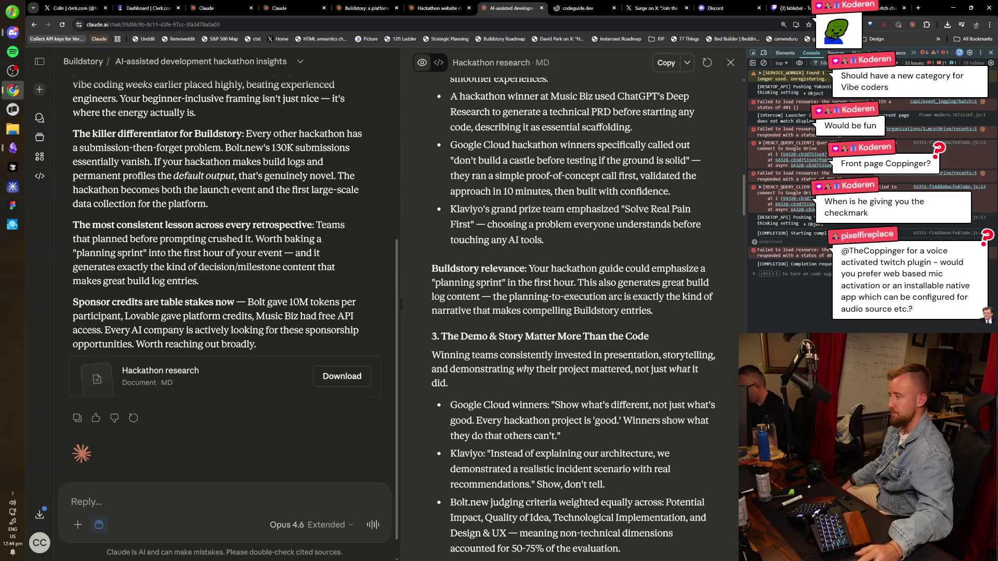
scroll(628, 357, "down", 2)
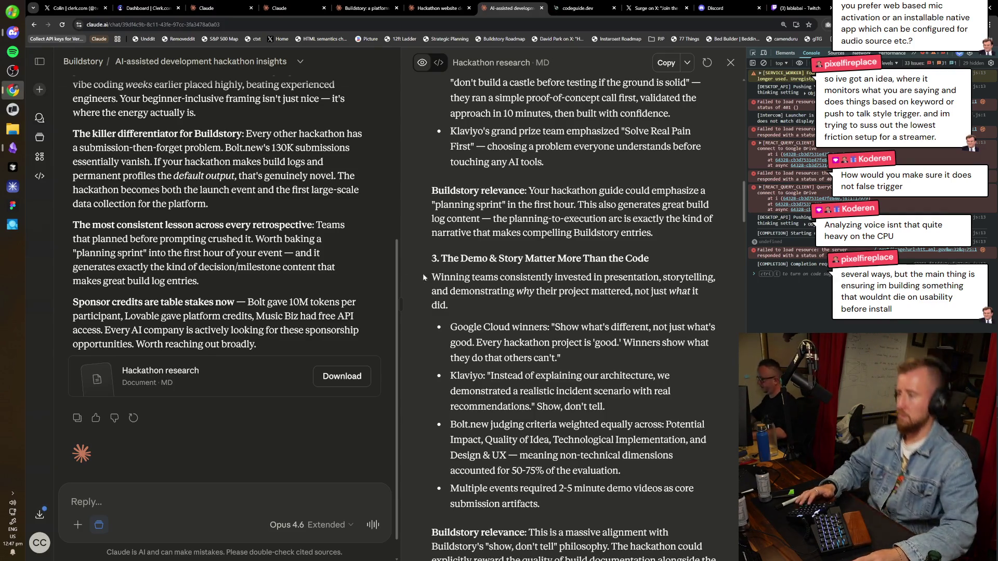
Step: Select the Bolt.new judging-criteria passage, then move to the Hackathon website design conversation
scroll(614, 339, "down", 3)
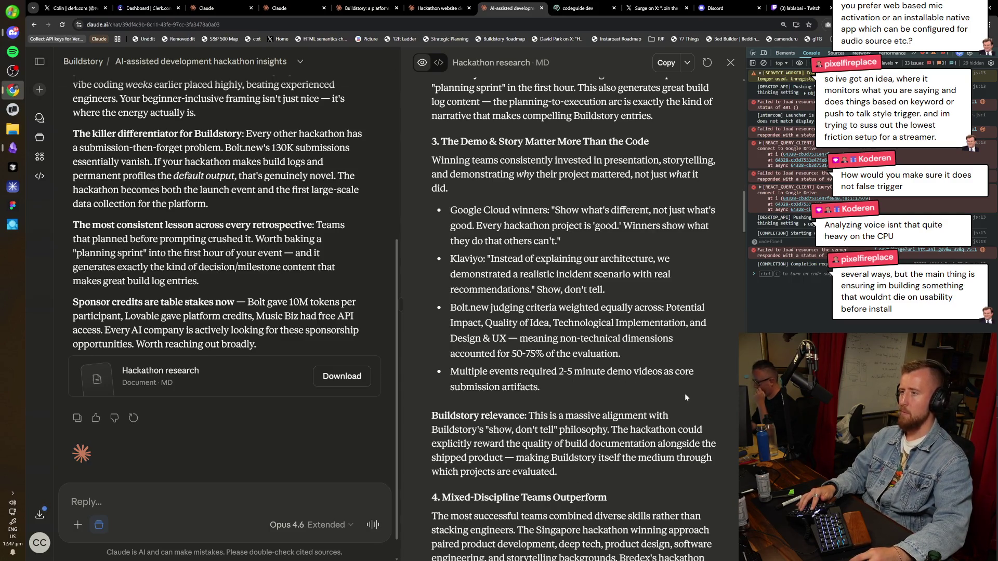
scroll(676, 395, "down", 1)
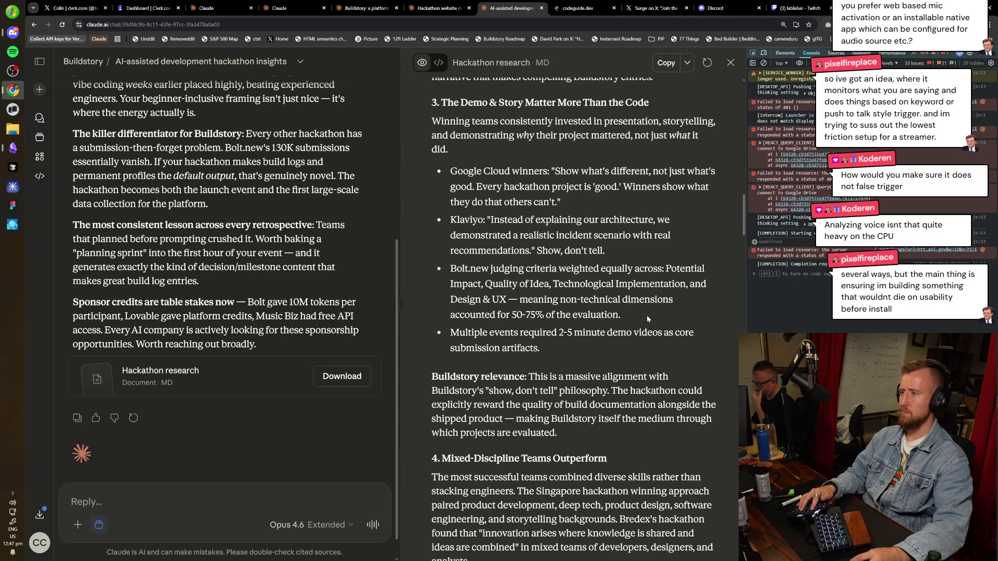
left_click_drag(647, 315, 441, 279)
key("ctrl+shift+Tab")
scroll(498, 357, "down", 5)
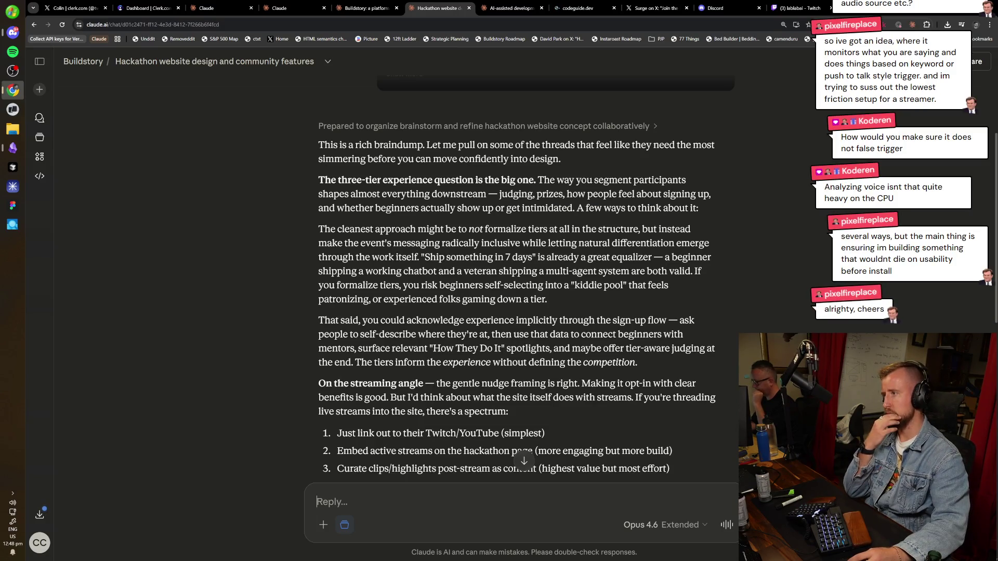
Step: Read the reply's participant-segmentation, beginners-and-veterans and sign-up paragraphs, highlighting each
left_click_drag(538, 180, 726, 202)
left_click(720, 210)
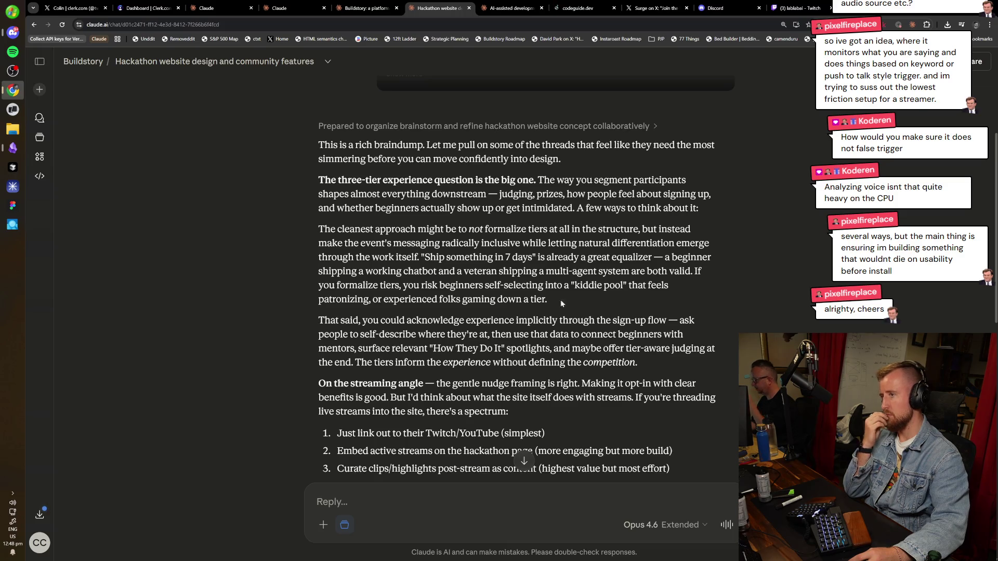
mouse_move(587, 310)
left_mouse_down()
mouse_move(457, 271)
mouse_move(515, 242)
mouse_move(515, 257)
left_mouse_up()
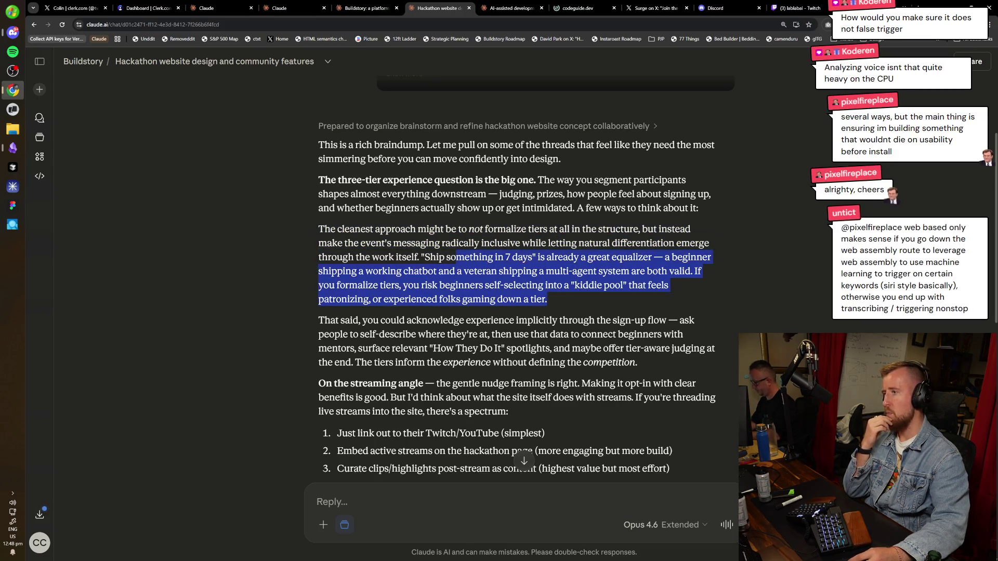
left_click(514, 256)
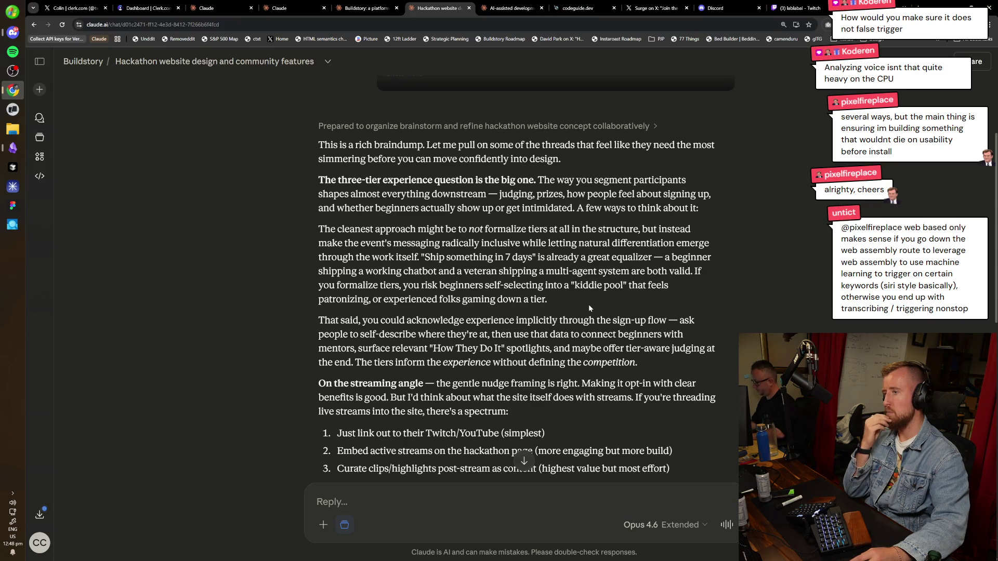
scroll(588, 305, "down", 2)
left_click_drag(337, 243, 701, 280)
left_click(691, 282)
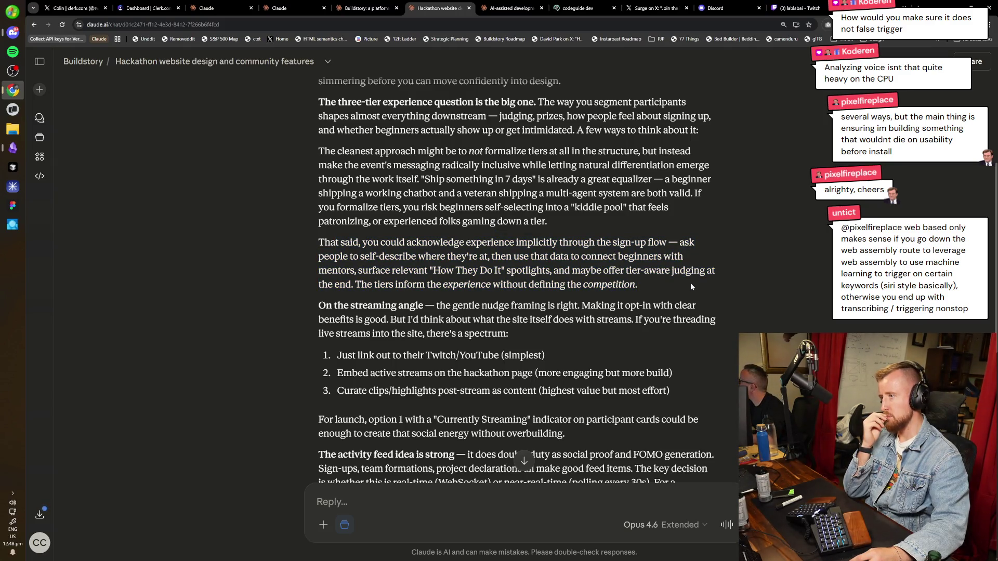
Step: Read through the reply's streaming angle and activity feed paragraphs
scroll(676, 285, "down", 2)
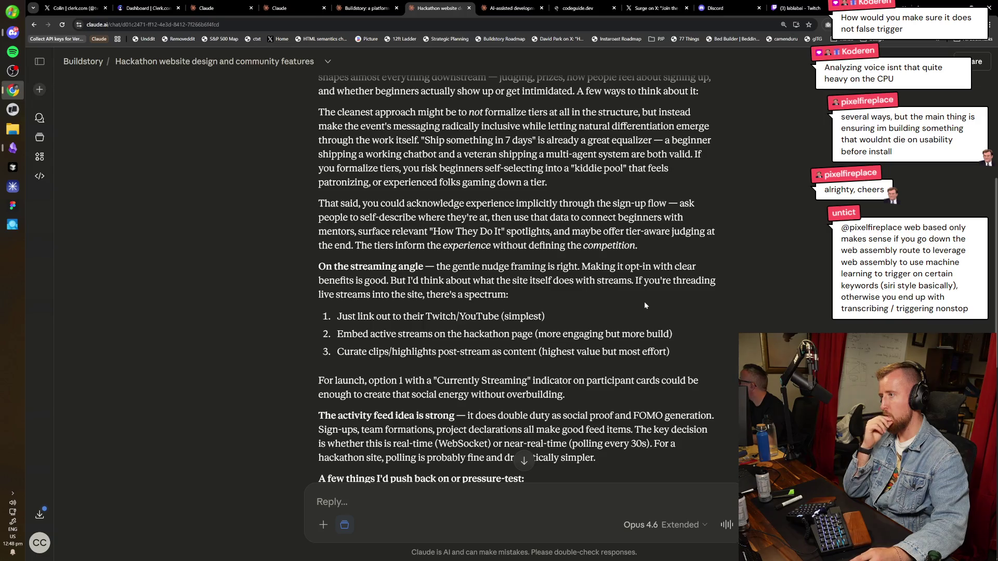
left_click_drag(644, 301, 359, 267)
left_click(706, 332)
scroll(657, 321, "down", 3)
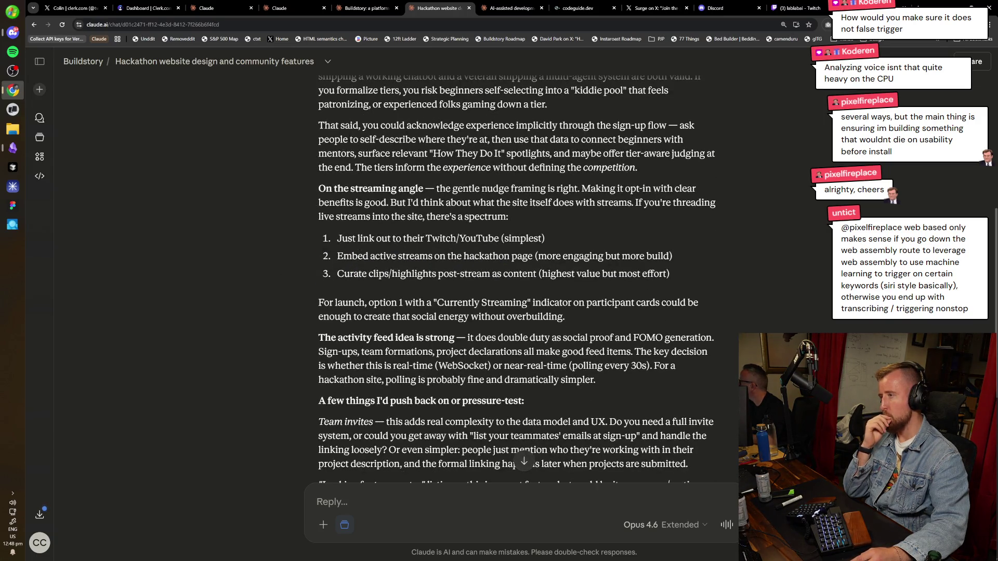
scroll(518, 279, "down", 2)
left_click_drag(620, 298, 318, 278)
triple_click(665, 333)
left_click(669, 365)
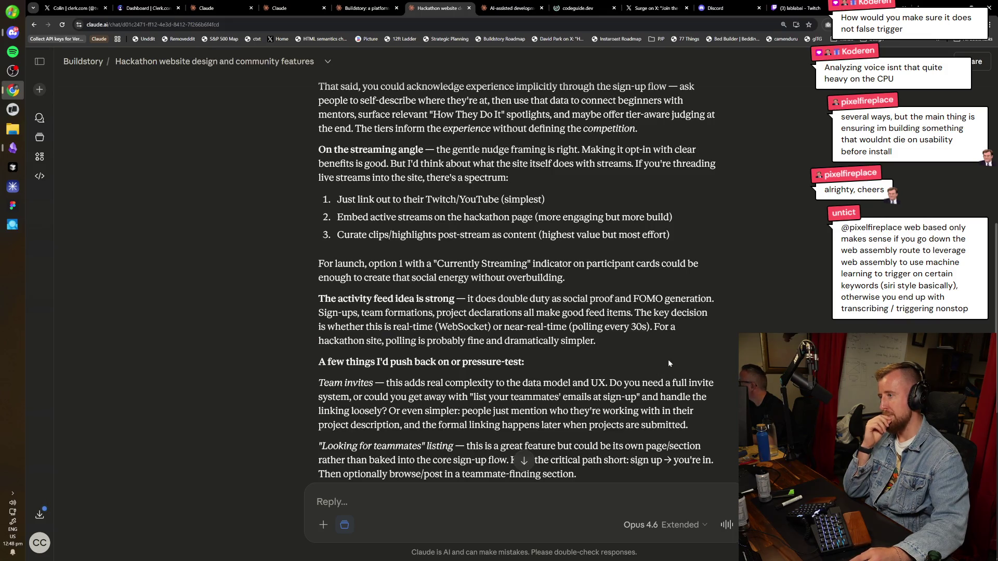
Step: Review the Team invites and Looking for teammates paragraphs and the questions to simmer on
scroll(670, 366, "down", 1)
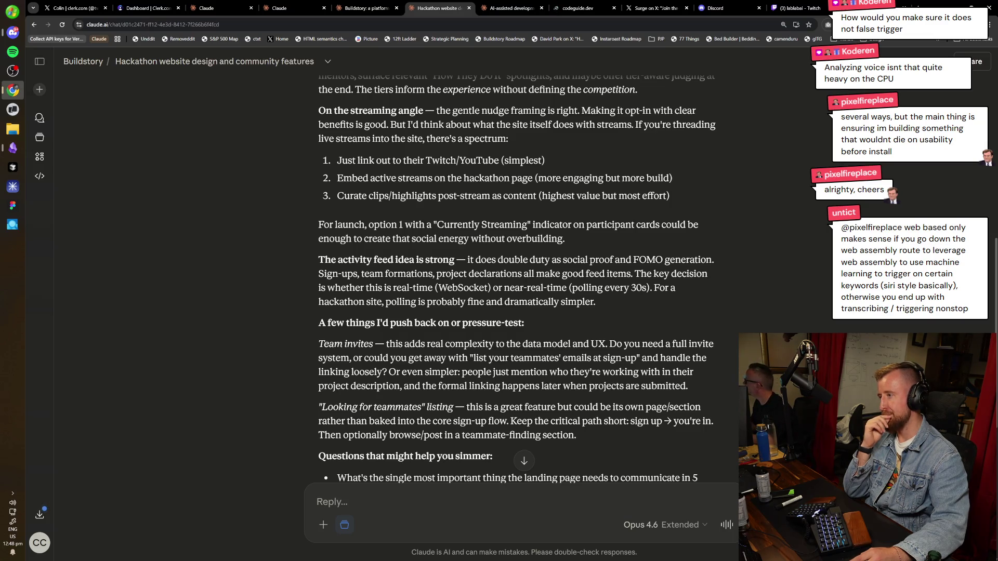
scroll(517, 280, "down", 1)
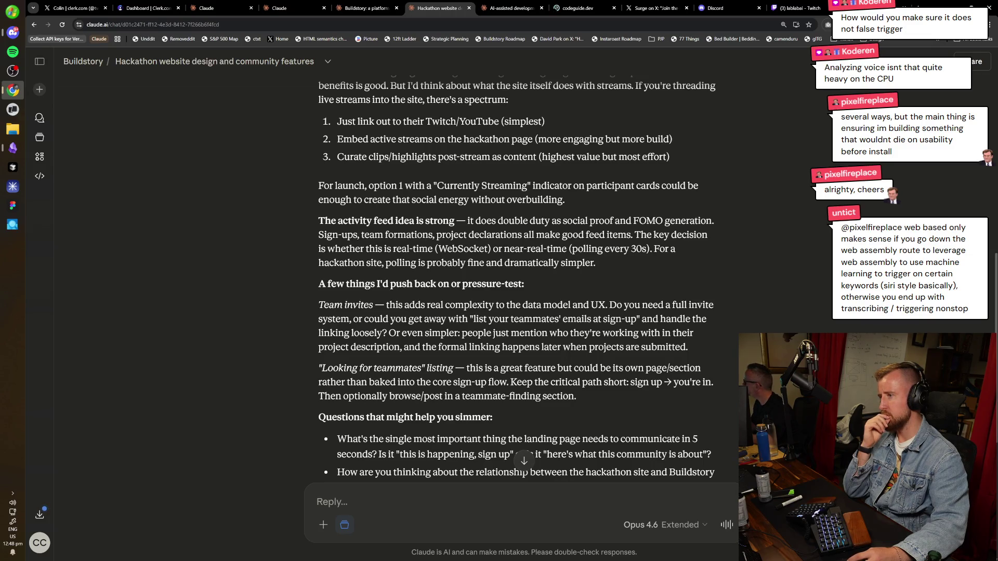
left_click_drag(694, 345, 344, 305)
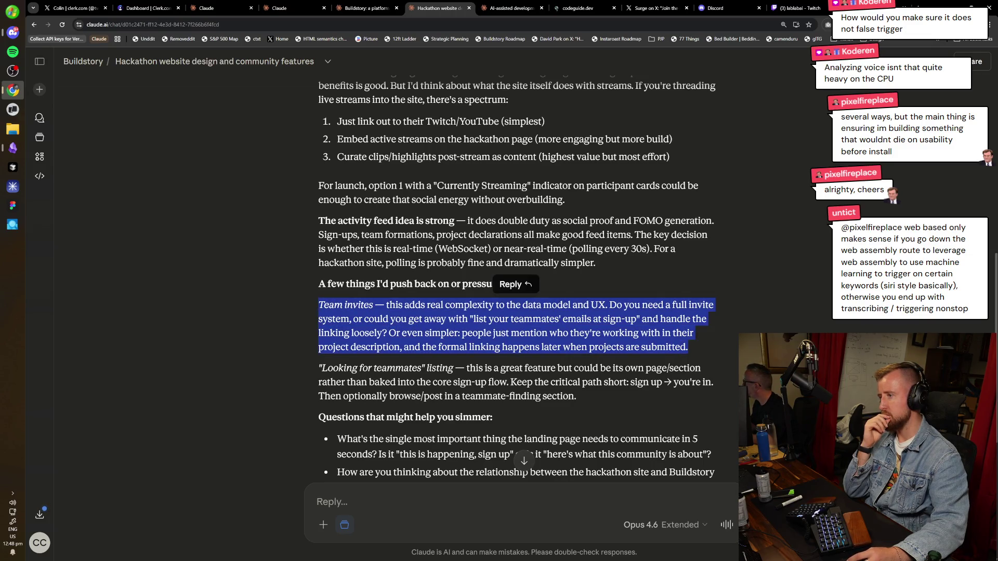
left_click(562, 351)
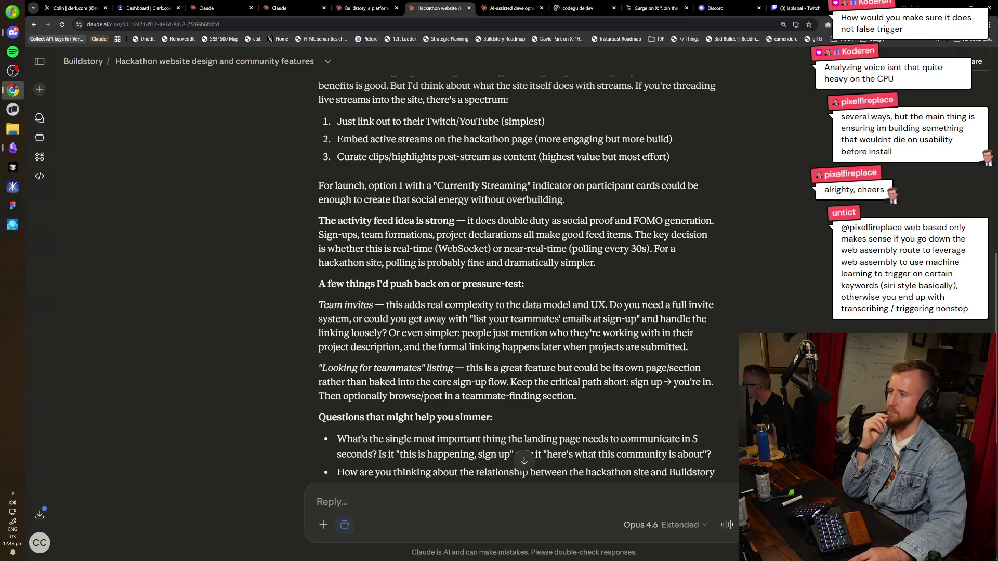
scroll(517, 281, "down", 2)
left_click_drag(601, 323, 244, 283)
left_click(507, 342)
scroll(507, 345, "down", 2)
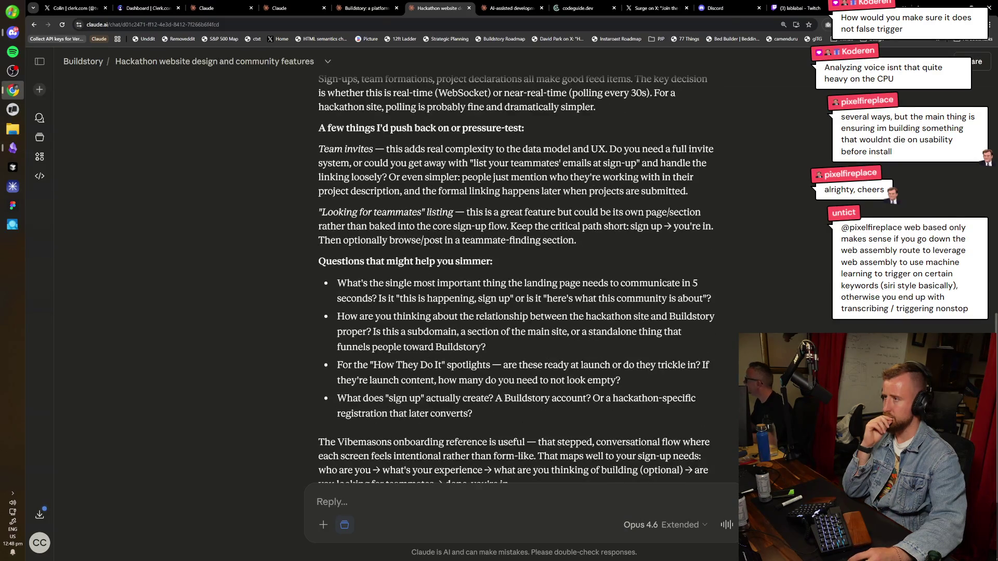
left_click_drag(544, 301, 566, 356)
left_click(566, 356)
triple_click(484, 332)
left_click(491, 347)
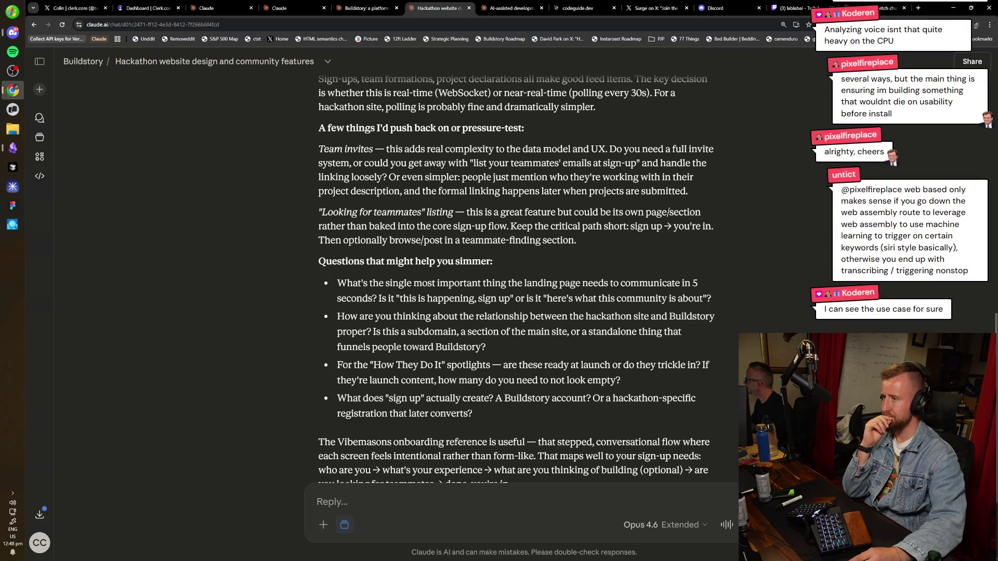
Step: Read the Vibemasons-style onboarding suggestion at the end of the reply
scroll(483, 379, "down", 1)
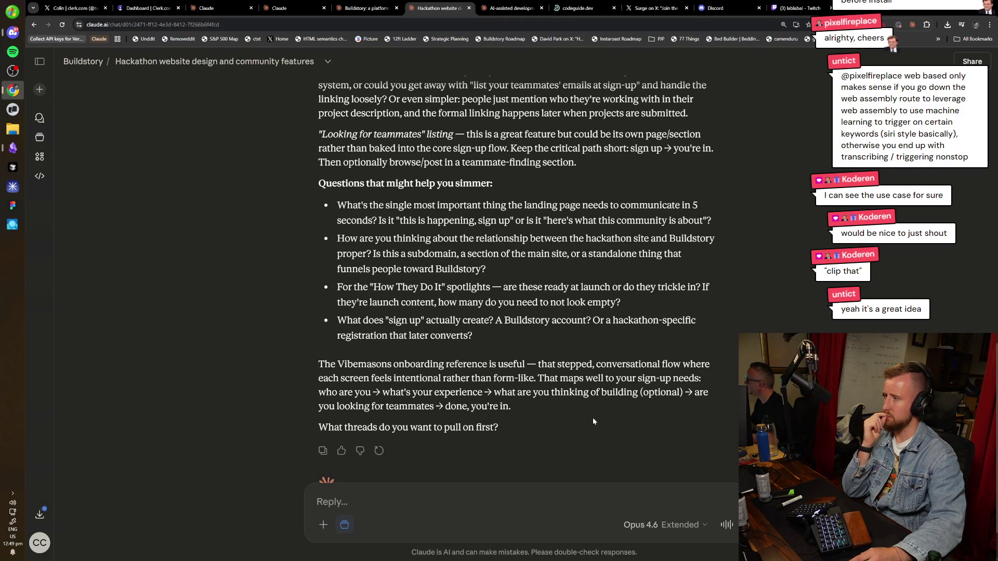
scroll(577, 418, "down", 1)
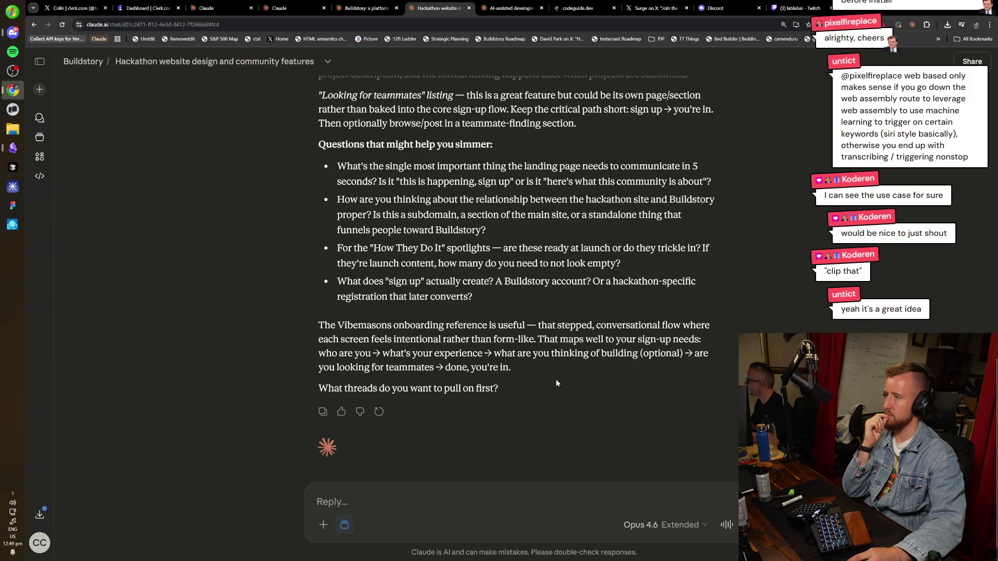
mouse_move(551, 374)
left_mouse_down()
mouse_move(312, 338)
mouse_move(282, 324)
left_mouse_up()
left_click(577, 396)
scroll(520, 416, "down", 1)
scroll(468, 395, "up", 4)
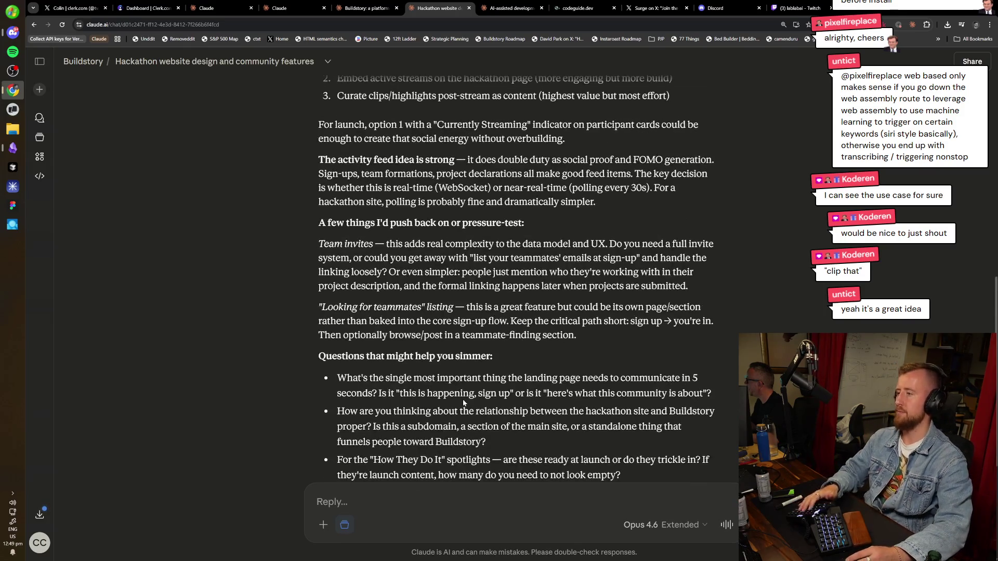
scroll(463, 403, "down", 2)
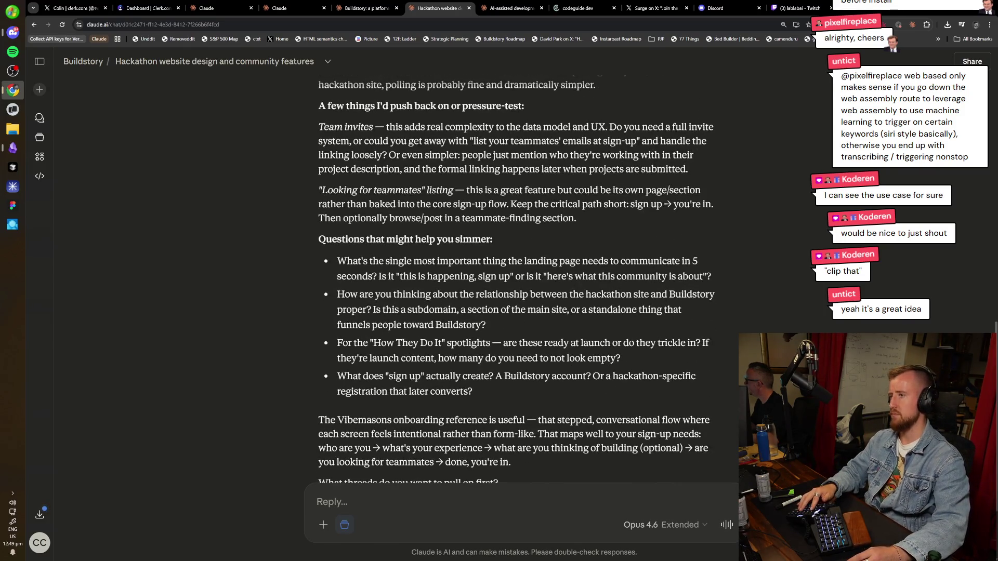
key("ctrl+Tab")
key("ctrl+Tab")
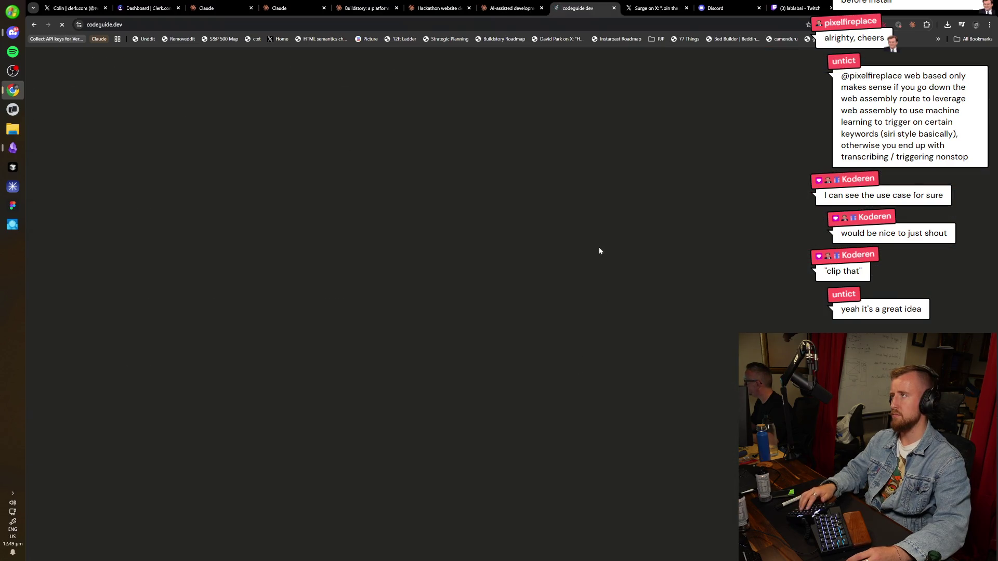
Step: Close codeguide.dev and look through the quoted Fasset post and the Fasset profile on X
key("ctrl+w")
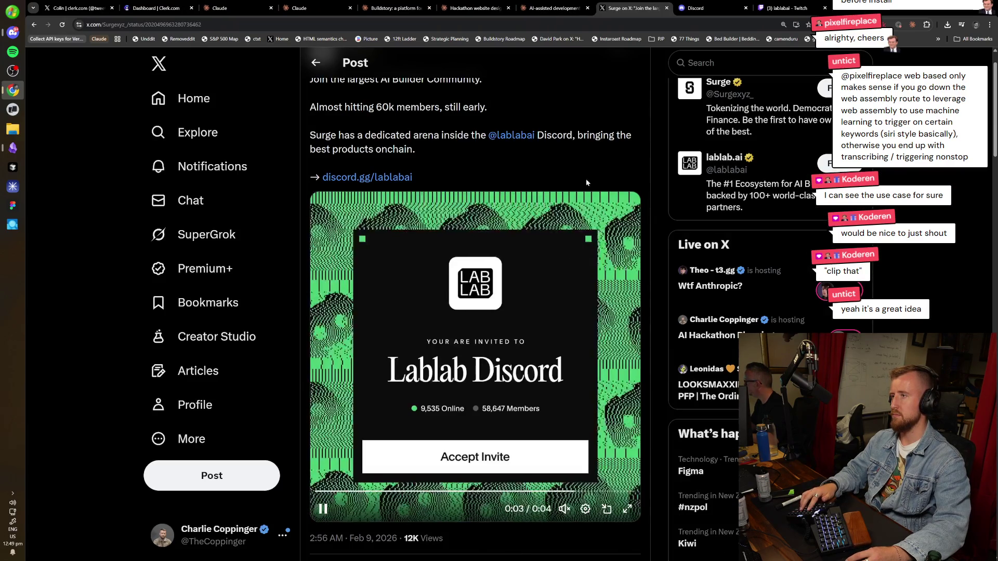
scroll(586, 182, "down", 10)
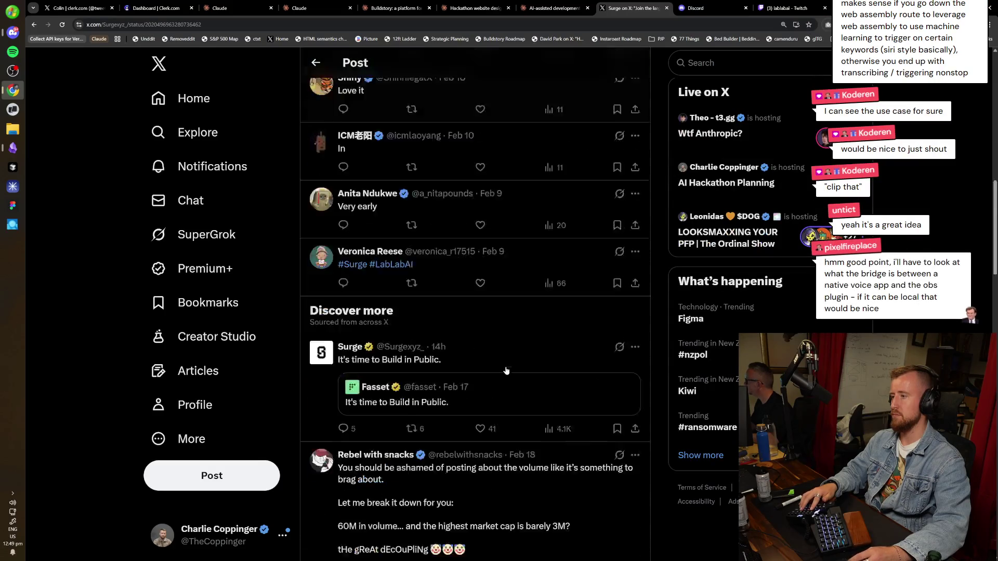
scroll(506, 370, "down", 2)
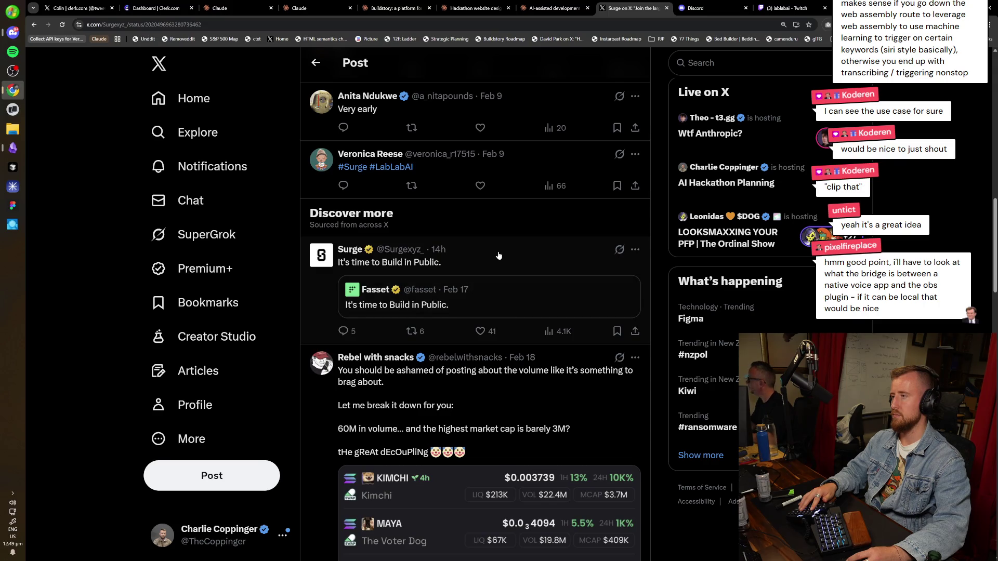
left_click(498, 292)
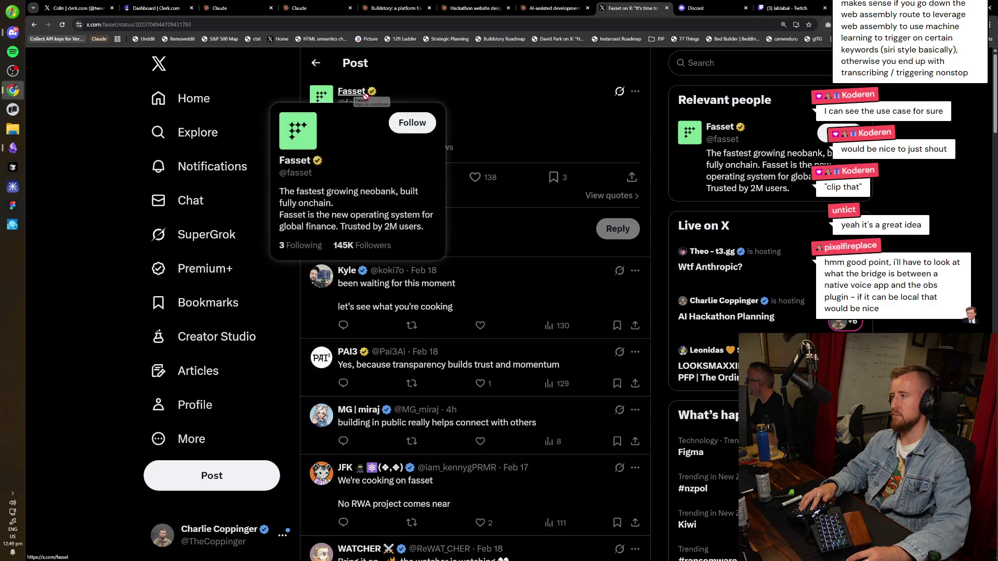
left_click(358, 98)
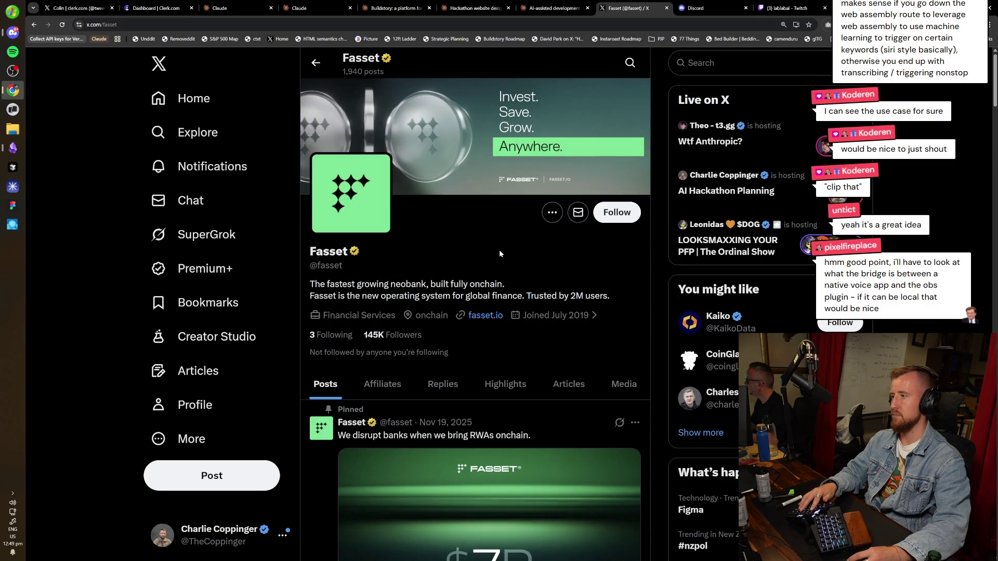
scroll(500, 249, "down", 5)
scroll(495, 246, "up", 5)
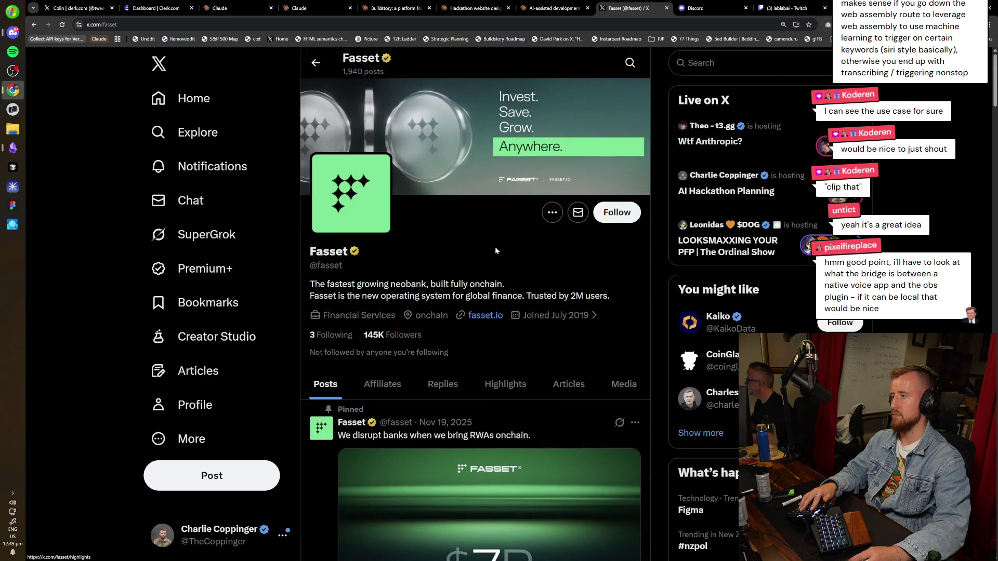
Step: Glance at your own X profile, close the X tab, and return to the Obsidian daily note
left_click(200, 405)
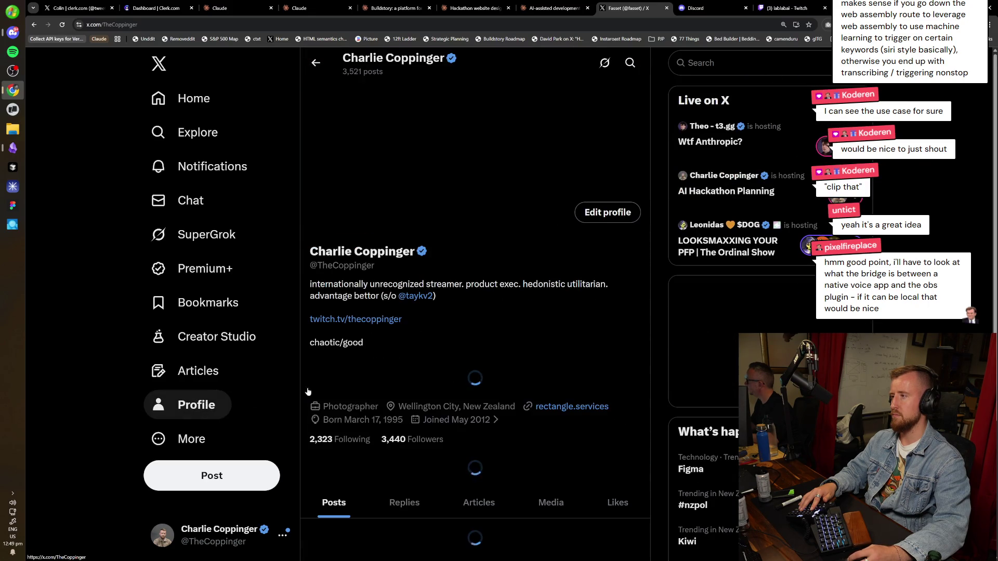
scroll(526, 282, "down", 5)
scroll(637, 413, "down", 5)
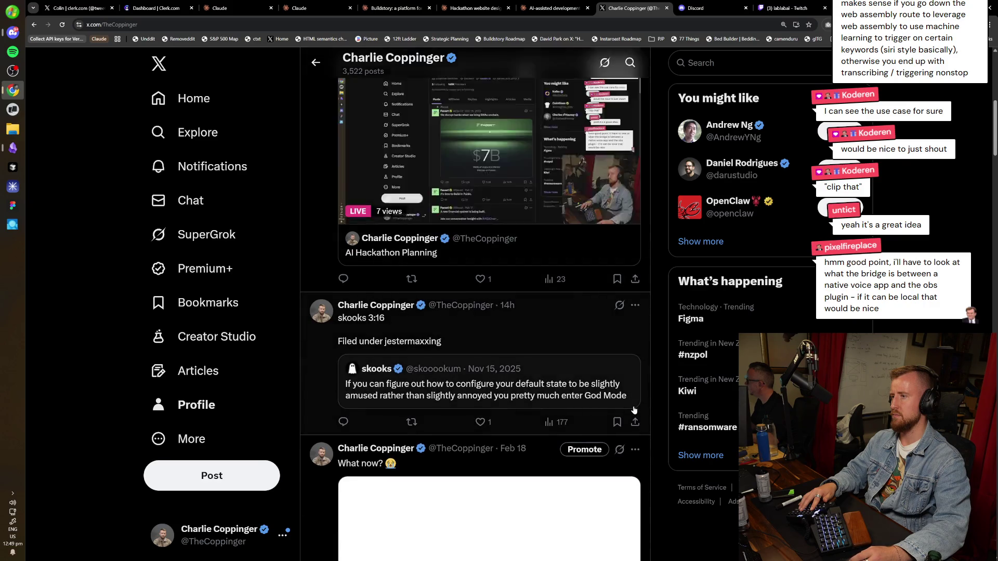
scroll(632, 411, "up", 5)
key("ctrl+w")
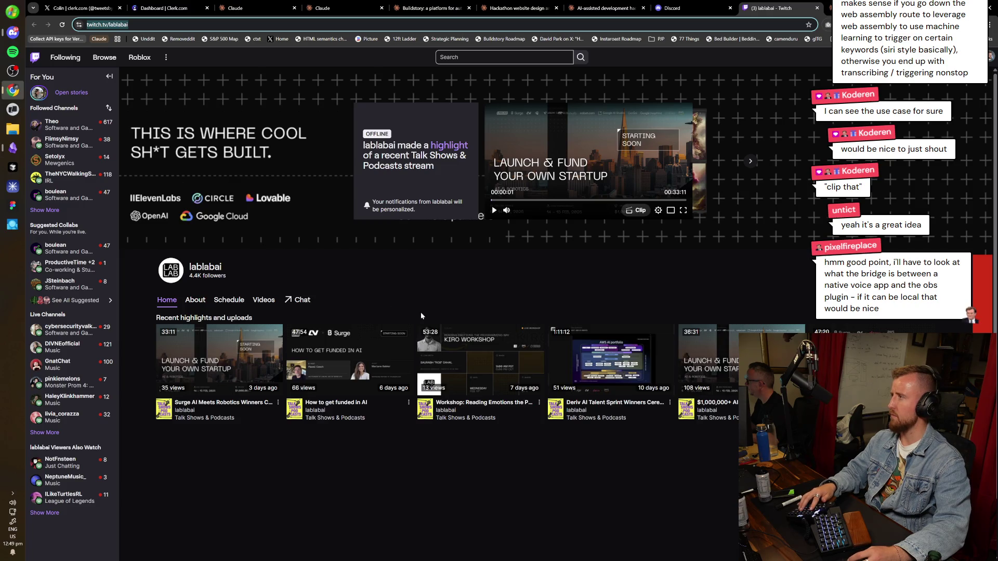
left_click(453, 309)
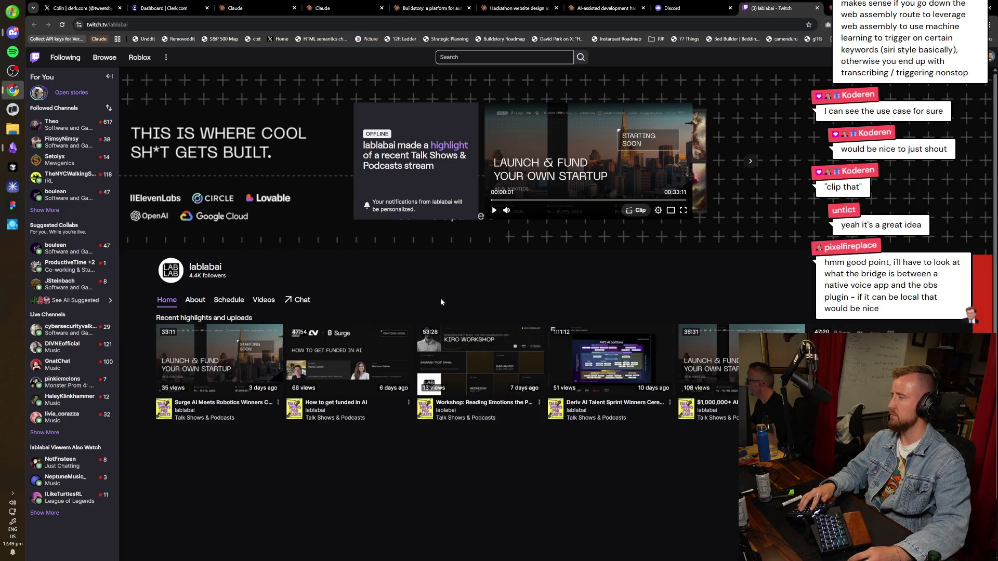
key("ctrl+Tab")
left_click(613, 8)
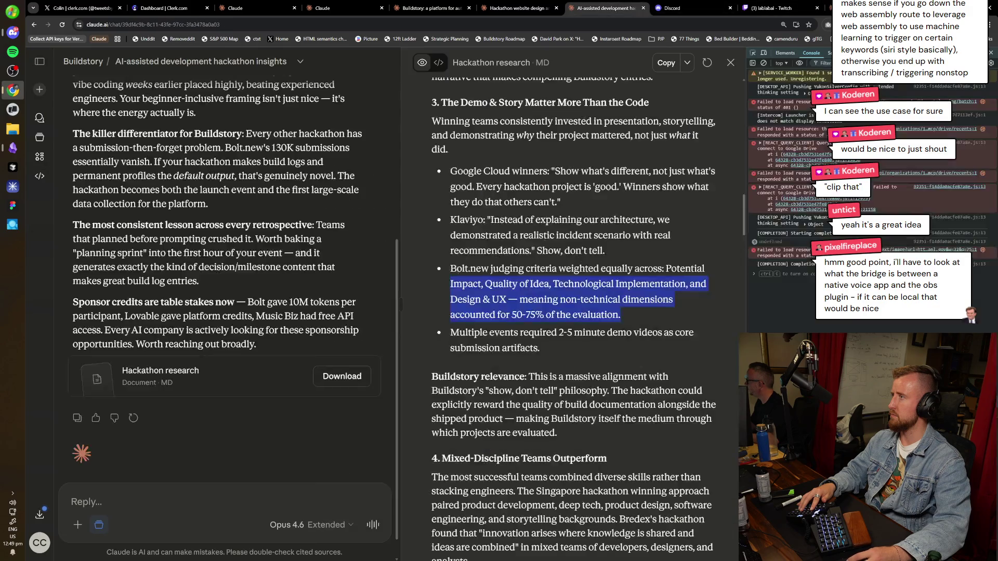
left_click(12, 148)
scroll(451, 116, "down", 6)
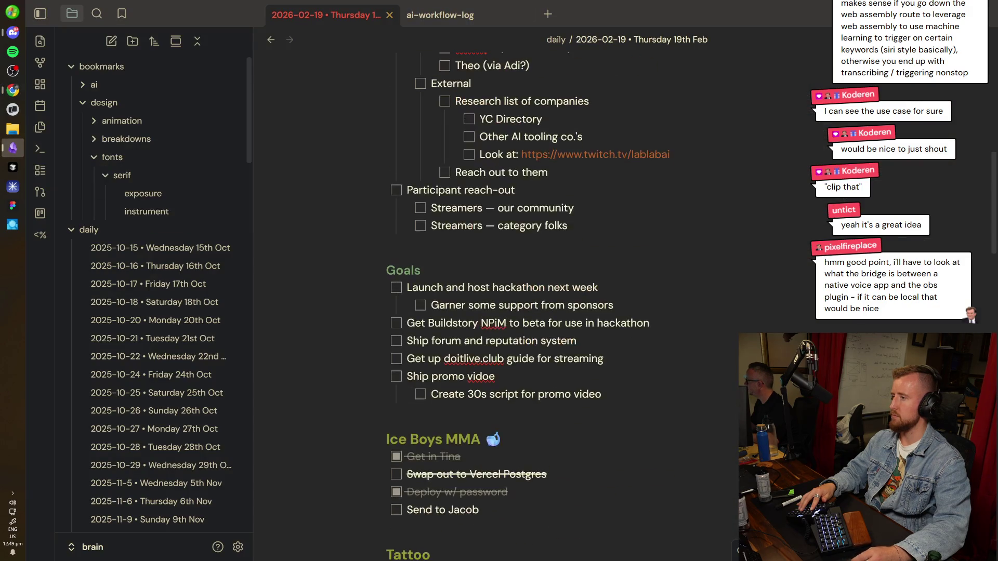
Step: Correct the NPiM typo to NPM in the Buildstory goal
mouse_move(601, 394)
left_mouse_down()
mouse_move(386, 279)
mouse_move(395, 433)
mouse_move(406, 382)
mouse_move(512, 362)
left_mouse_up()
left_click(498, 361)
key("BackSpace")
Step: Delete the first Plan Hackathon task, 'Integrate Faaaaaaaa technology'
key("Down")
key("Down")
key("Down")
key("End")
key("shift+Up")
key("shift+Up")
key("shift+Up")
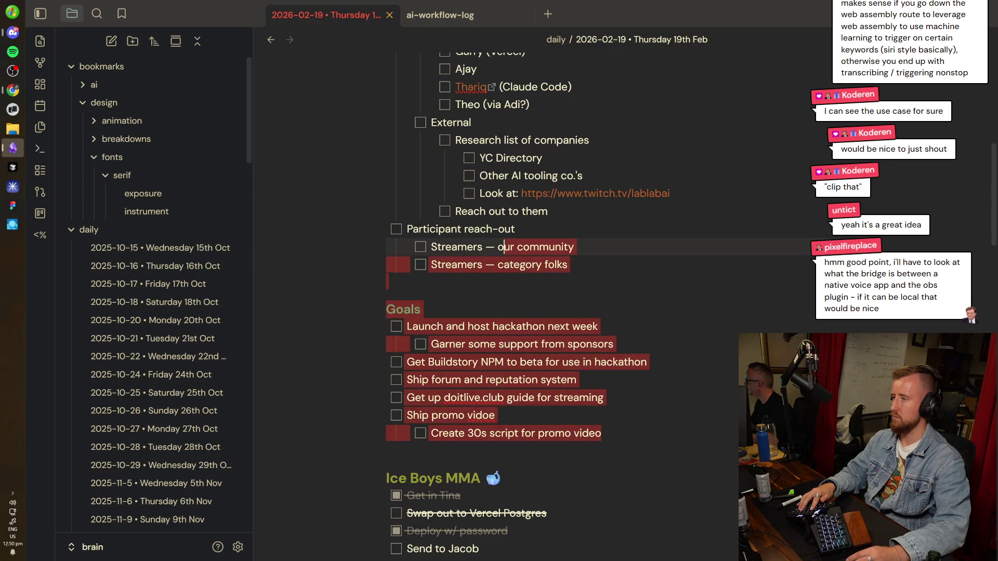
key("shift+Up")
key("shift+Up")
key("shift+Up")
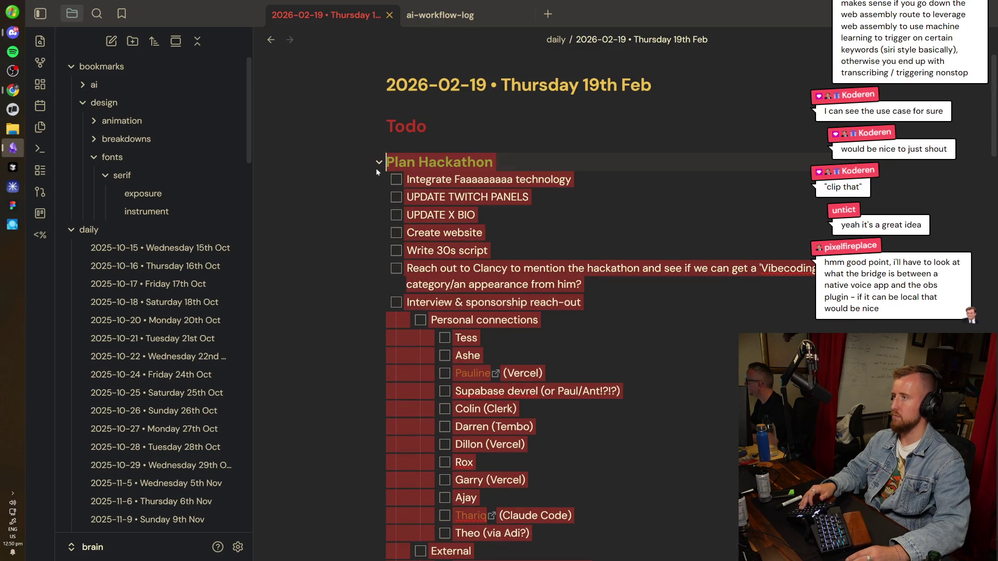
key("End")
key("Down")
key("ctrl+d")
key("ctrl+z")
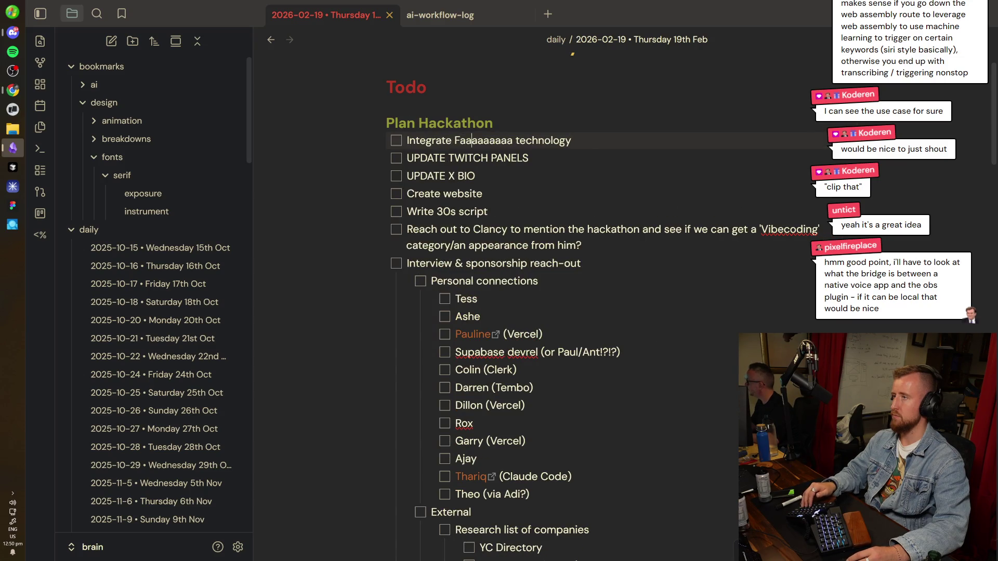
key("ctrl+d")
Step: Copy the block from Plan Hackathon through the Goals list and switch back to Claude
key("Up")
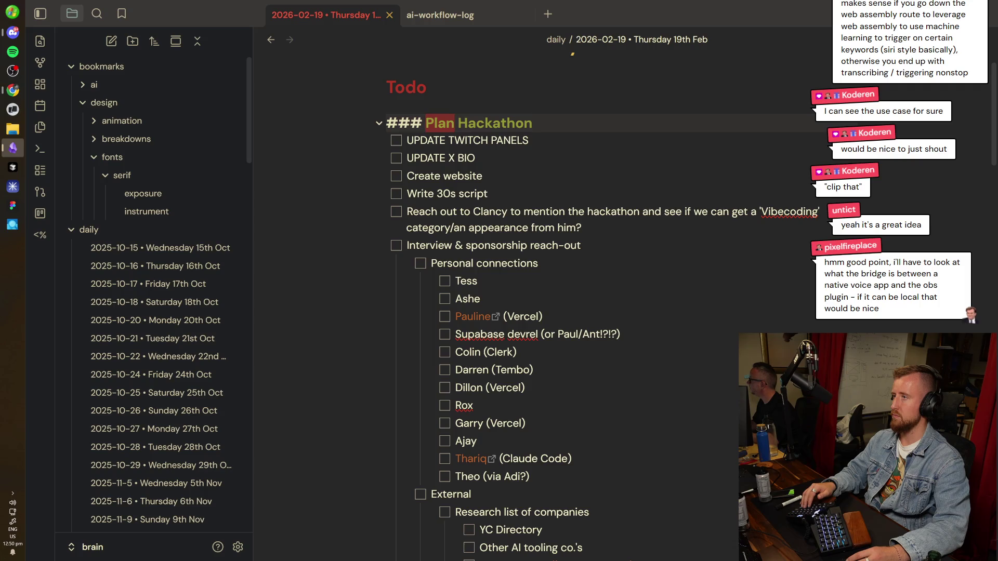
key("shift+Down")
key("shift+Down")
key("shift+Down")
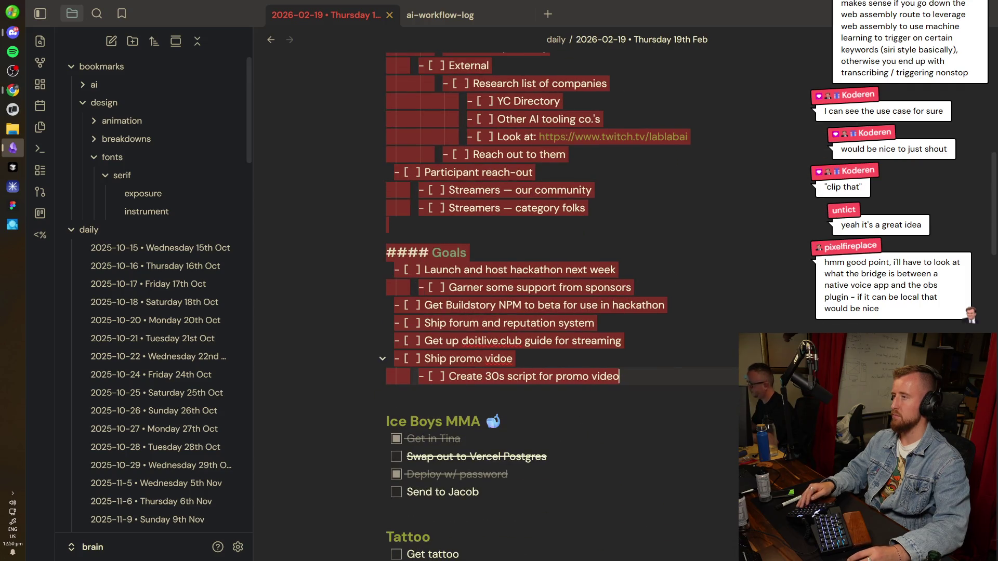
key("alt+Tab")
key("alt+Tab")
key("alt+Tab")
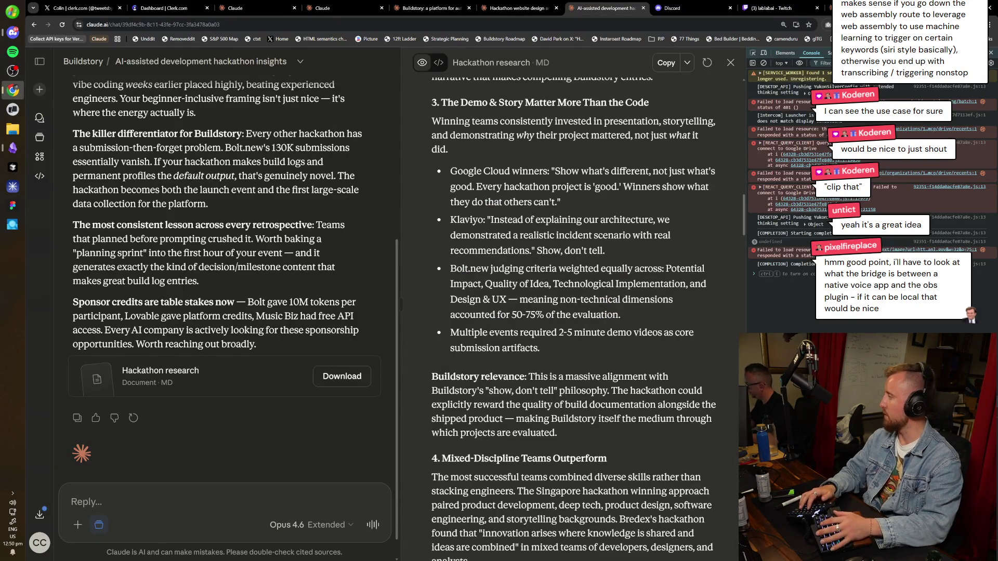
Step: Write 'Couple more things:' with a bullet on liking the .new approach, and paste the Plan Hackathon checklist below
type("Couple more things:")
key("shift+Return")
type("- I like the Bolt")
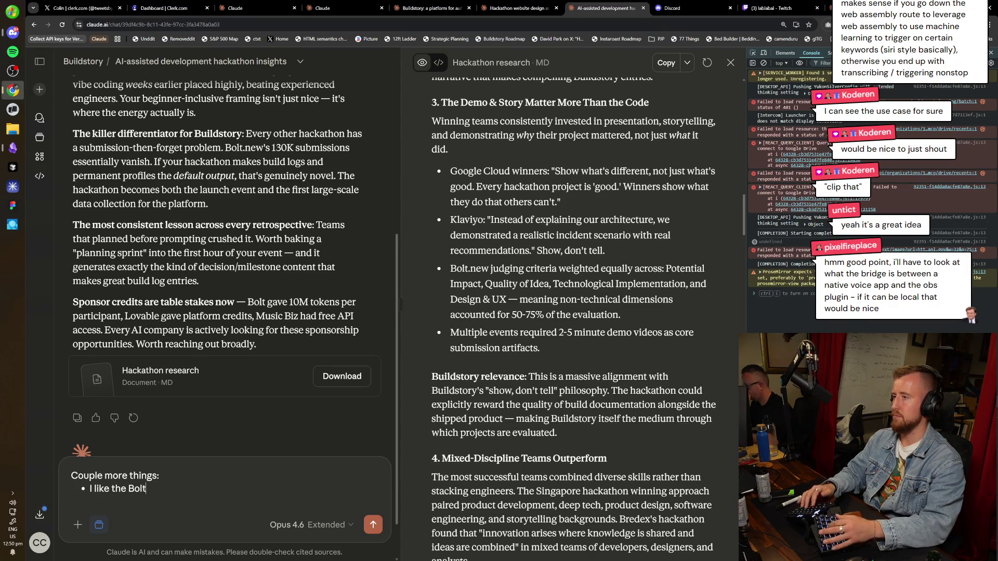
type(".new jud")
type("r")
key("ctrl+BackSpace")
key("ctrl+BackSpace")
key("ctrl+BackSpace")
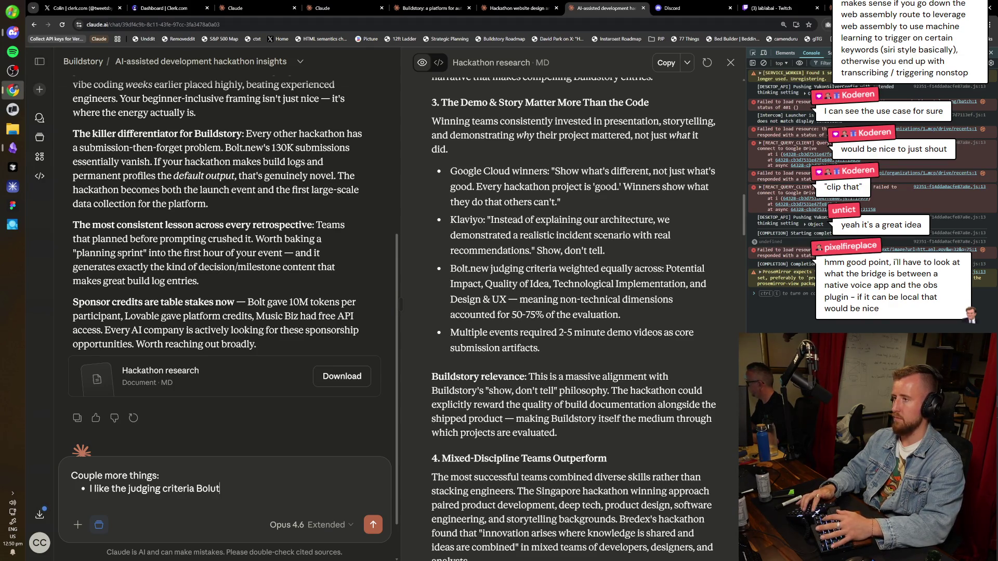
type("sed of a weighted score across")
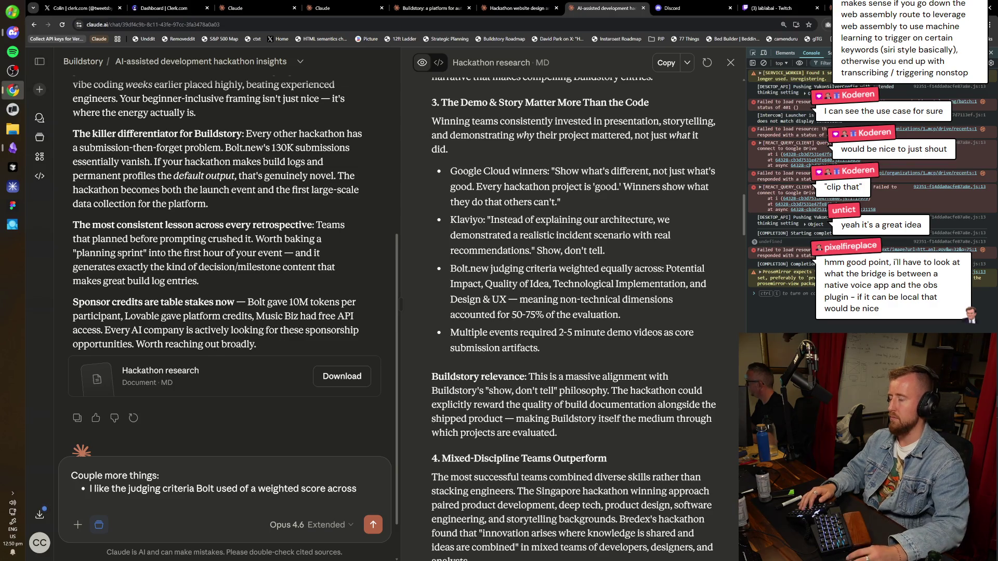
key("shift+Return")
key("ctrl+v")
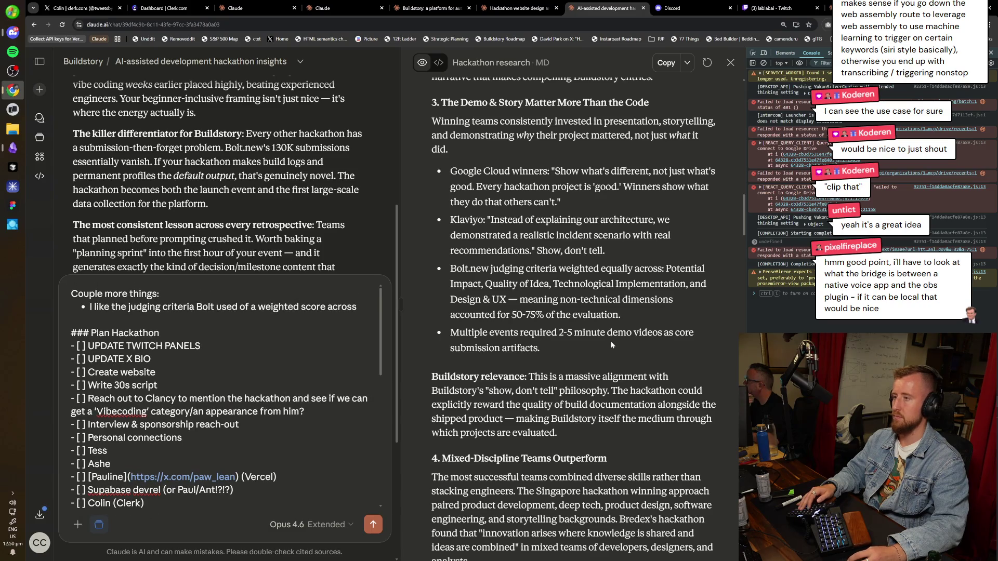
Step: End the .new bullet with a colon and add the Bolt.new judging criteria as an indented quote
triple_click(597, 341)
left_click(605, 315)
left_click_drag(632, 307, 665, 266)
key("ctrl+c")
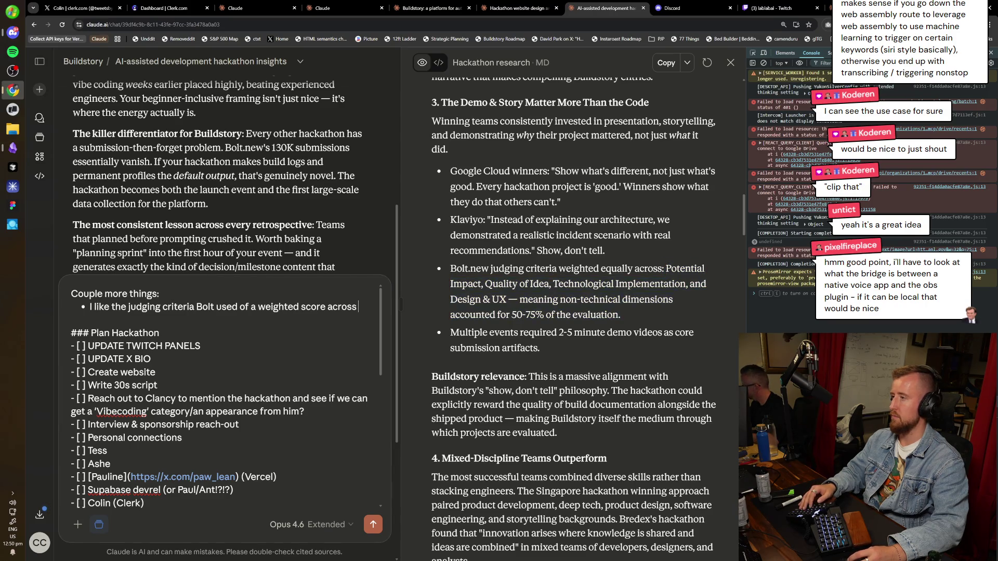
left_click(358, 307)
key("ctrl+BackSpace")
type(":")
key("Return")
key("Tab")
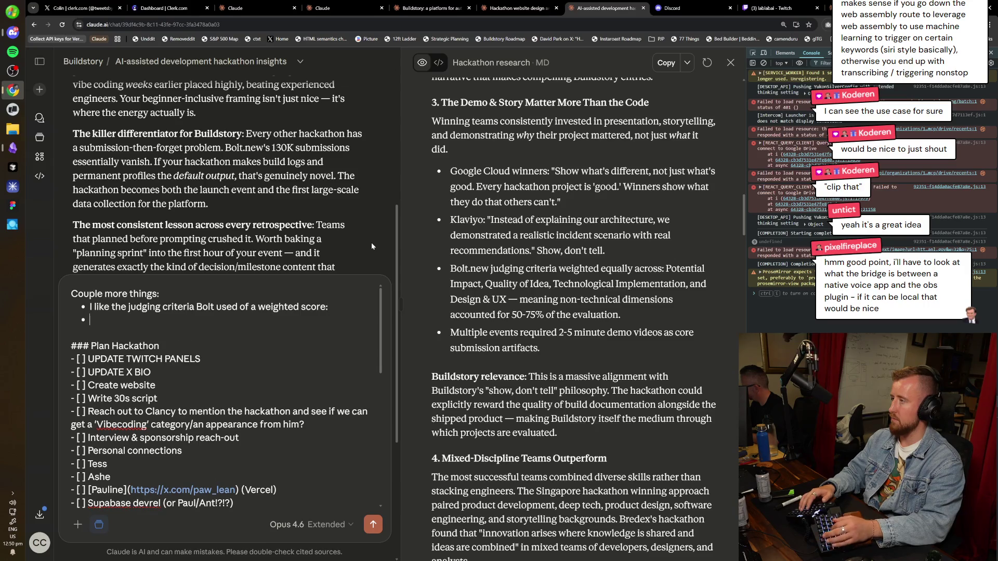
type("\"")
key("ctrl+v")
type("\"")
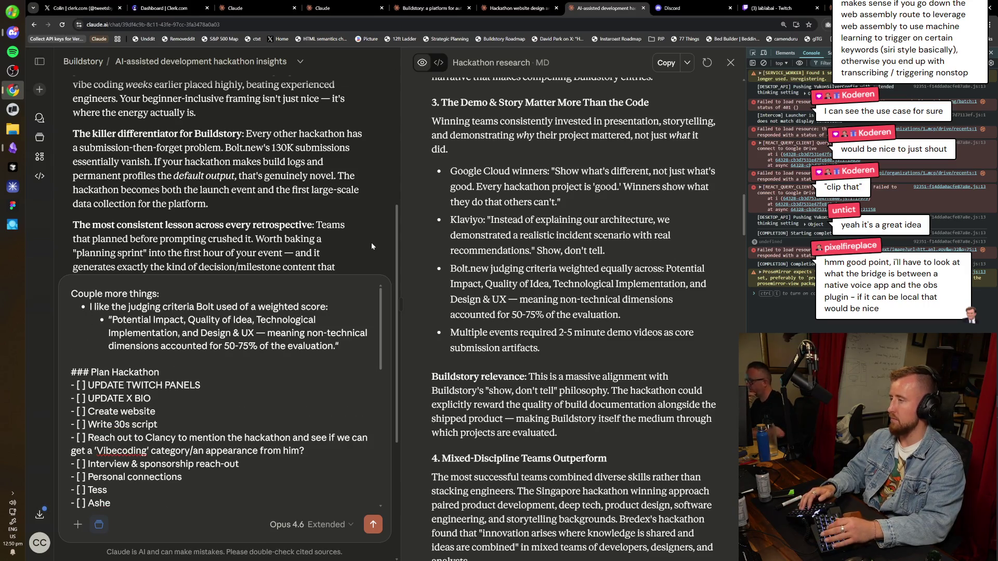
key("Return")
key("shift+Tab")
Step: Add 'This is neat, too, from the Singapore hackathon:' with the mixed-discipline teams passage as an indented quote
scroll(574, 369, "down", 2)
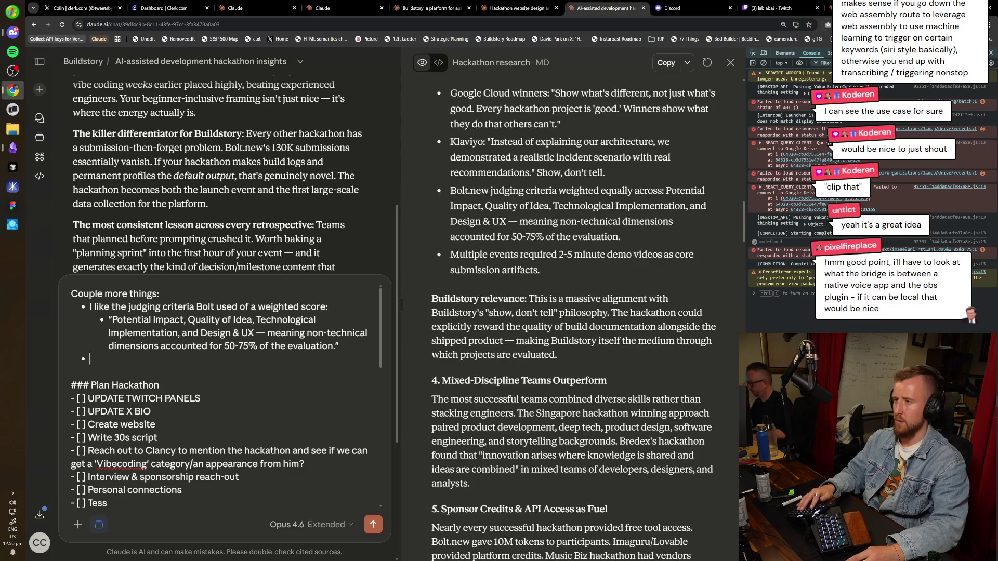
scroll(566, 360, "down", 2)
scroll(566, 361, "down", 1)
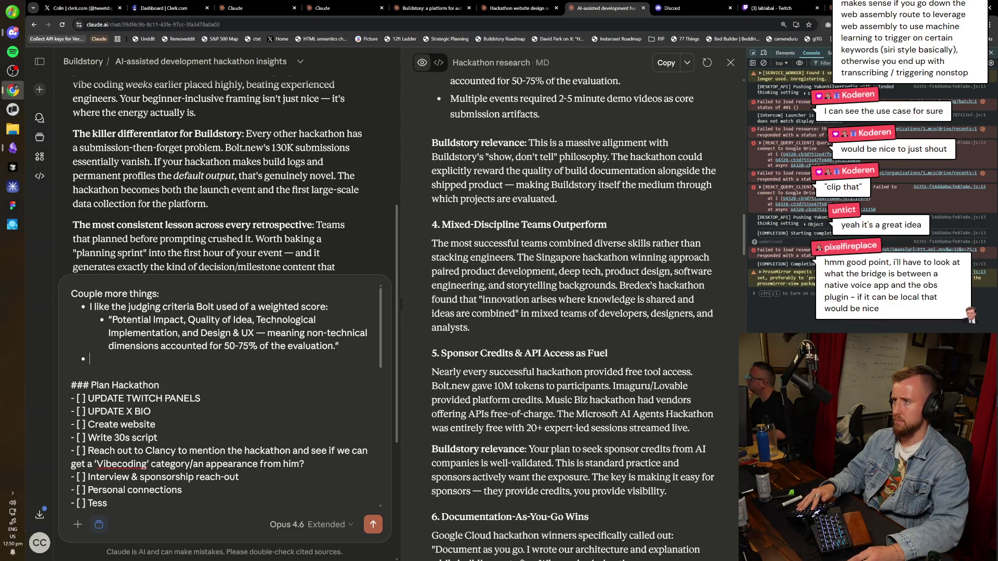
scroll(566, 360, "down", 1)
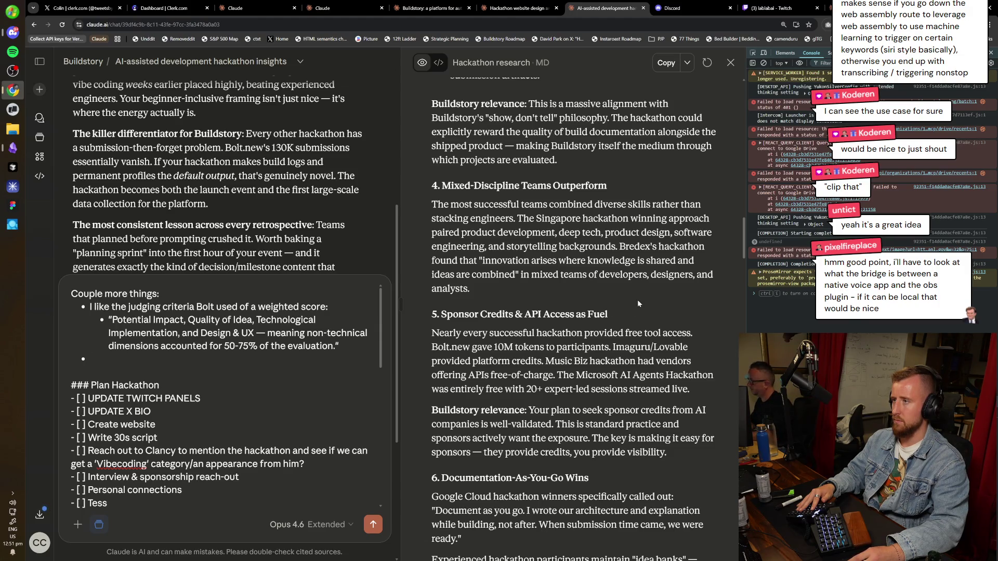
mouse_move(500, 288)
left_mouse_down()
mouse_move(419, 227)
mouse_move(414, 205)
left_mouse_up()
key("ctrl+c")
type("This is nea")
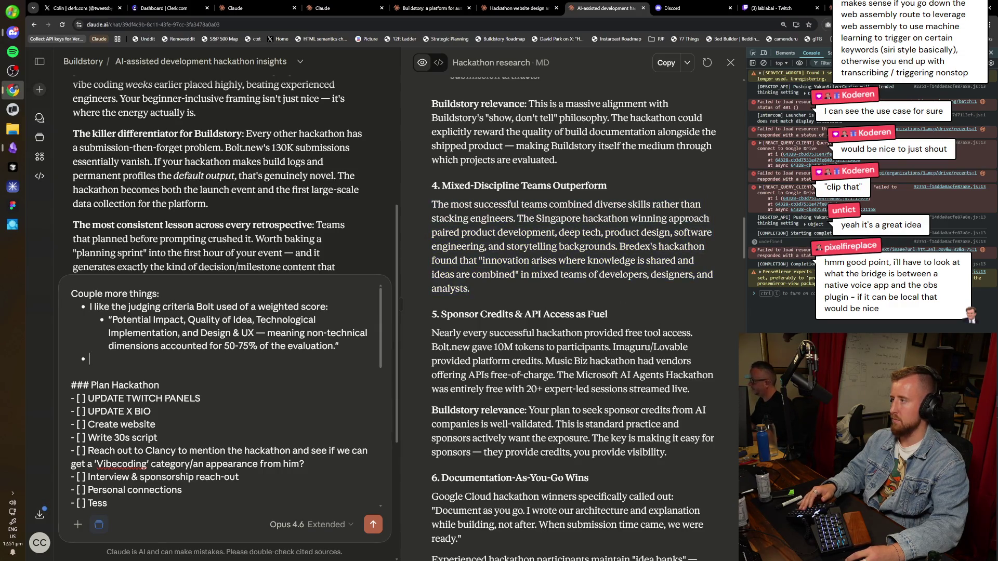
type("t, too")
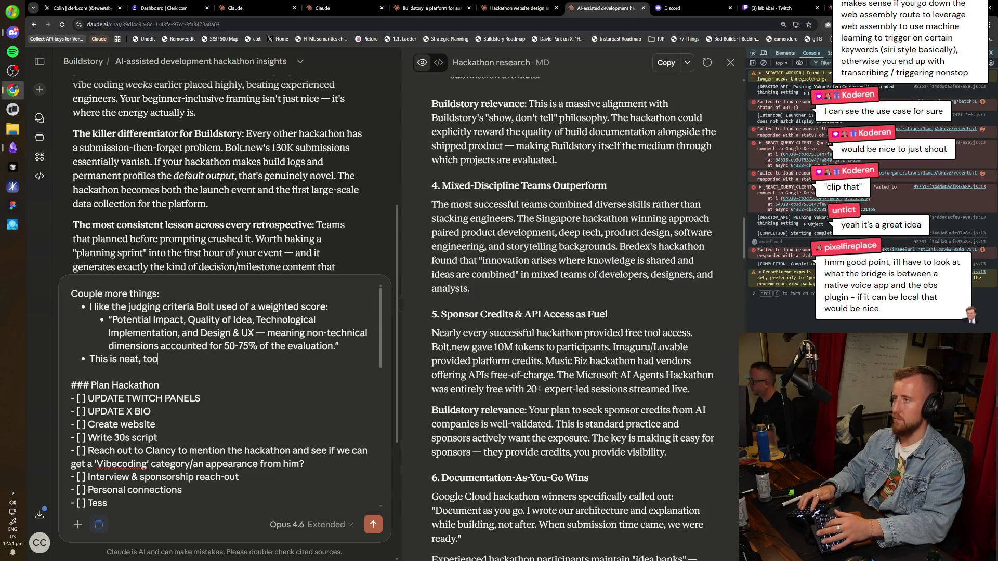
type(", from the")
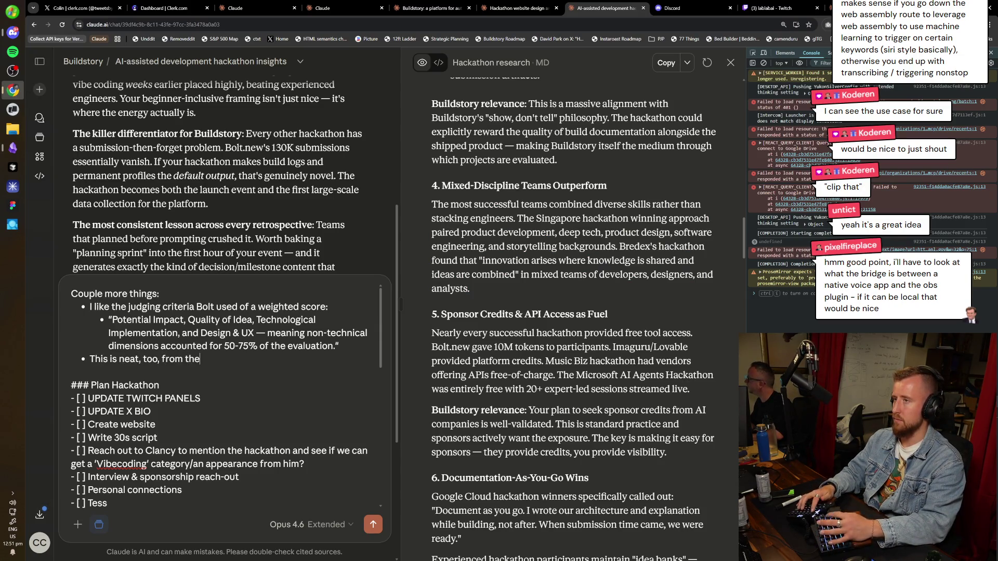
type(" Singapore hackathon:")
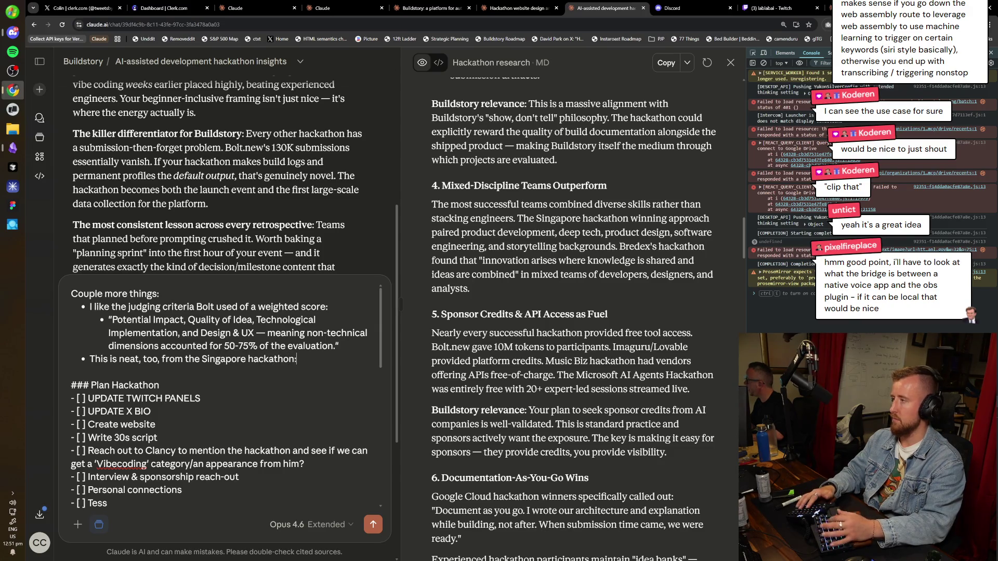
key("Return")
key("Tab")
type("\"")
key("ctrl+v")
type("\"")
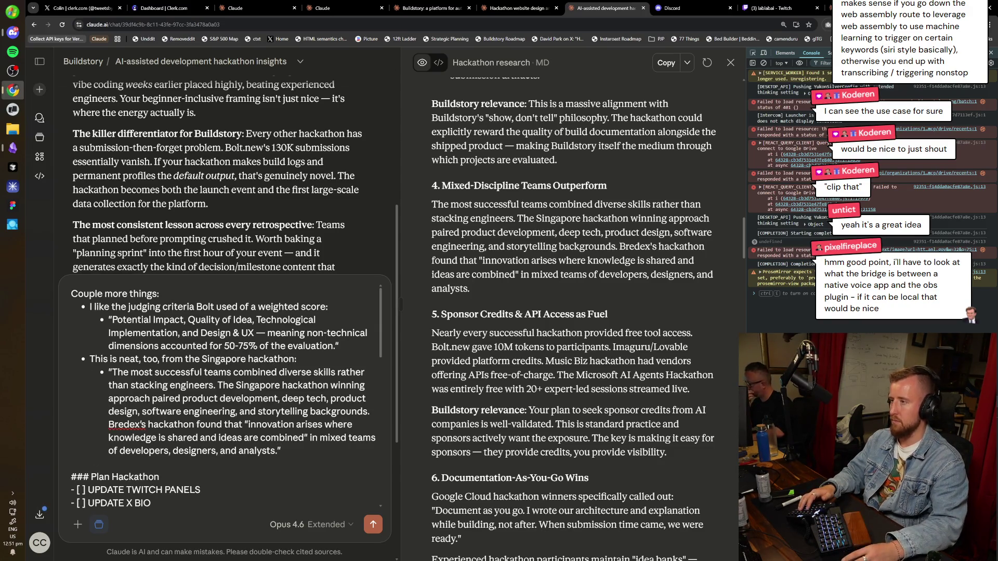
scroll(691, 406, "down", 2)
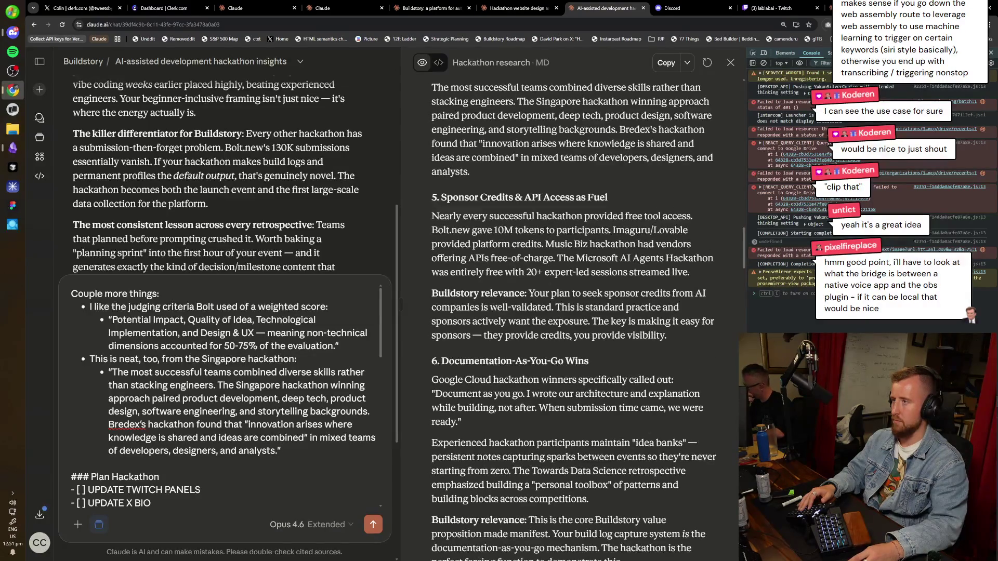
scroll(691, 407, "down", 1)
scroll(632, 423, "down", 3)
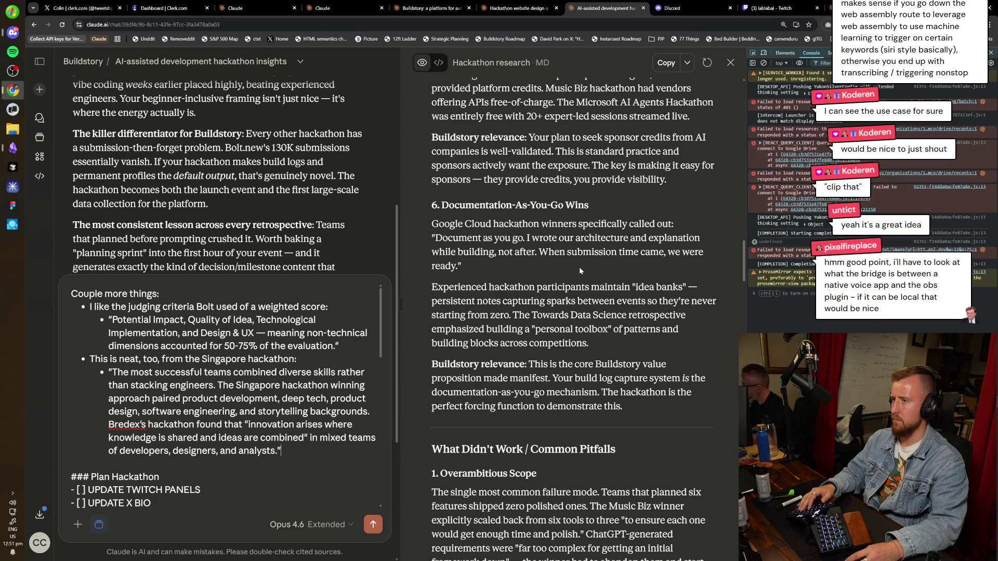
scroll(624, 338, "down", 1)
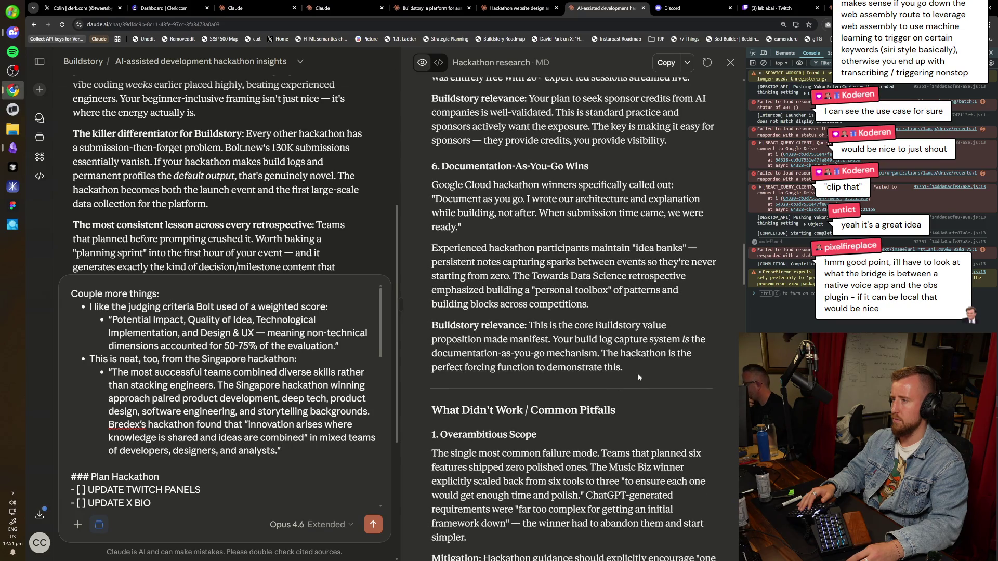
scroll(643, 373, "down", 2)
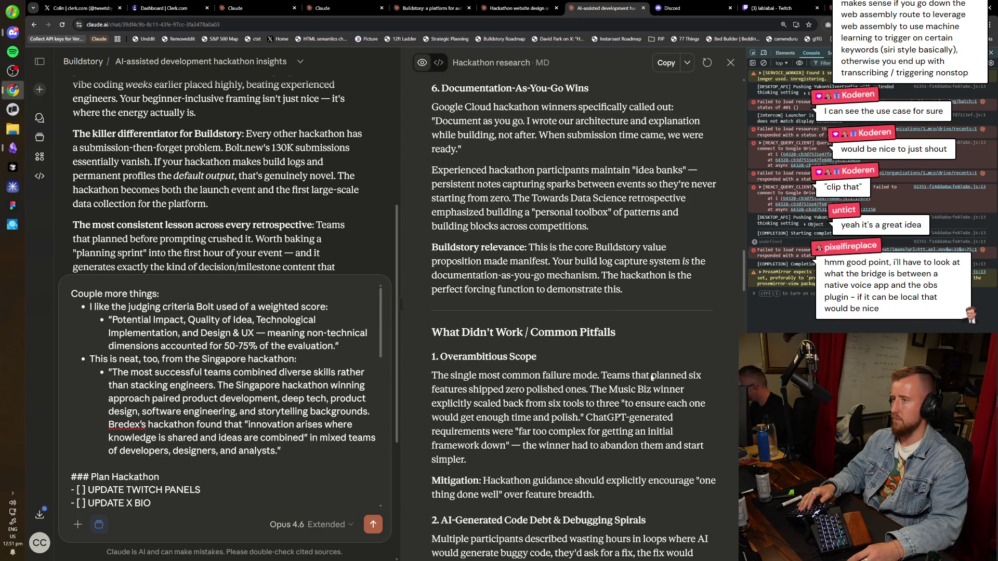
scroll(659, 461, "down", 2)
scroll(660, 462, "down", 1)
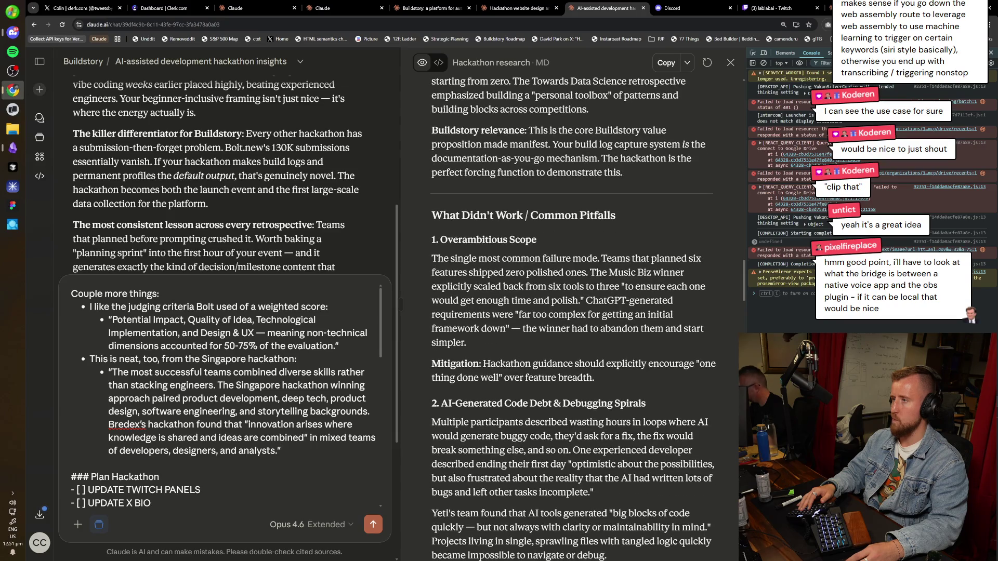
scroll(573, 318, "down", 1)
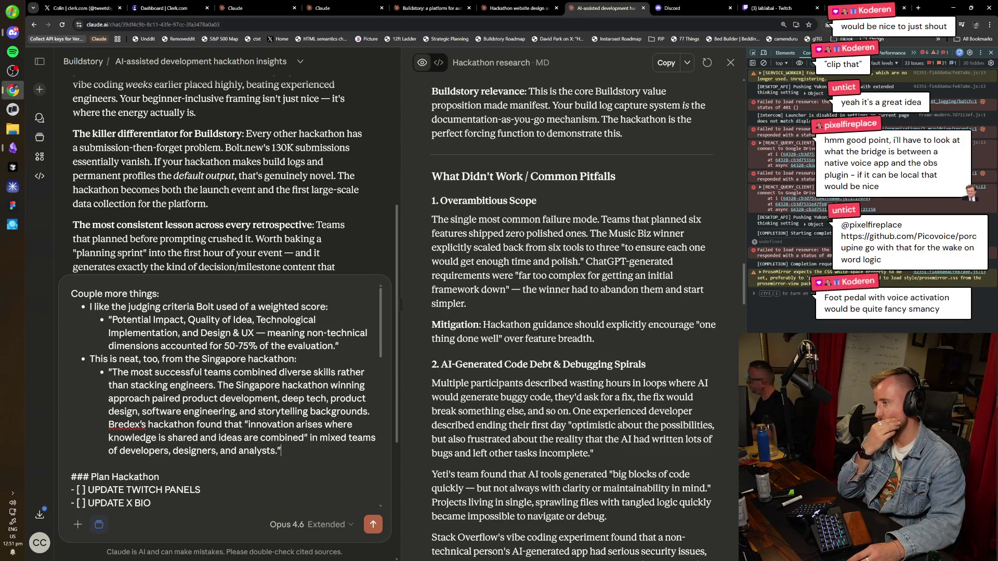
scroll(572, 312, "down", 2)
scroll(572, 312, "down", 2)
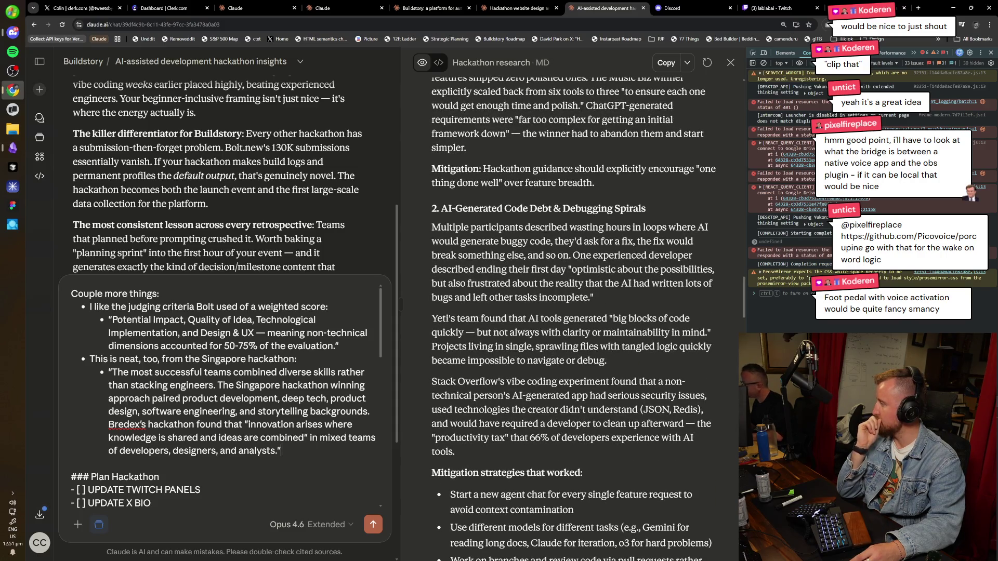
scroll(572, 312, "down", 2)
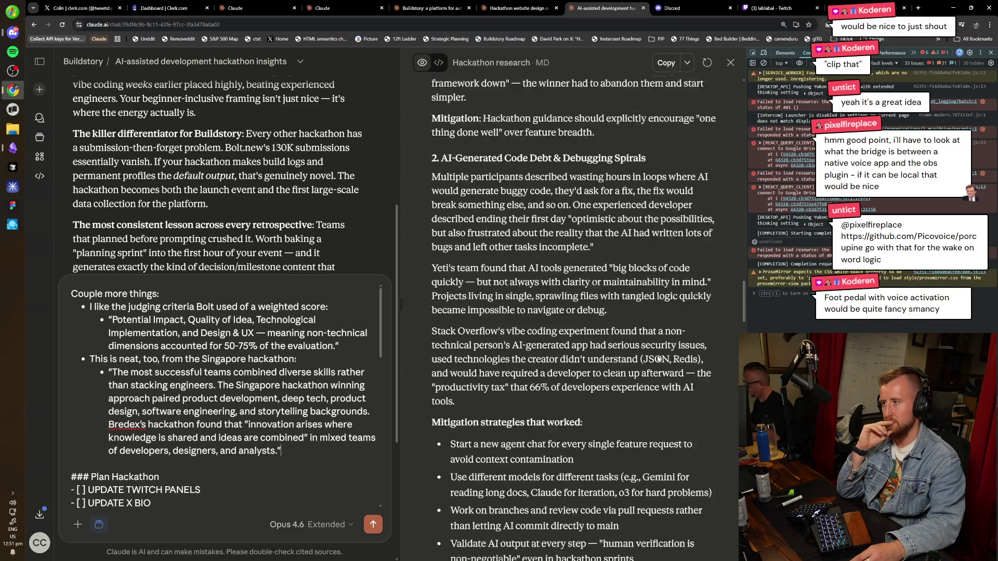
scroll(572, 312, "down", 4)
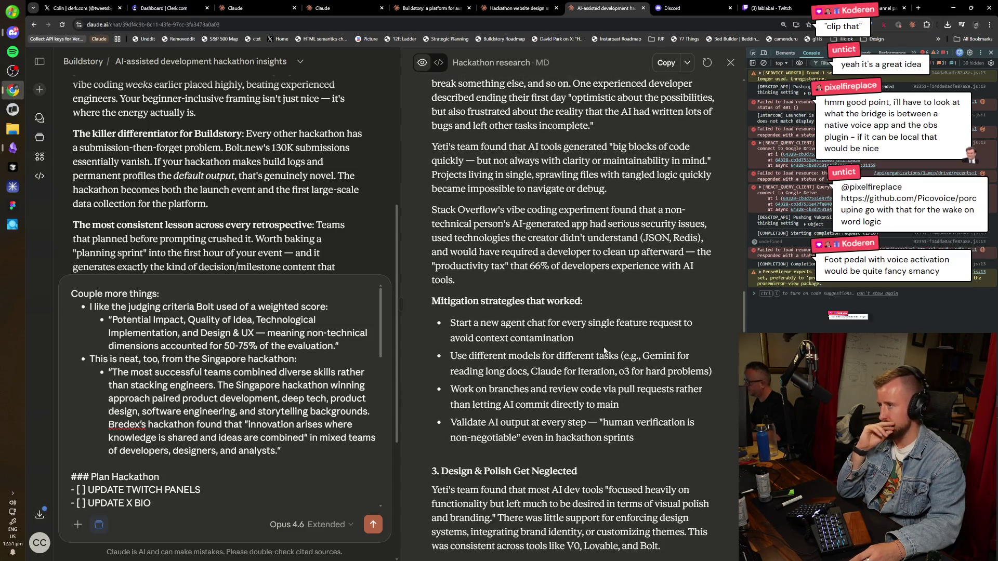
scroll(606, 355, "down", 1)
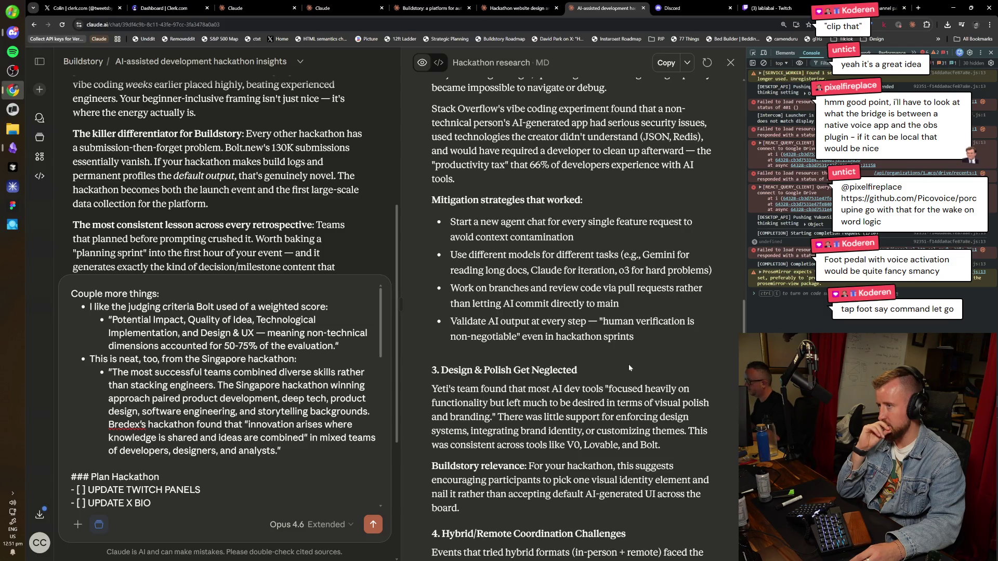
scroll(639, 371, "down", 3)
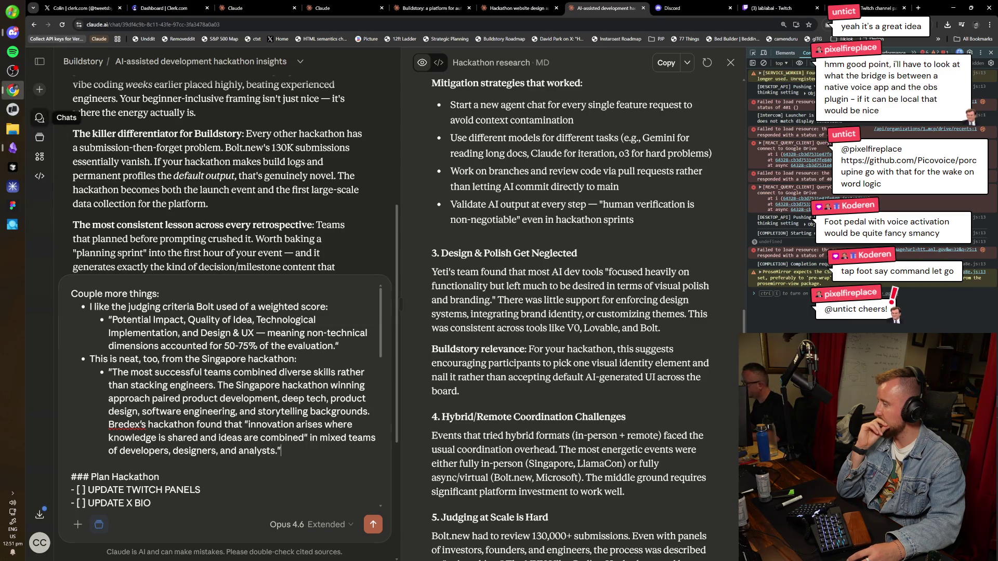
scroll(673, 448, "down", 1)
scroll(674, 452, "down", 2)
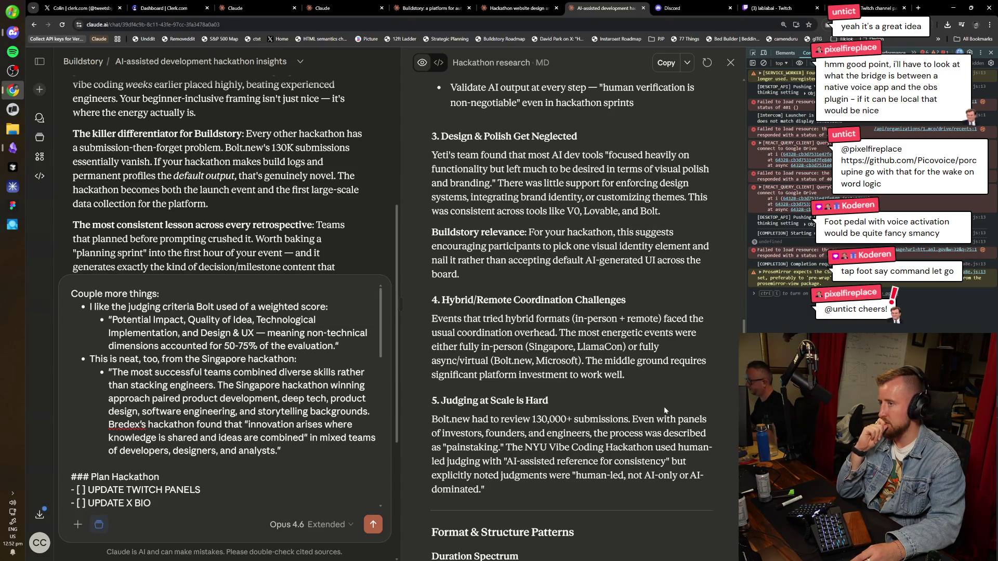
scroll(664, 407, "down", 3)
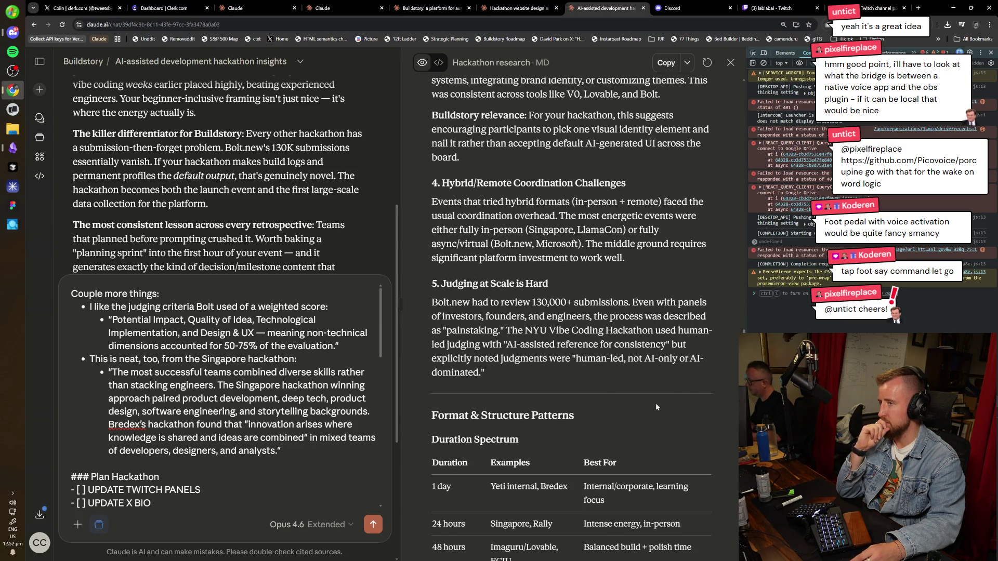
scroll(655, 410, "down", 6)
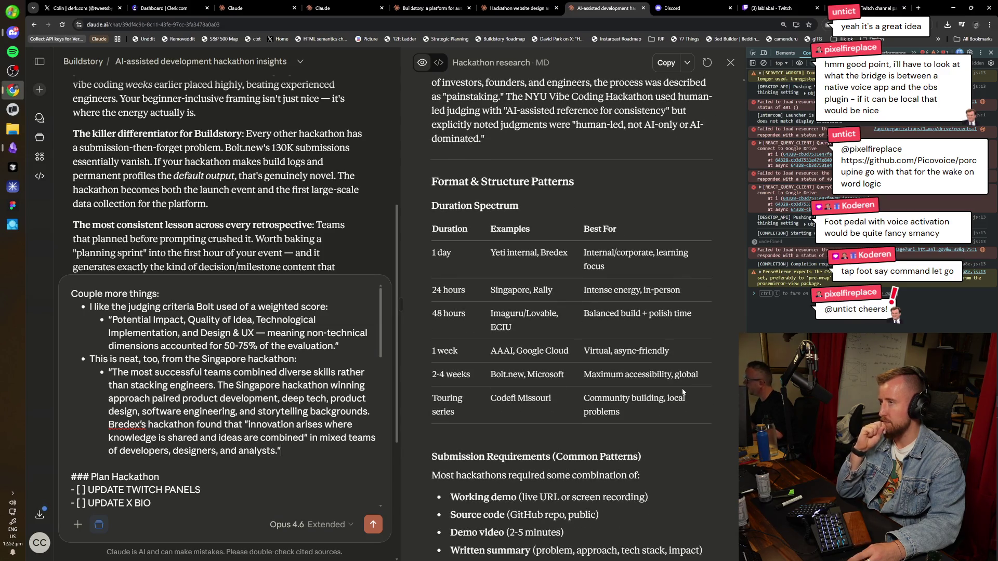
key("Return")
Step: Add a top-level 'Principle I want to communicate:' bullet about helping people without a big X following break through
key("shift+Tab")
type("Principle I want to communicate: this isn't for peop")
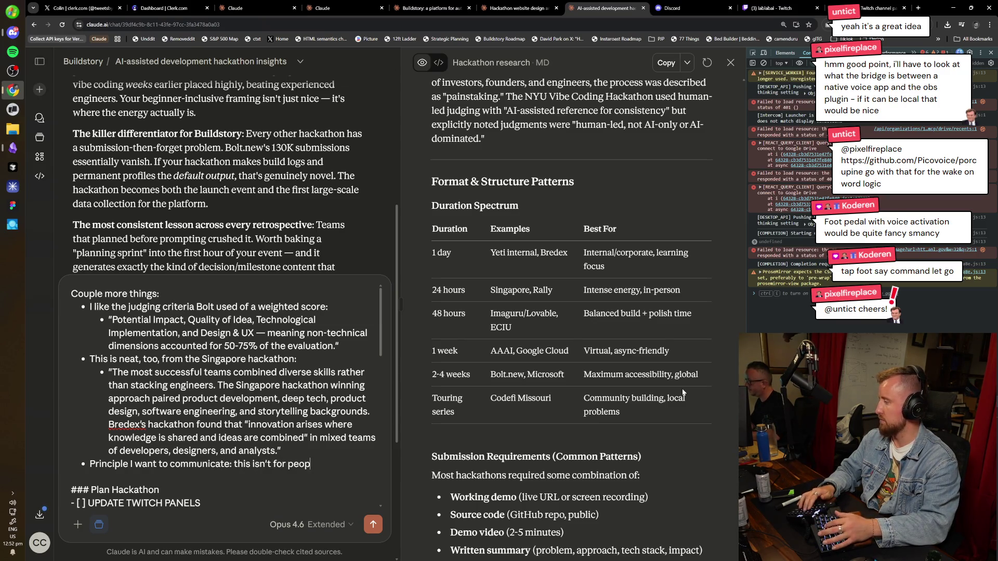
key("ctrl+BackSpace")
key("ctrl+BackSpace")
key("ctrl+BackSpace")
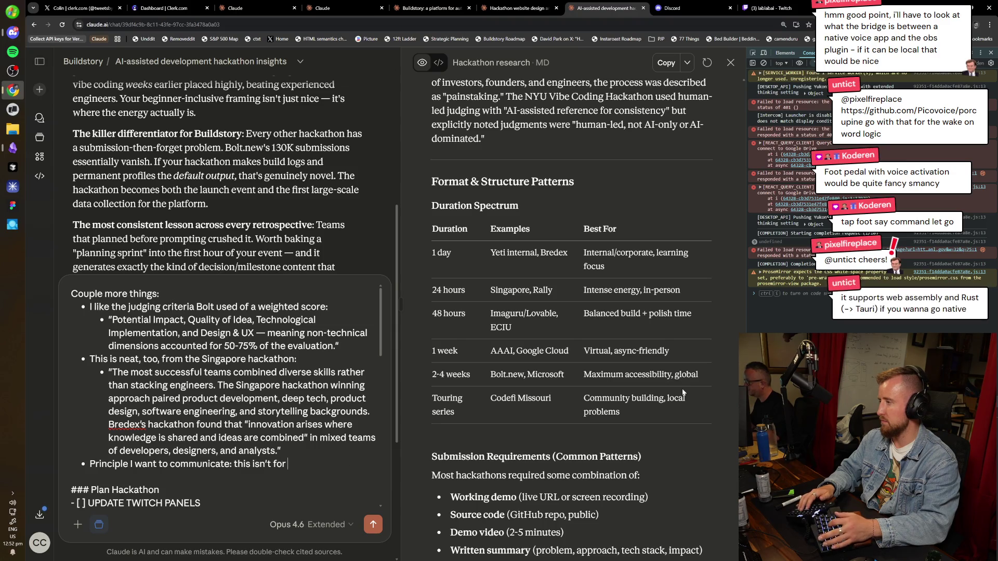
type("wewant to make people who don")
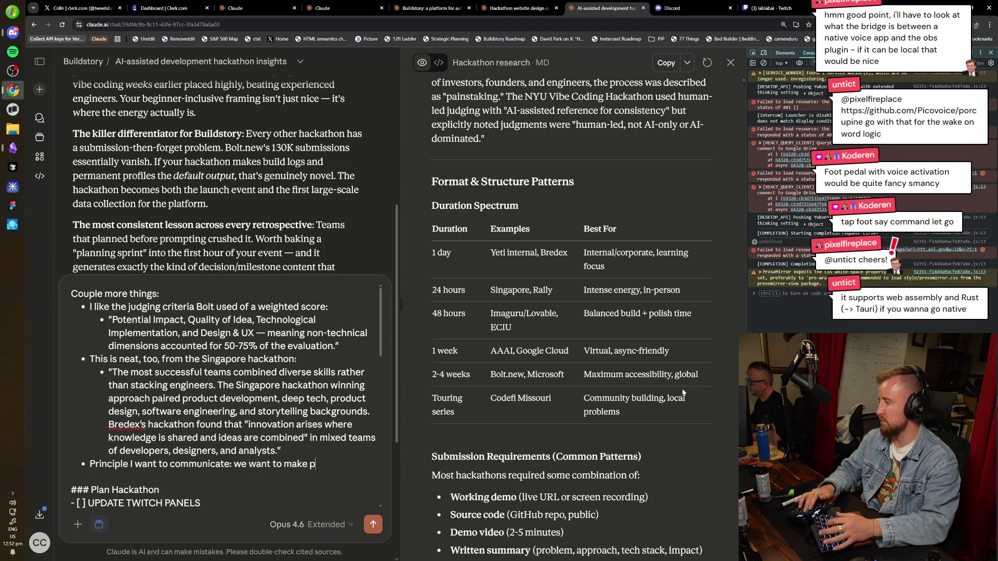
type("'t have a bi")
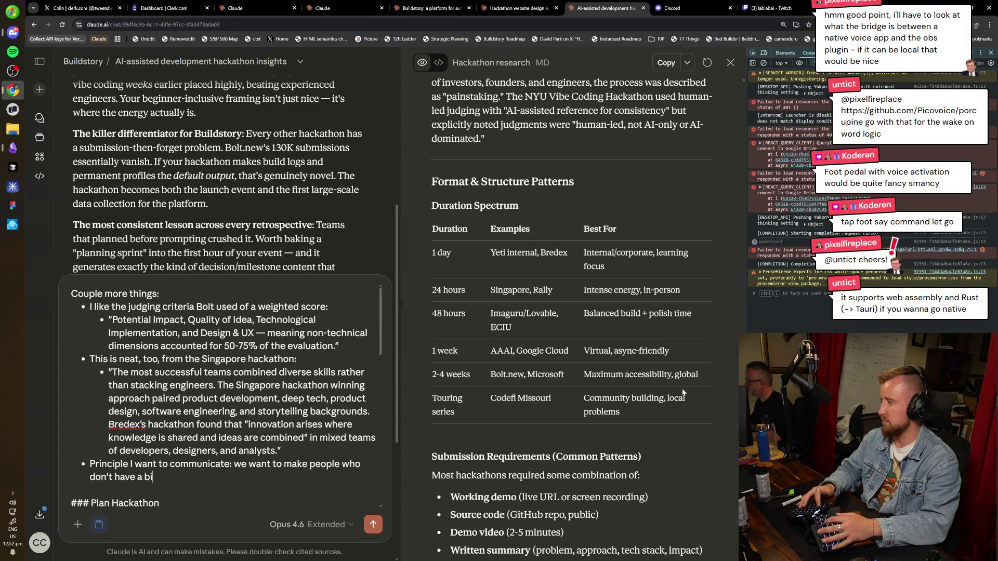
type("g following on X et")
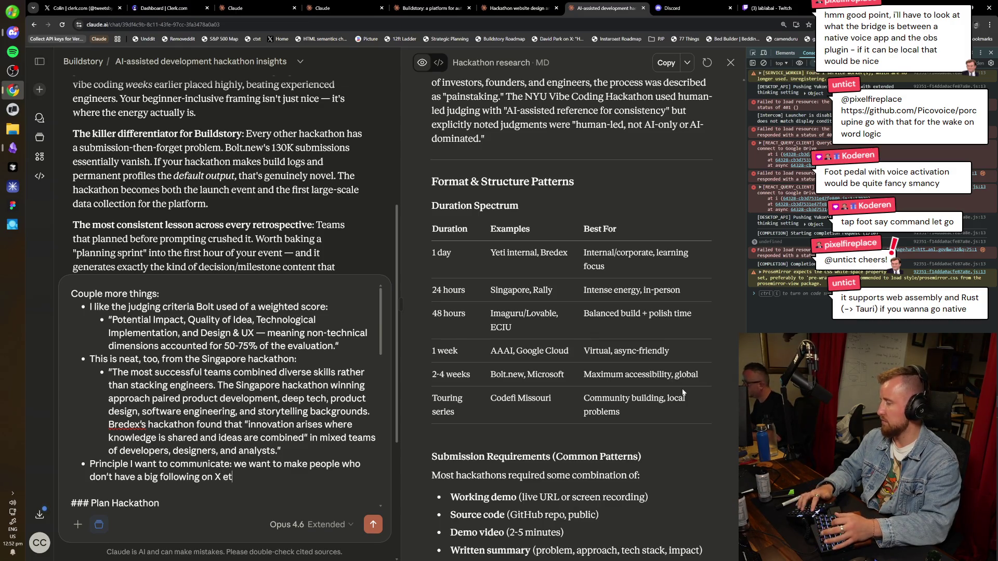
type("c. really breakthrough an")
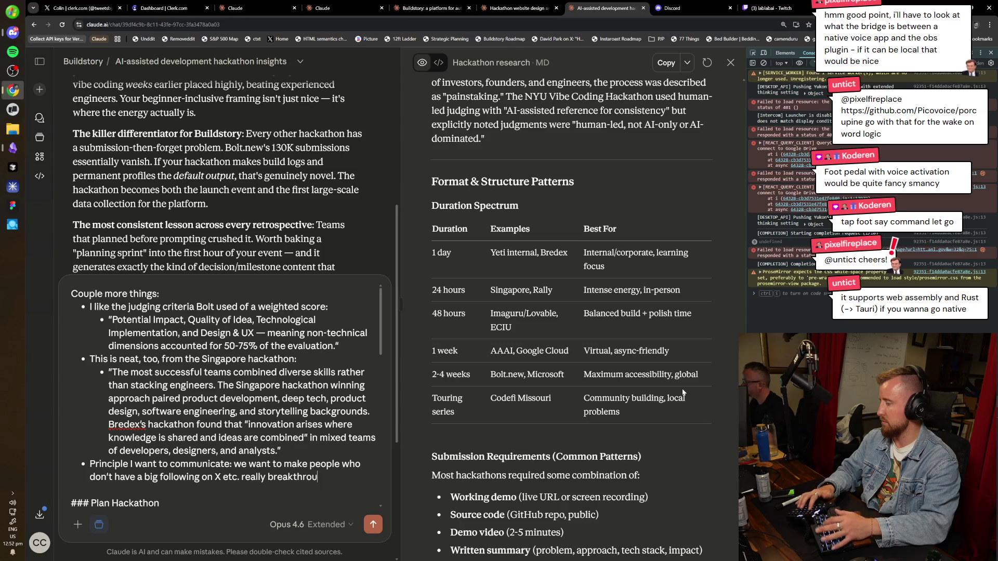
type("d find an audience/g")
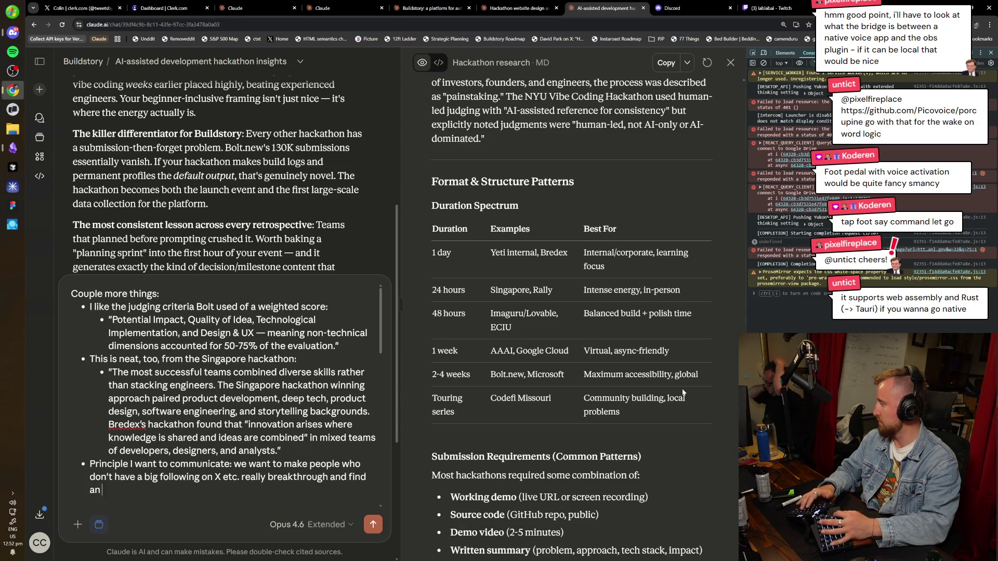
type("arner ")
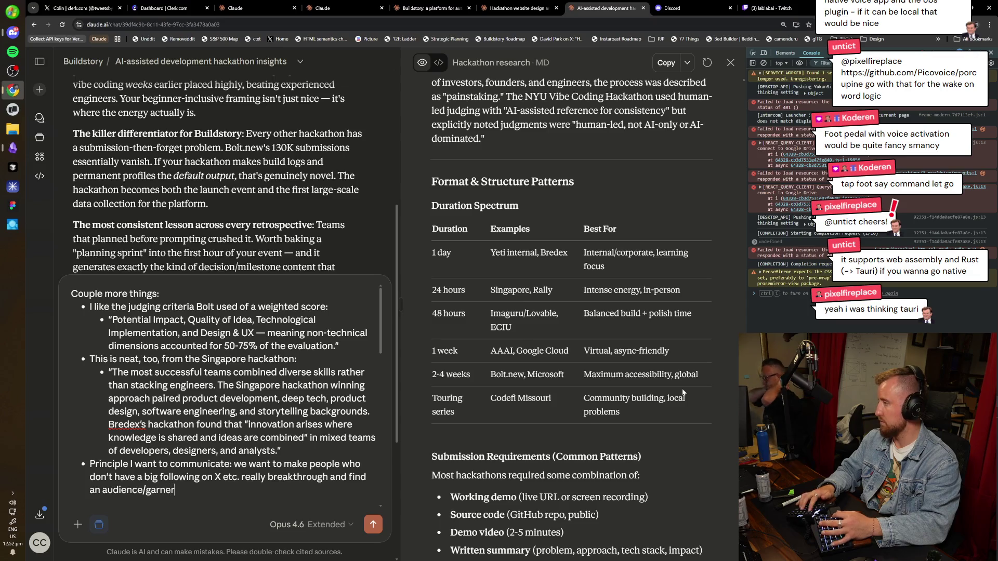
type("some")
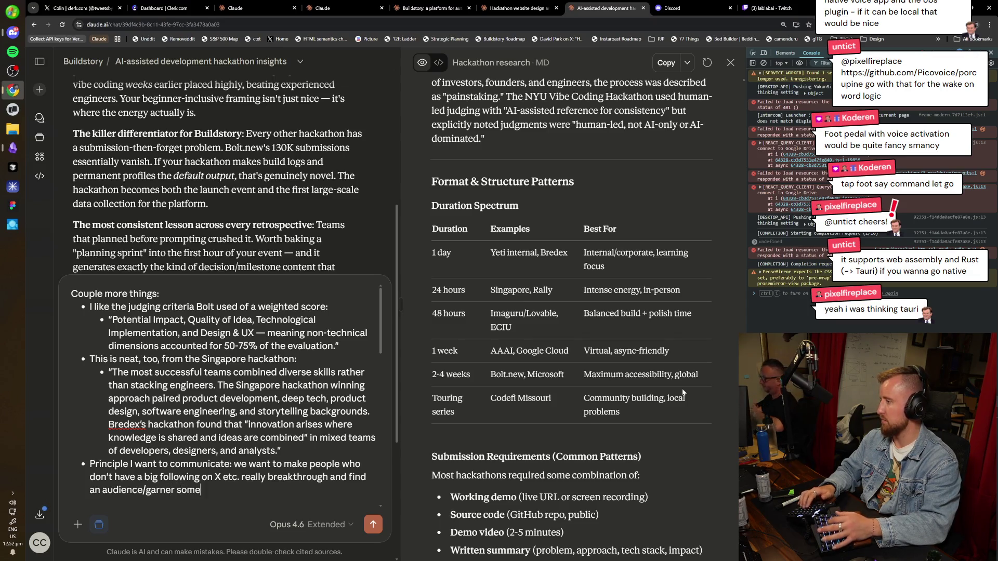